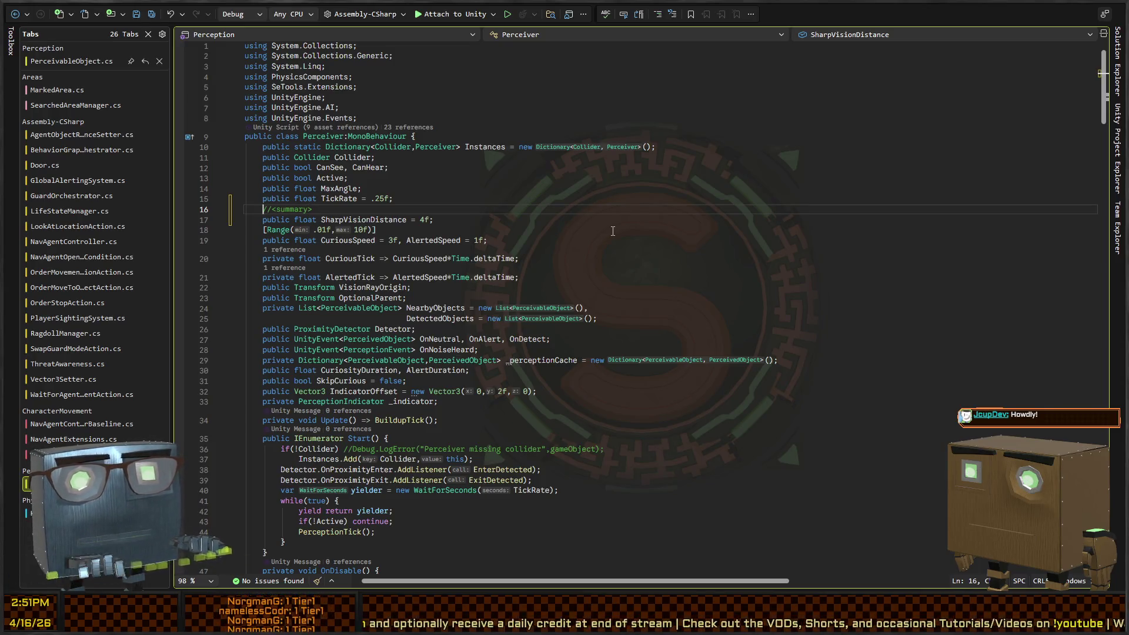
- Add a /// summary above SharpVisionDistance: anything within that many units and in line of sight is seen instantly
text(</summary>)
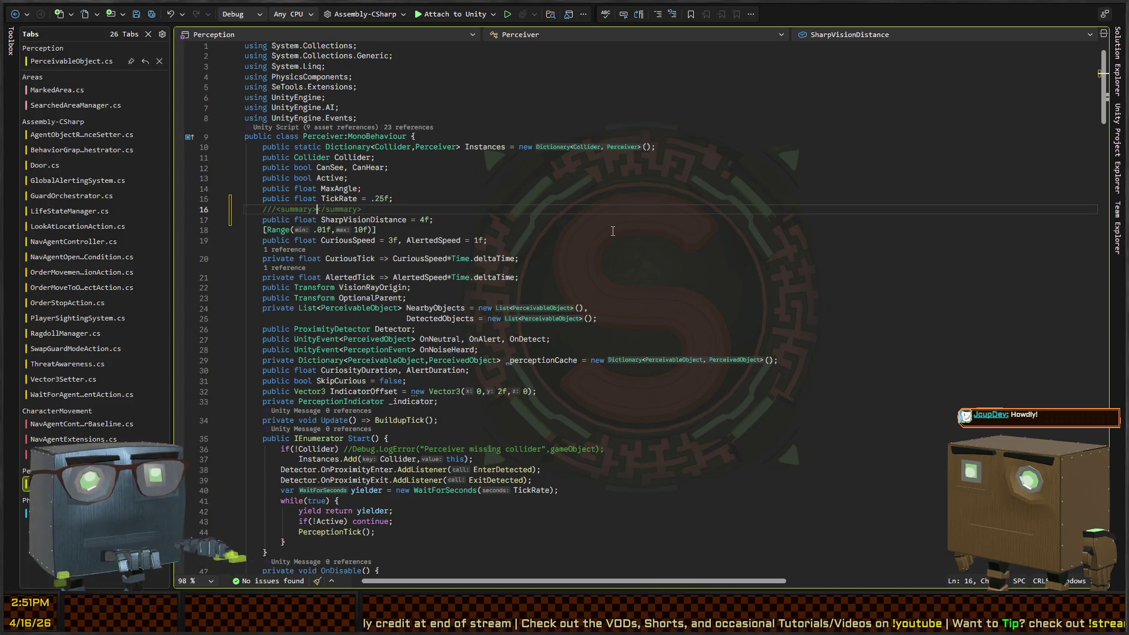
text(If anything is wi)
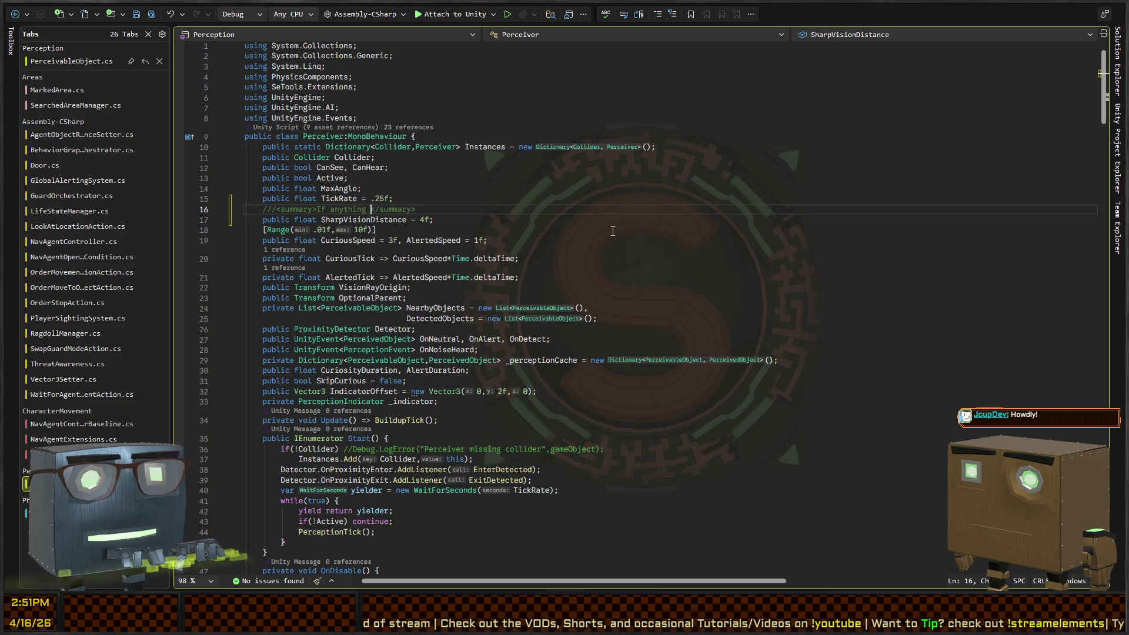
text(thin this )
text( units when perceived and in line-of-s)
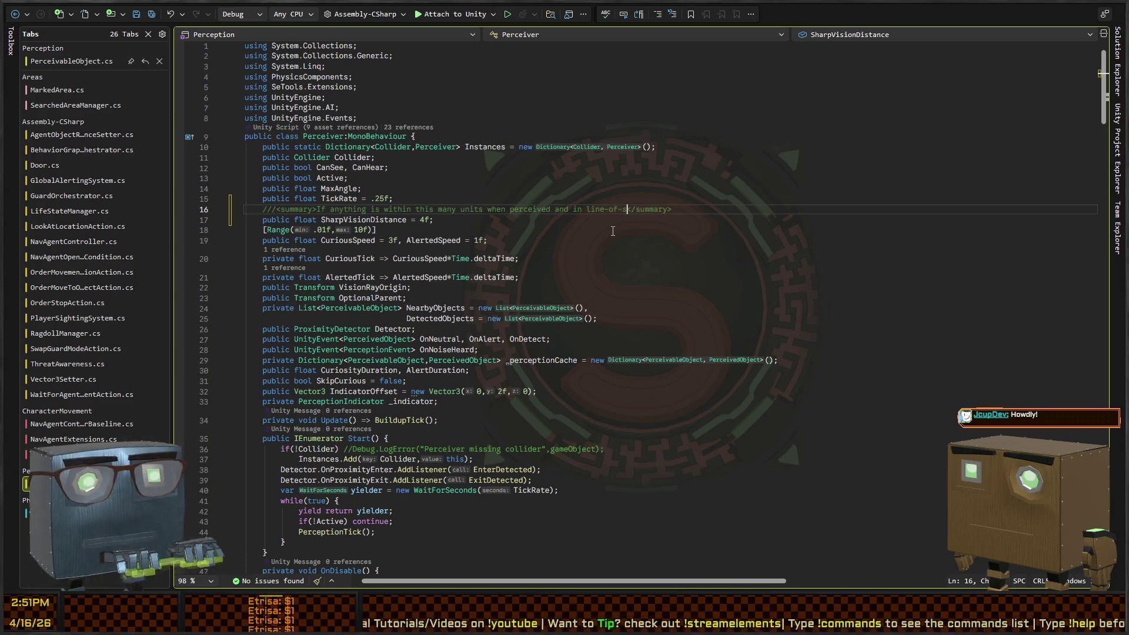
text(ight, it will be an )
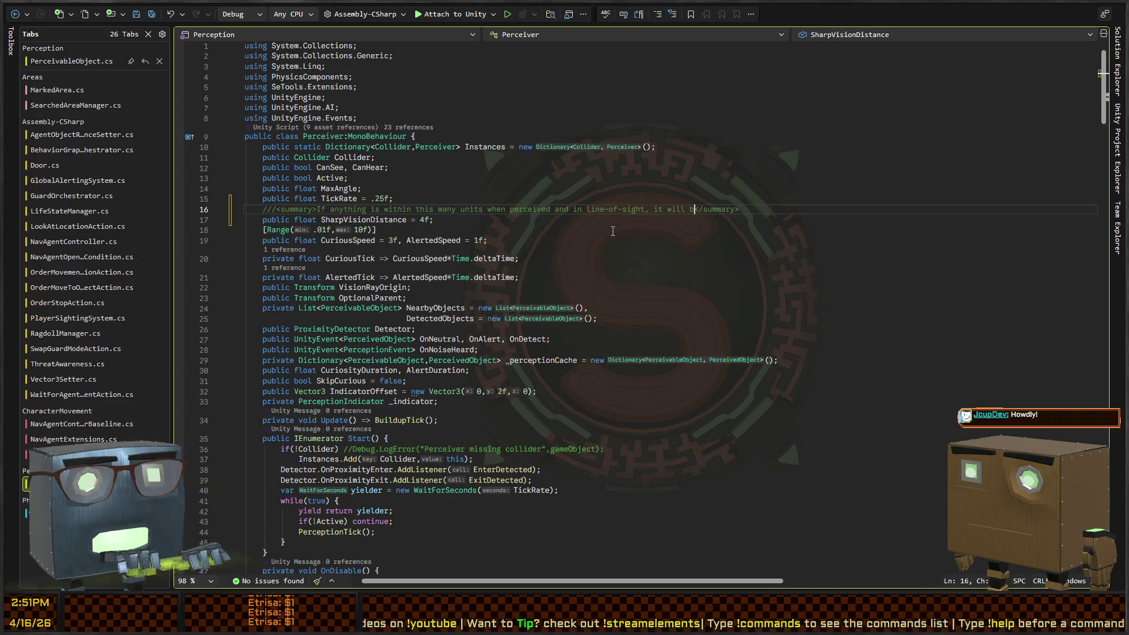
text(insta)
text(nt-visible object.)
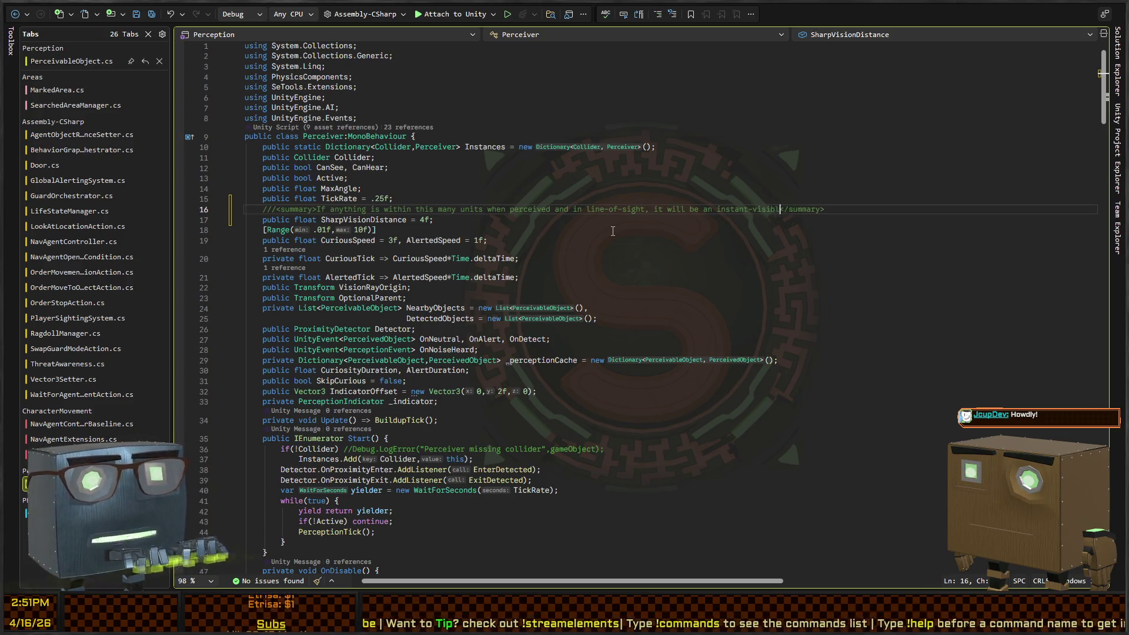
scroll(579, 242, down, 15)
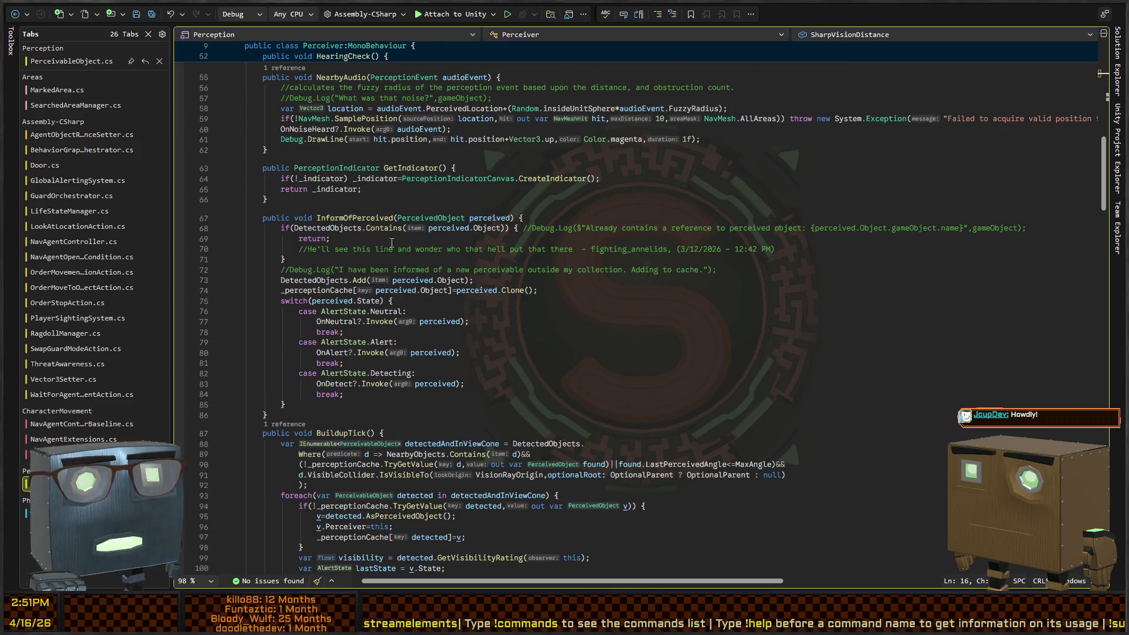
- Insert a blank line in BuildupTick's loop just after the block that caches newly perceived objects
scroll(400, 243, down, 7)
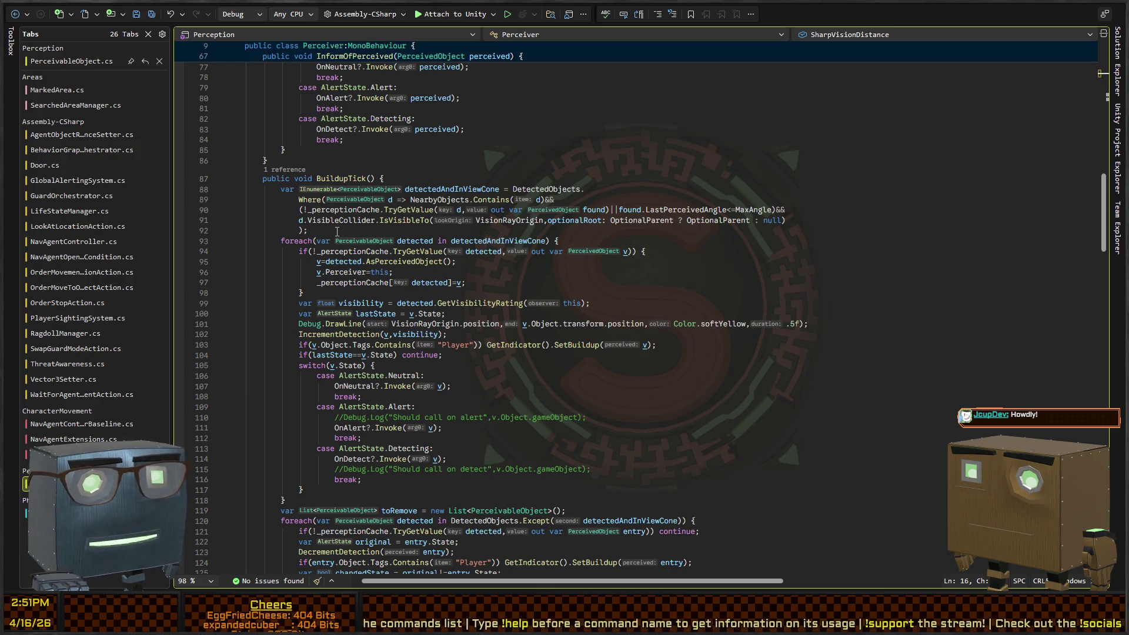
click(560, 247)
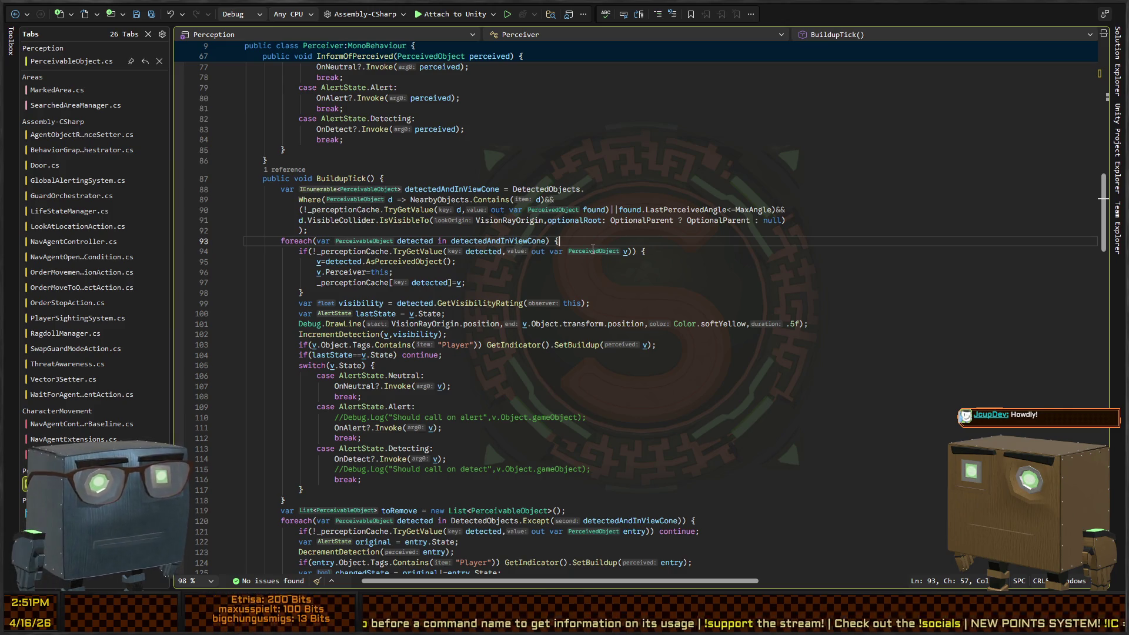
key(Down)
key(Down)
key(Down)
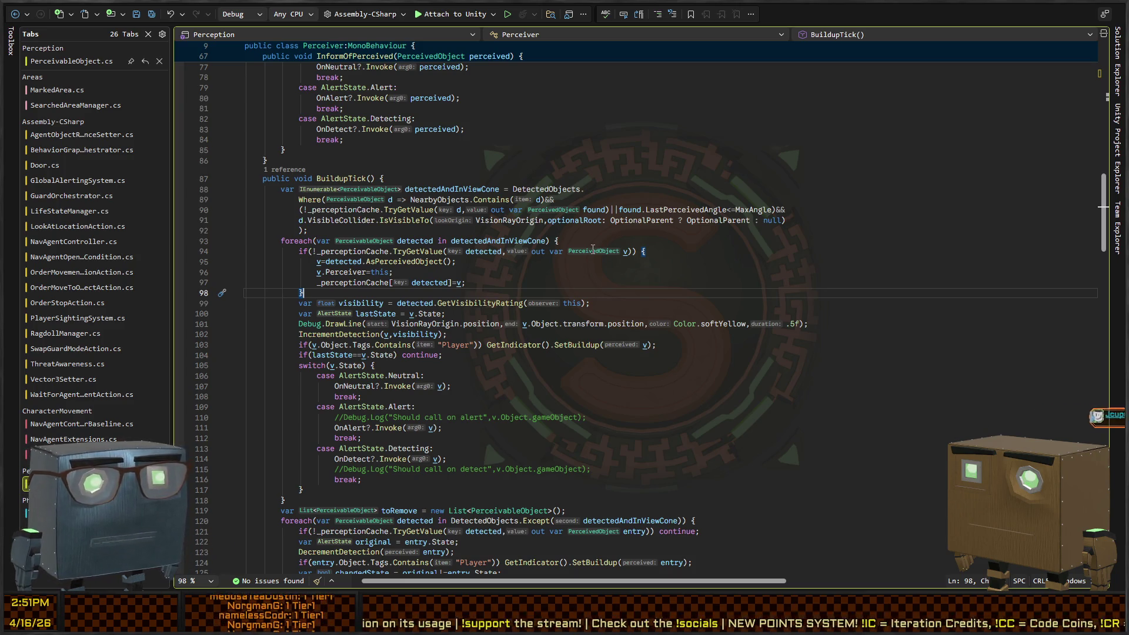
key(Return)
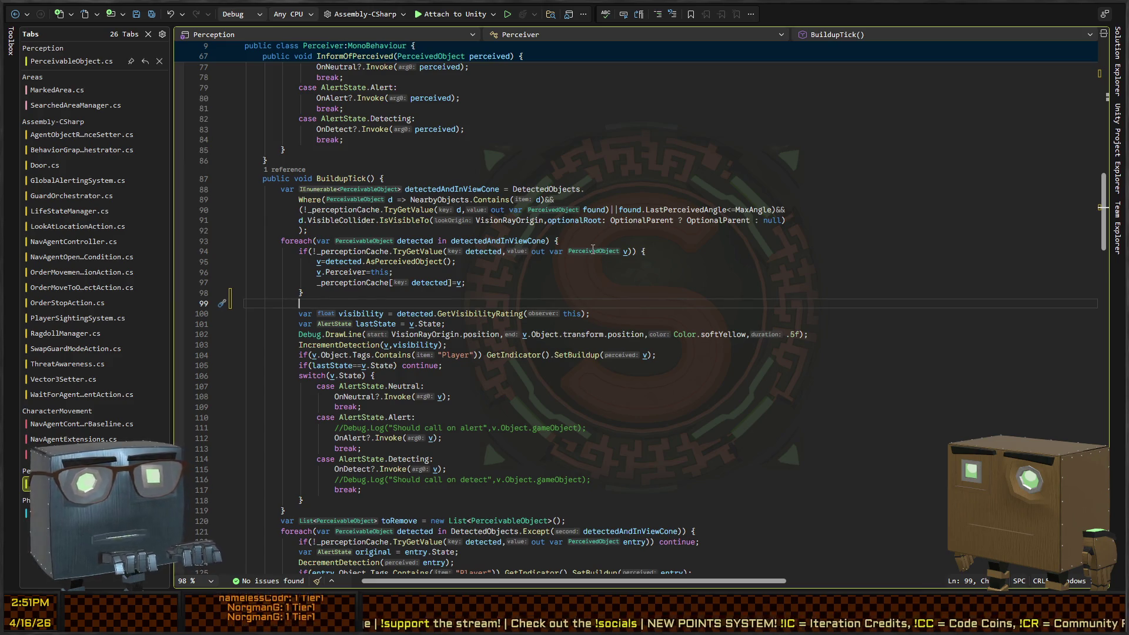
- Add 'var distTo = Vector3.Distance(VisionRayOrigin.position, detected.transform.position);' to the BuildupTick loop
text(var distTo =)
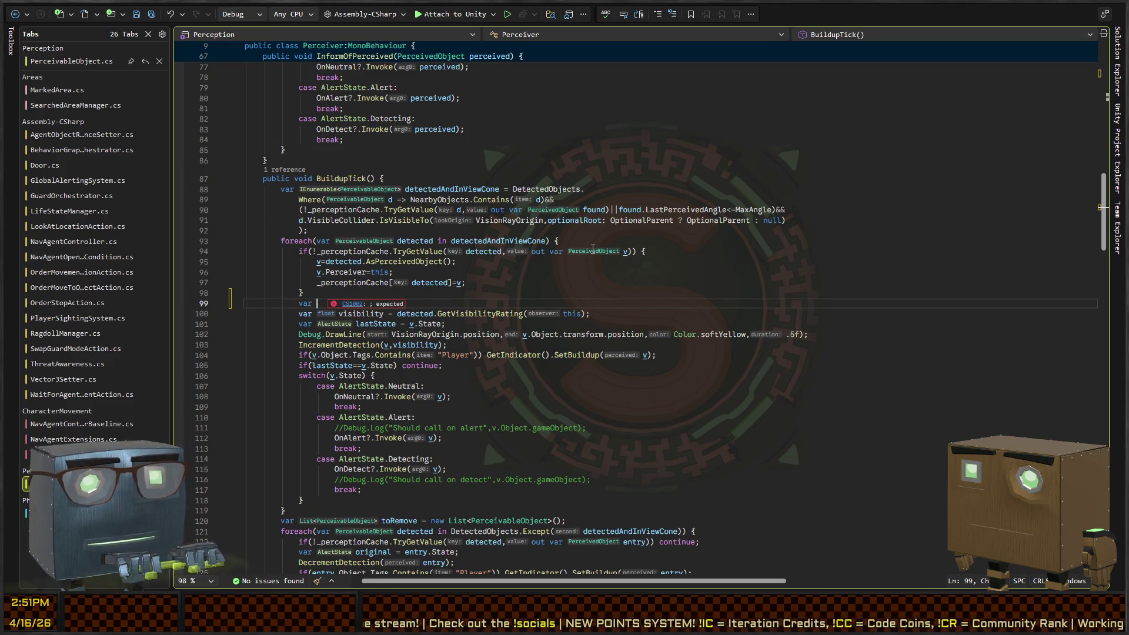
text( Vector)
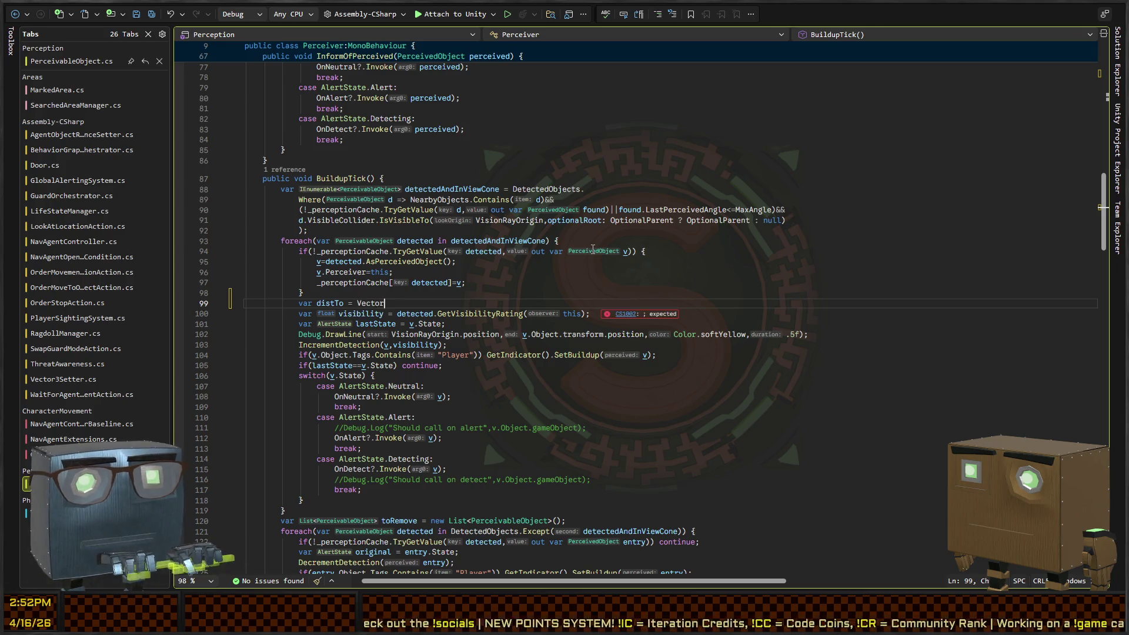
text(3.Distance(view)
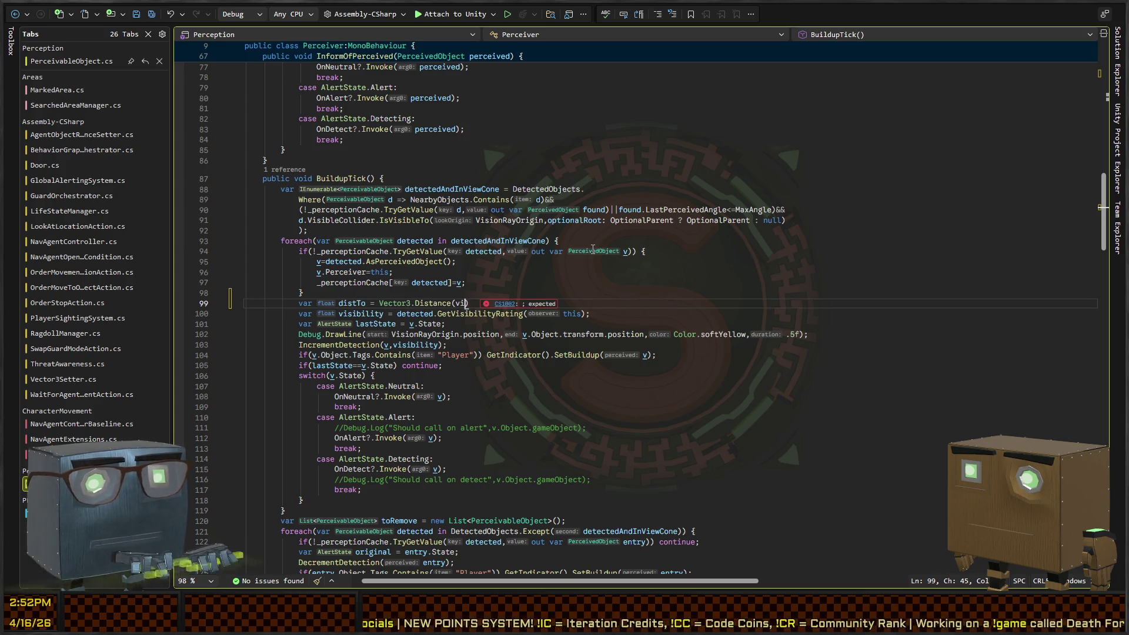
key(BackSpace)
key(BackSpace)
key(BackSpace)
text(VisionRayOrigin)
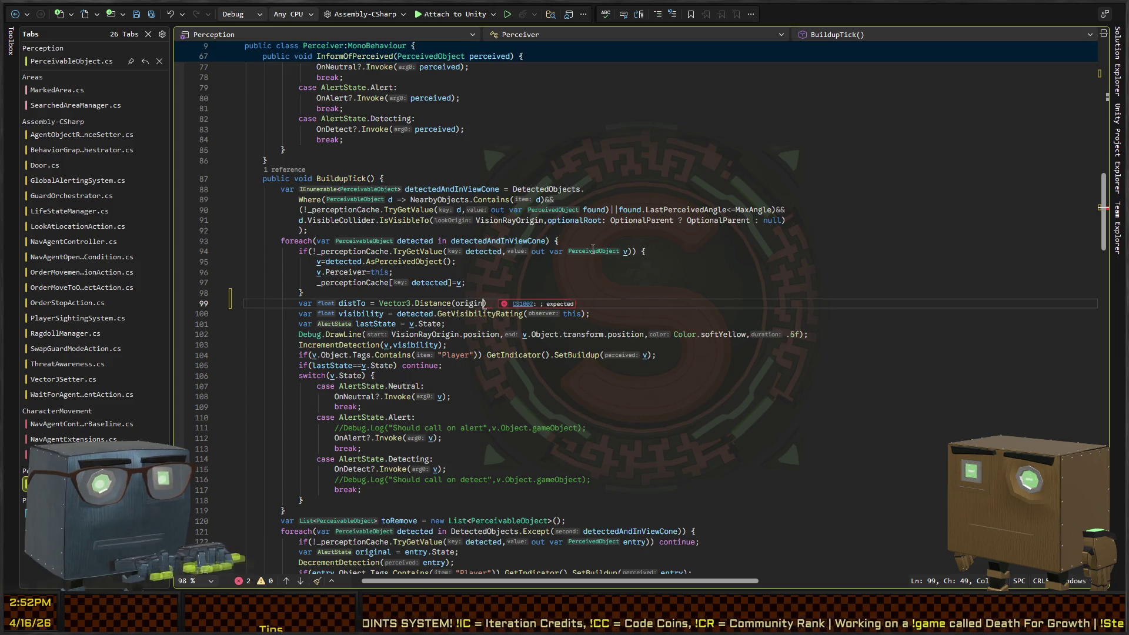
text(.pos)
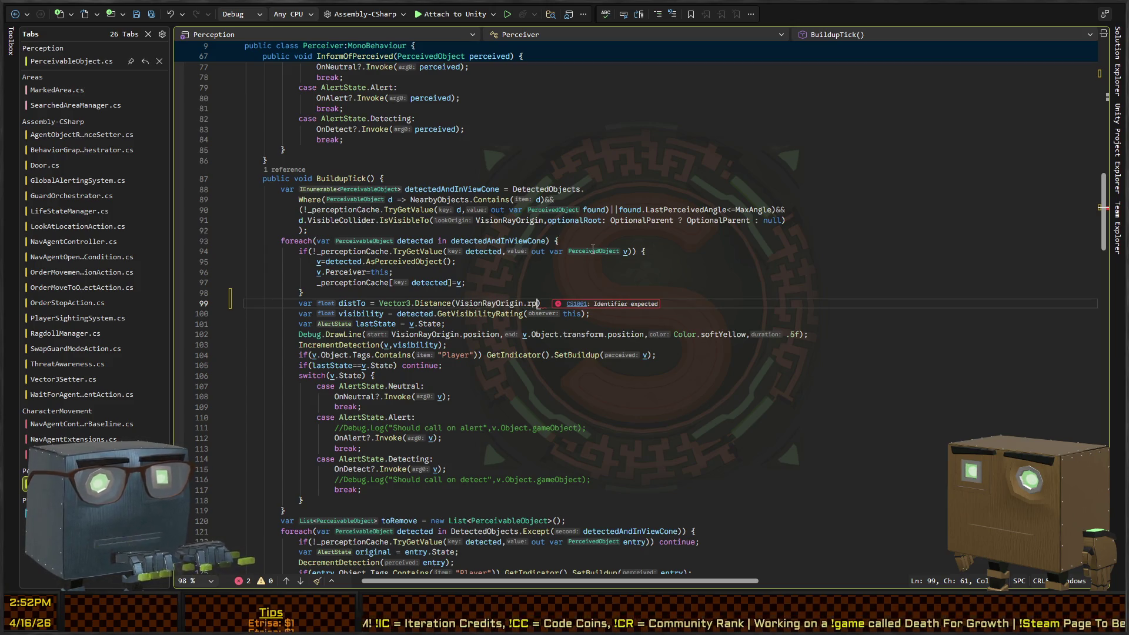
text(ition,)
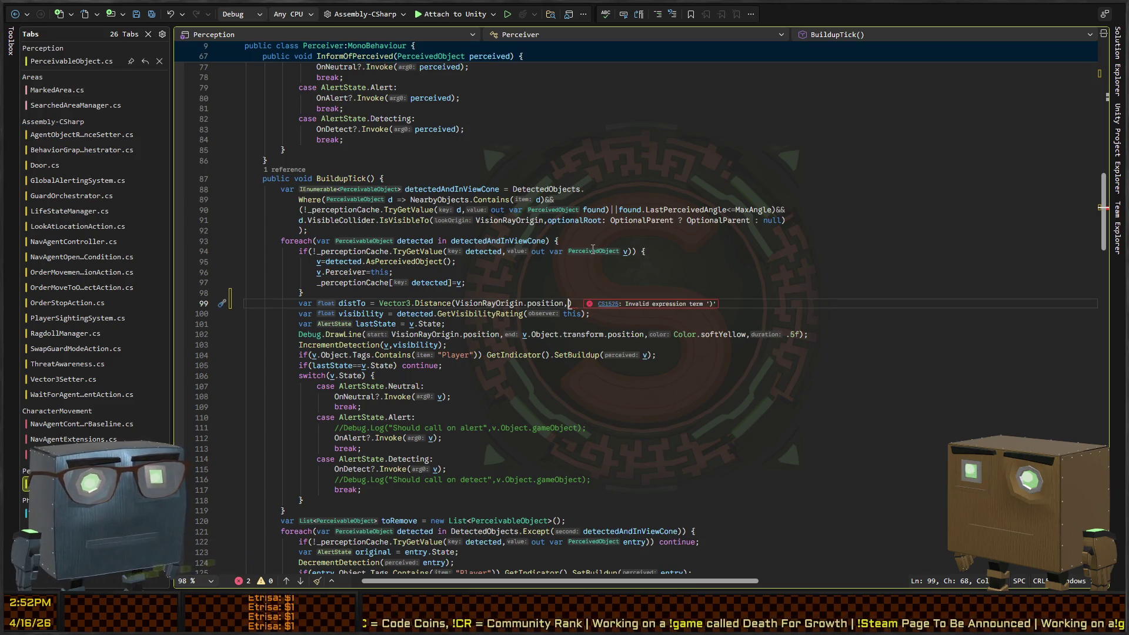
text(detected.)
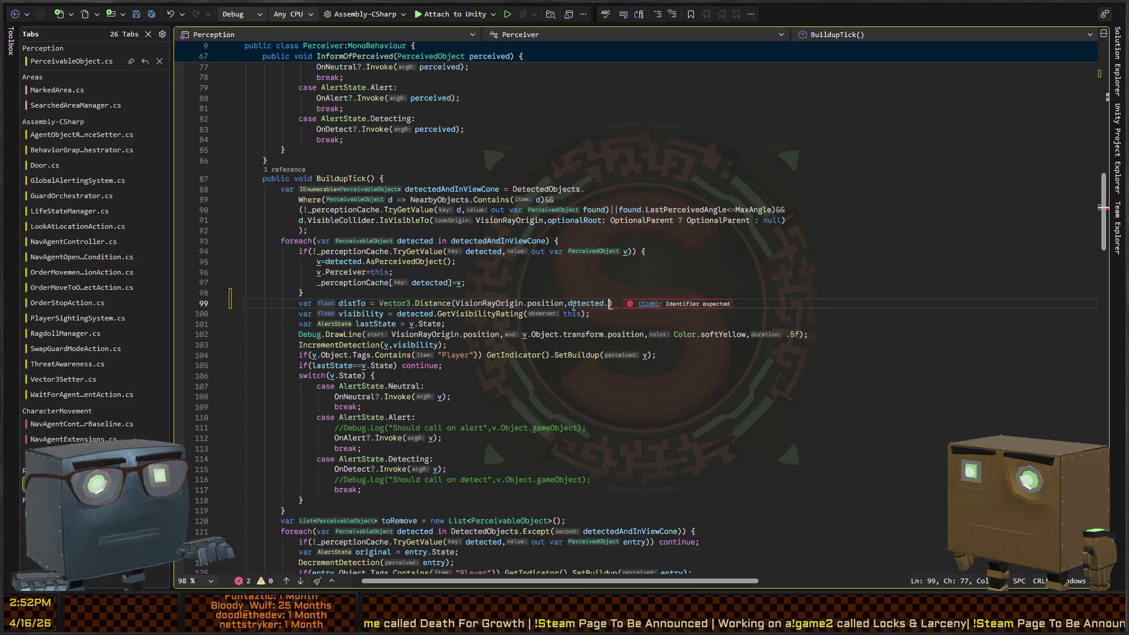
text(Obj)
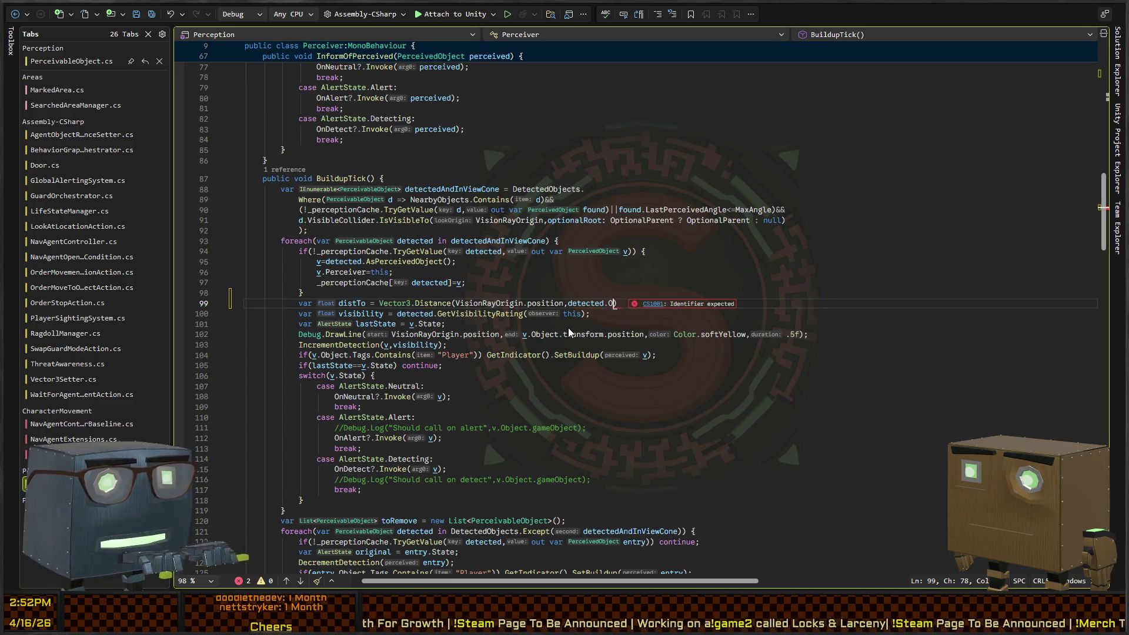
key(BackSpace)
key(BackSpace)
key(BackSpace)
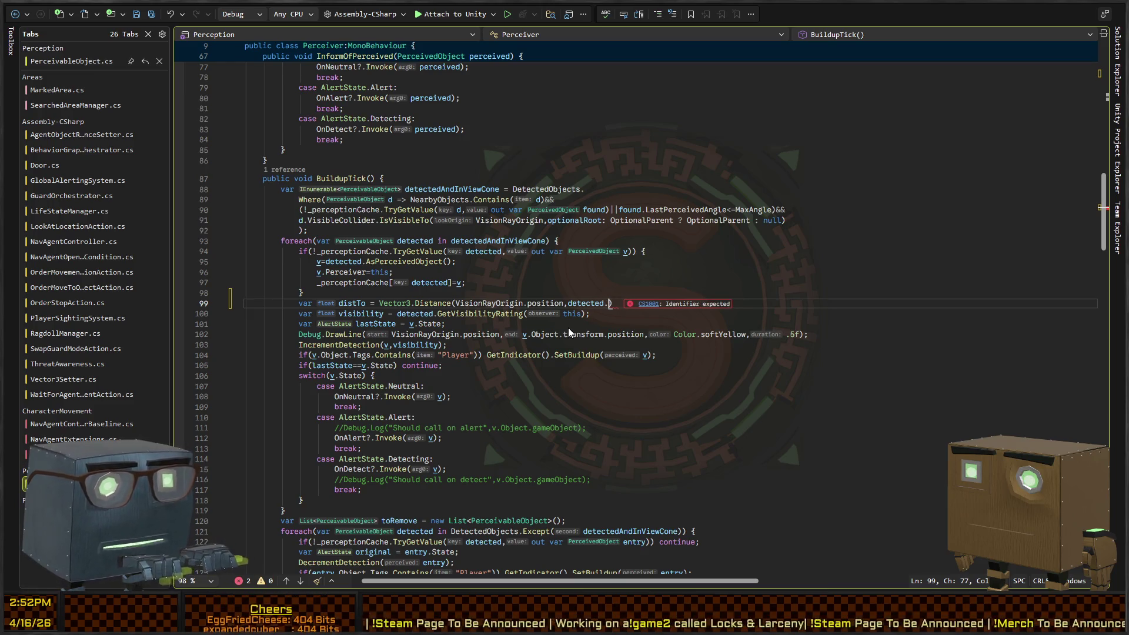
text(game)
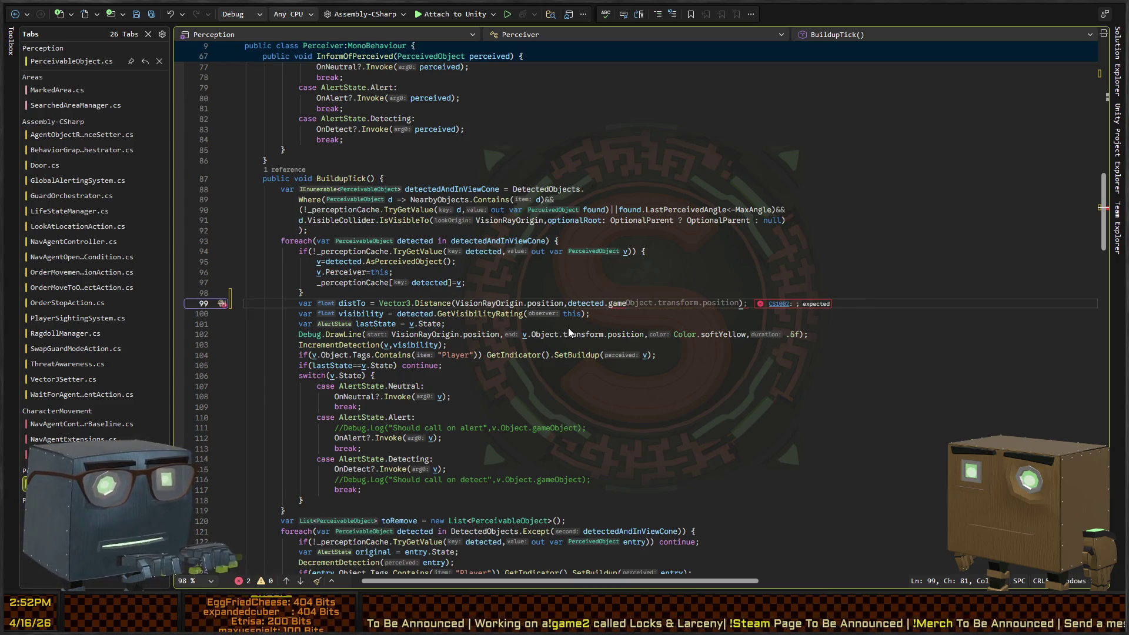
key(BackSpace)
key(BackSpace)
key(BackSpace)
text(transform.po)
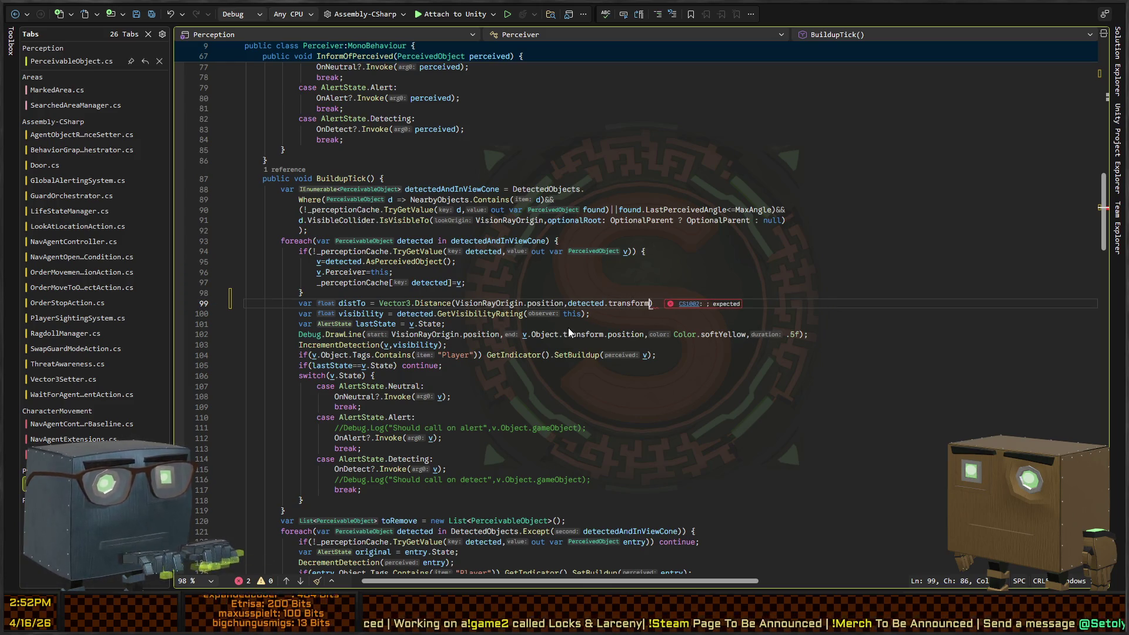
text(sition))
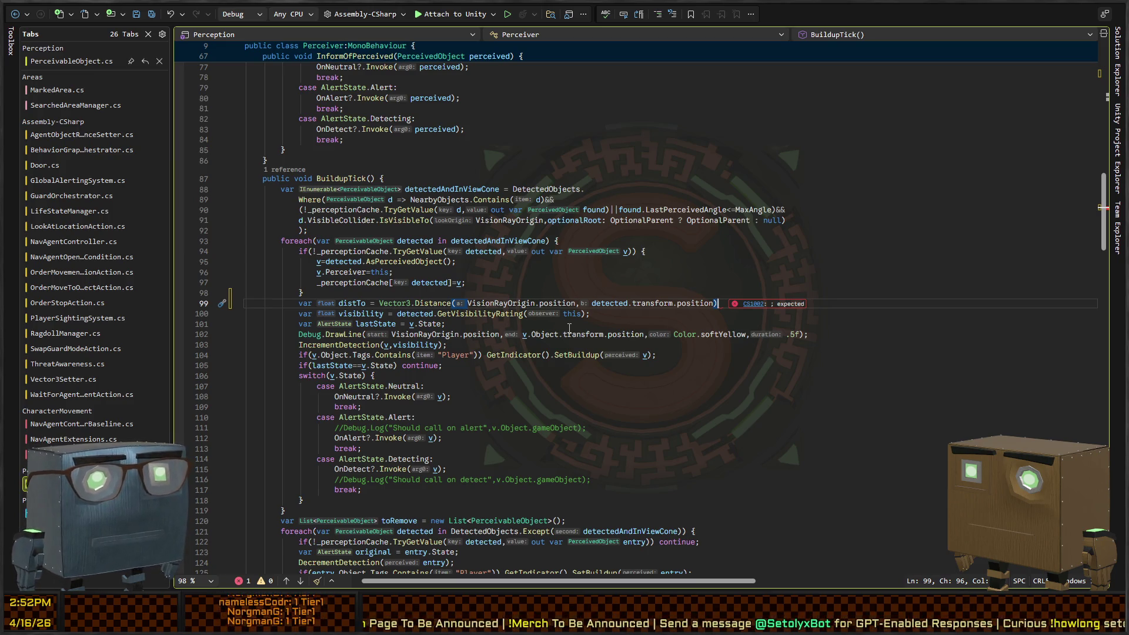
text(;)
key(Return)
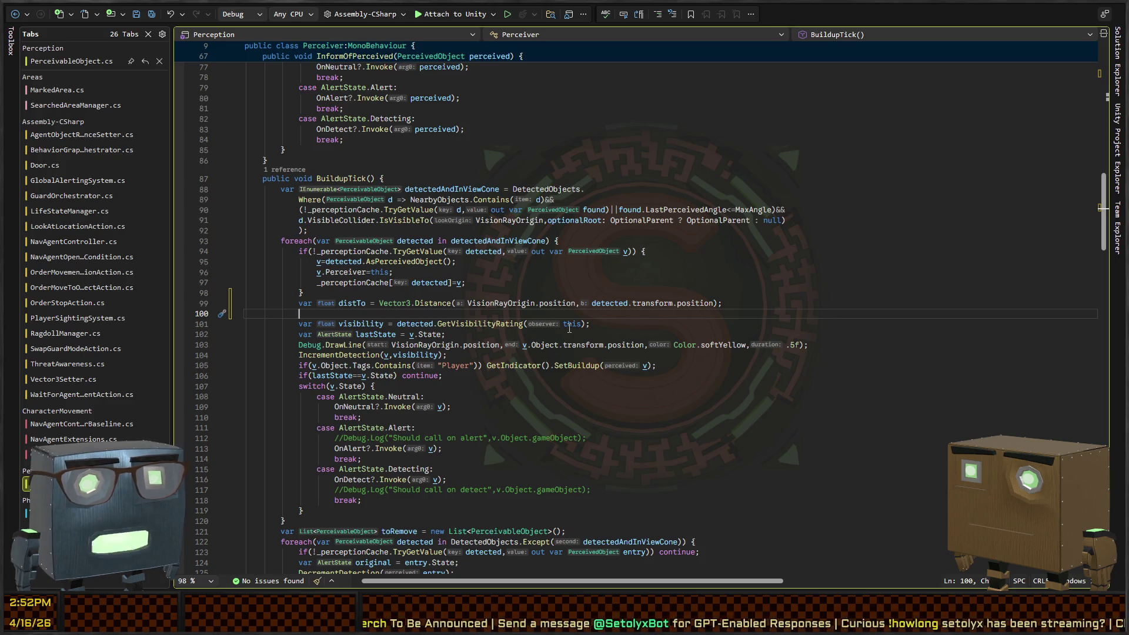
key(Up)
key(alt+Down)
key(alt+Down)
- Place the visibility line above distTo and add 'if (distTo <= SharpVisionDistance) visibility *= 100f;'
key(Down)
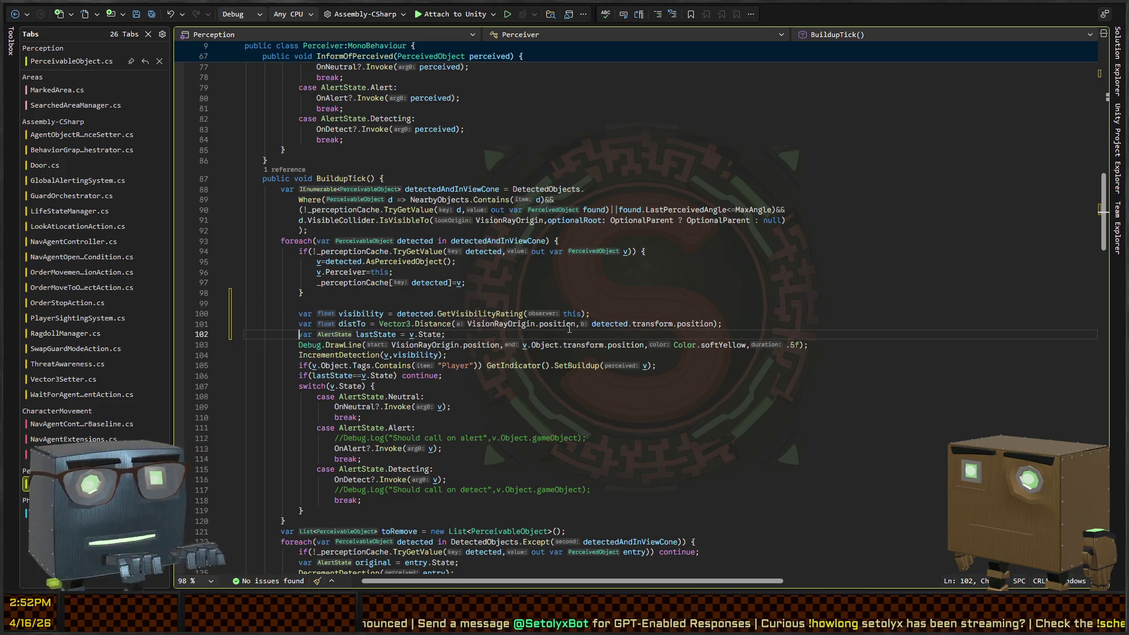
key(ctrl+Return)
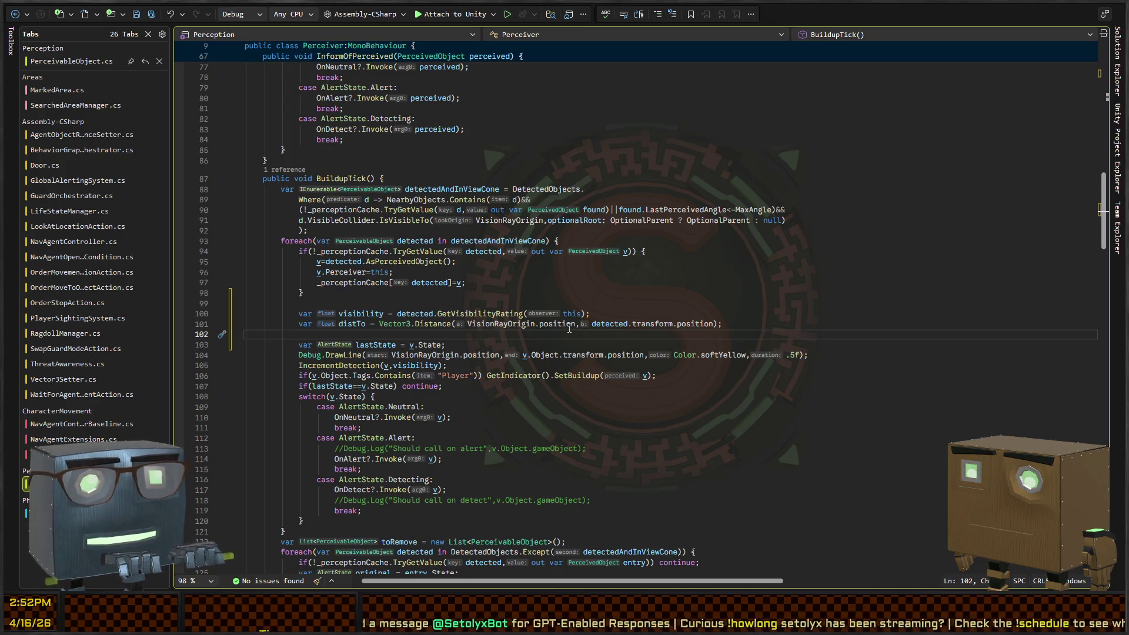
text(if(distTo<=sharp)
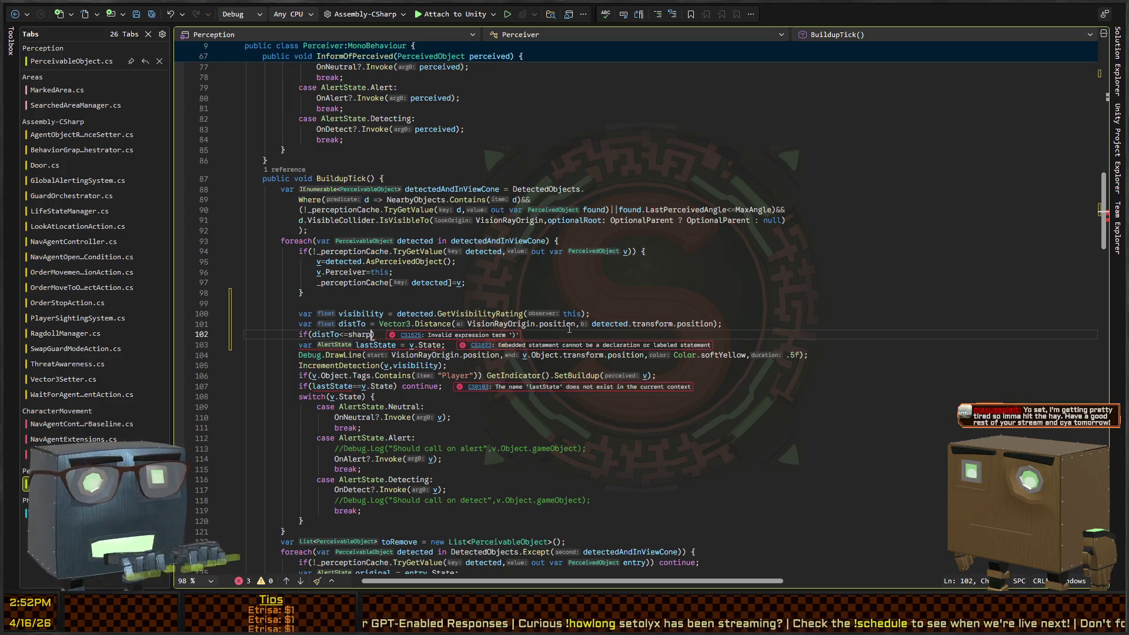
key(Tab)
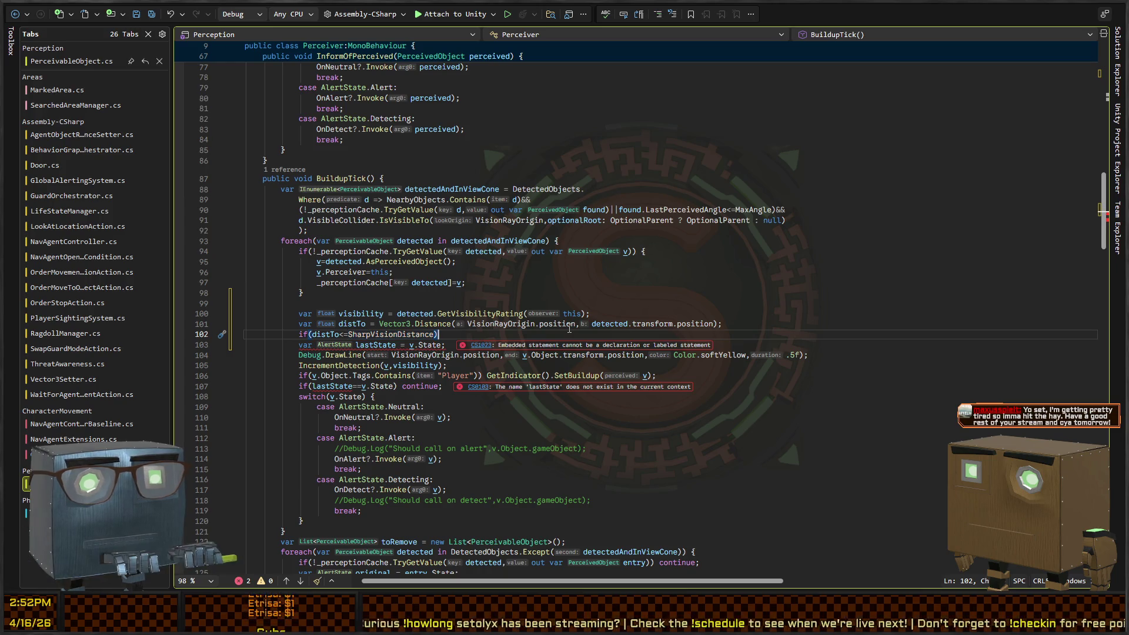
text(y*)
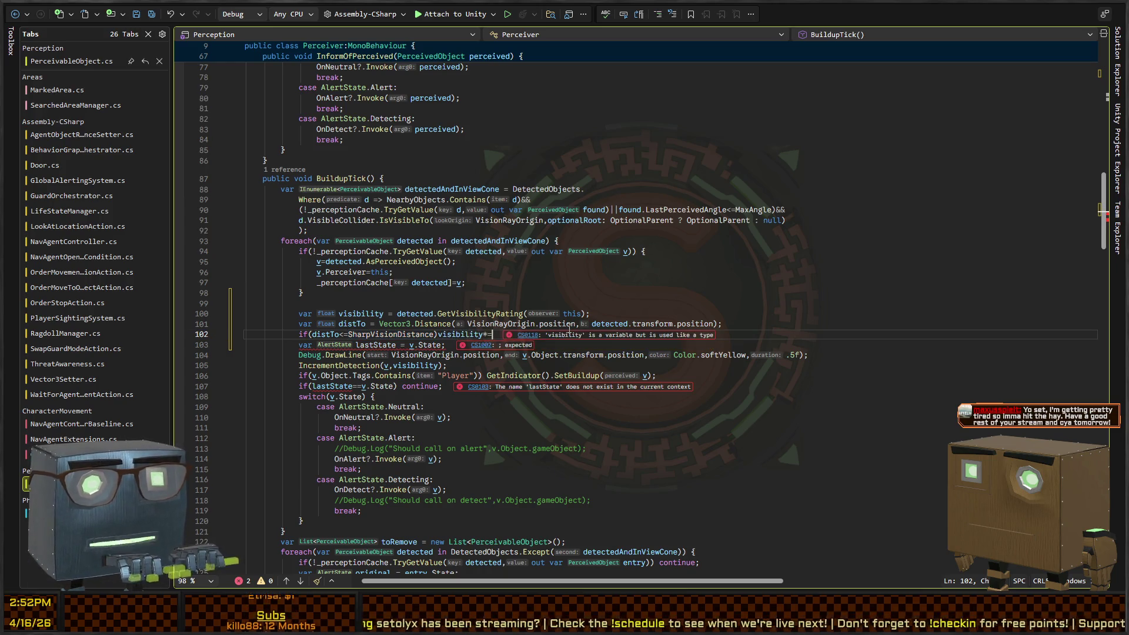
text(=100f;)
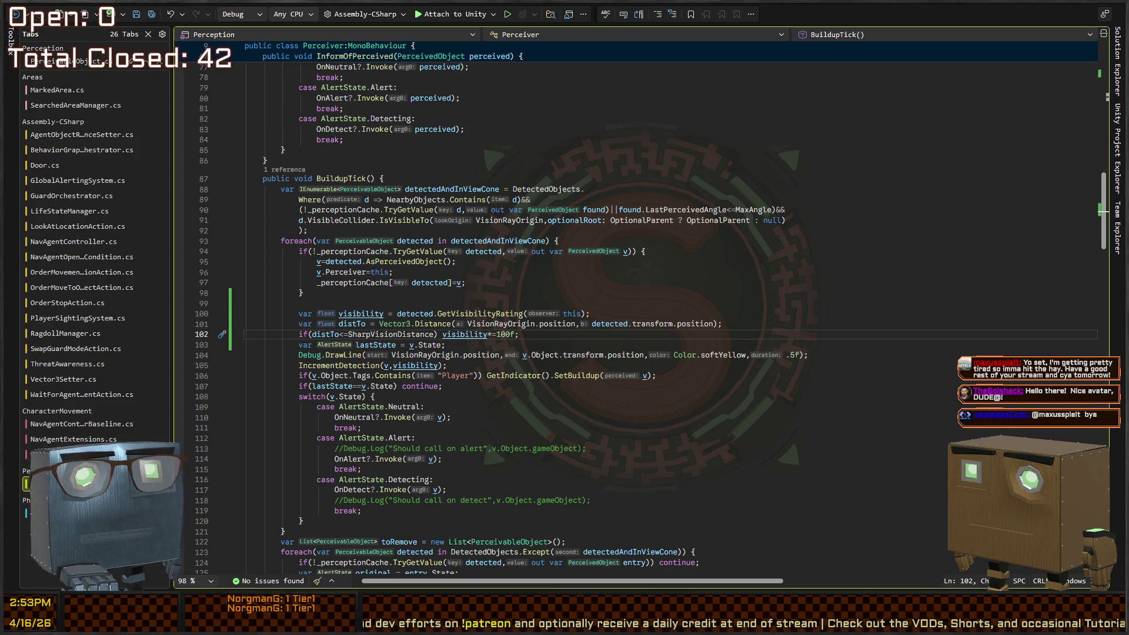
click(660, 268)
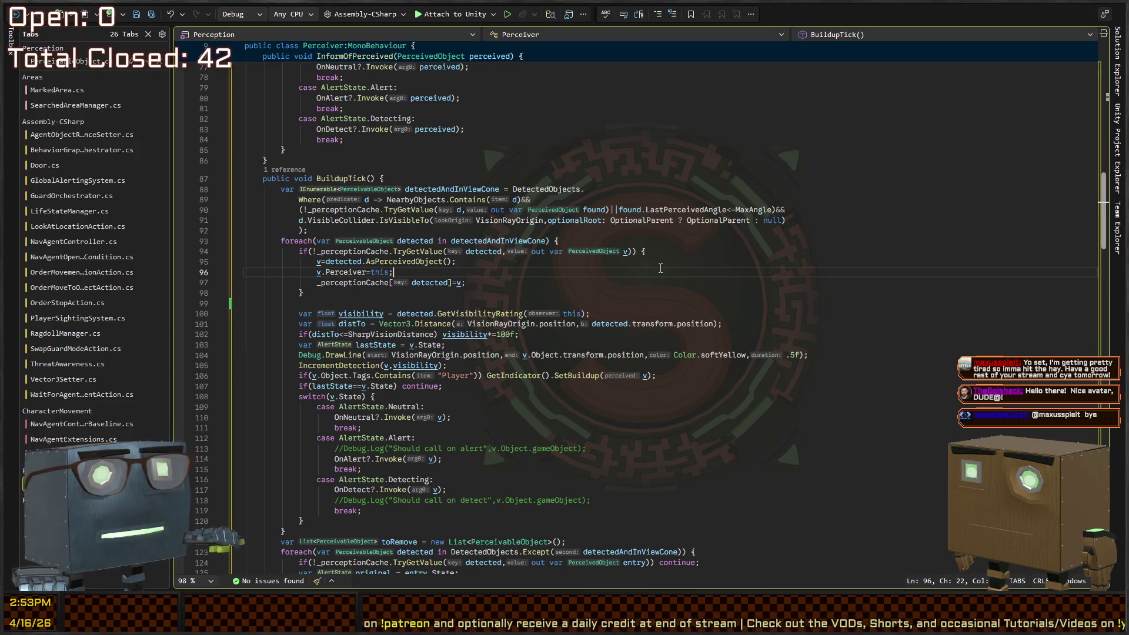
- Reformat Perceiver.cs indentation to spaces and delete the empty line after the loop
key(ctrl+k)
key(ctrl+d)
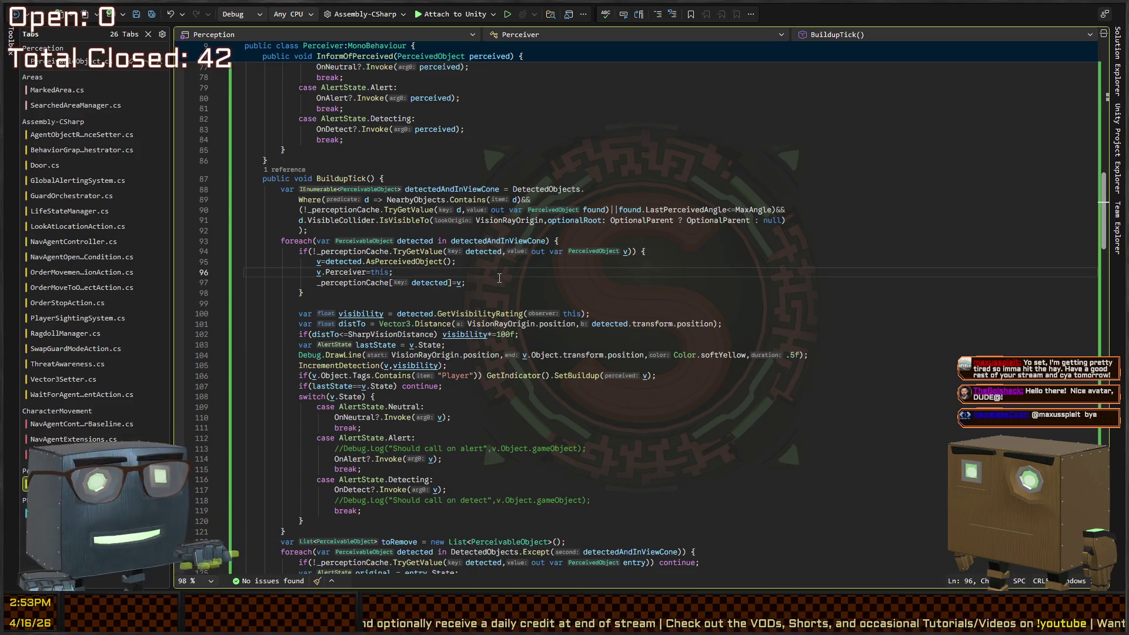
key(Down)
key(Down)
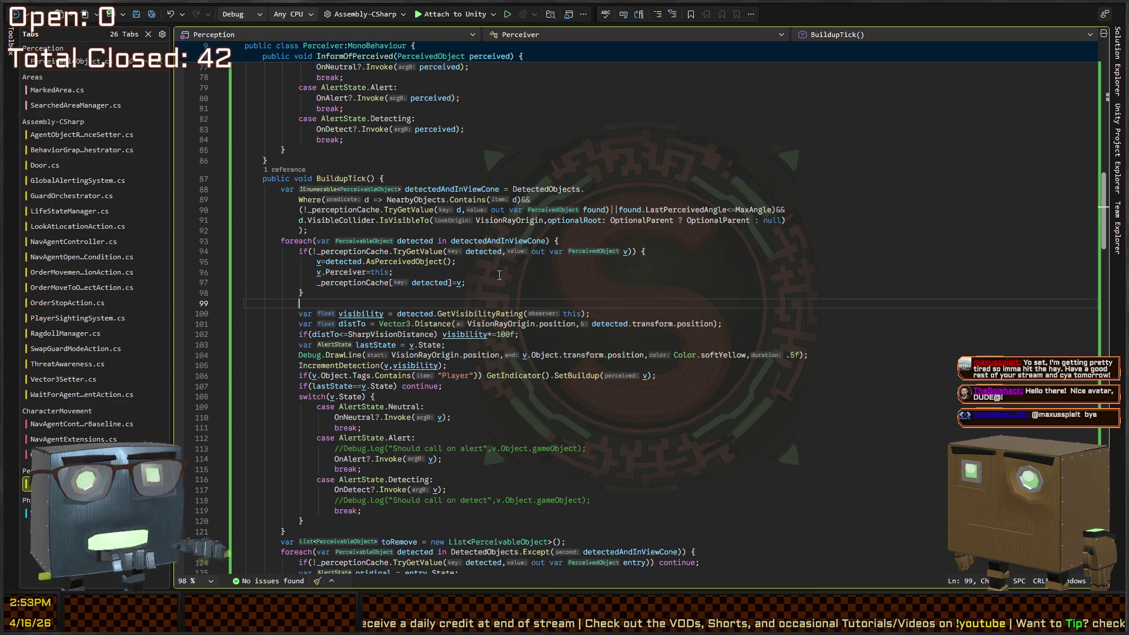
key(Delete)
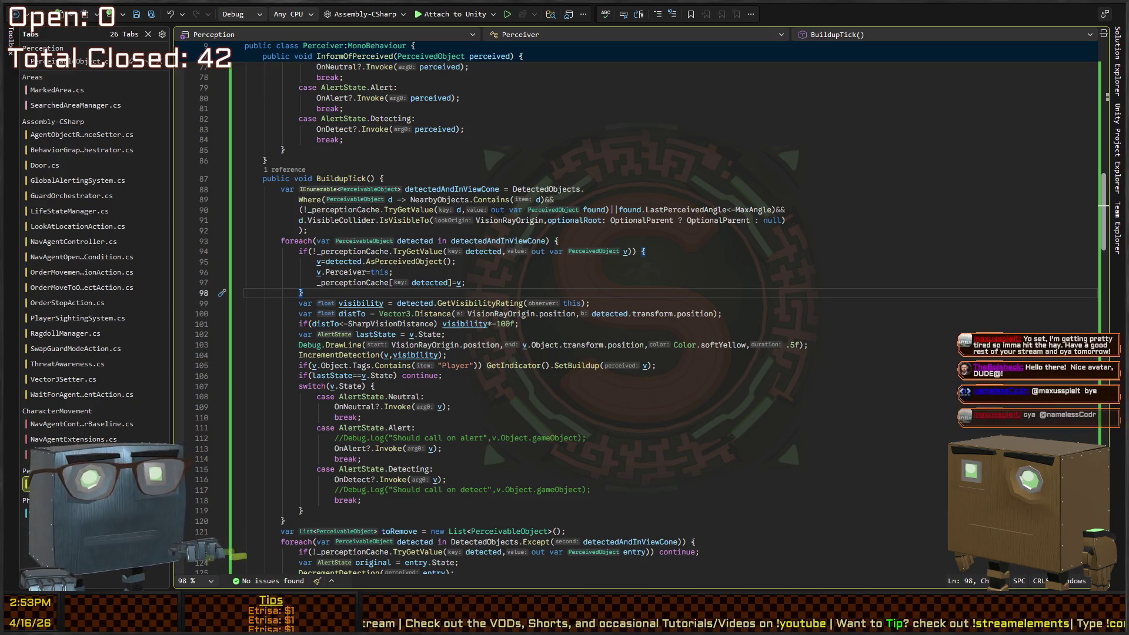
key(alt+Tab)
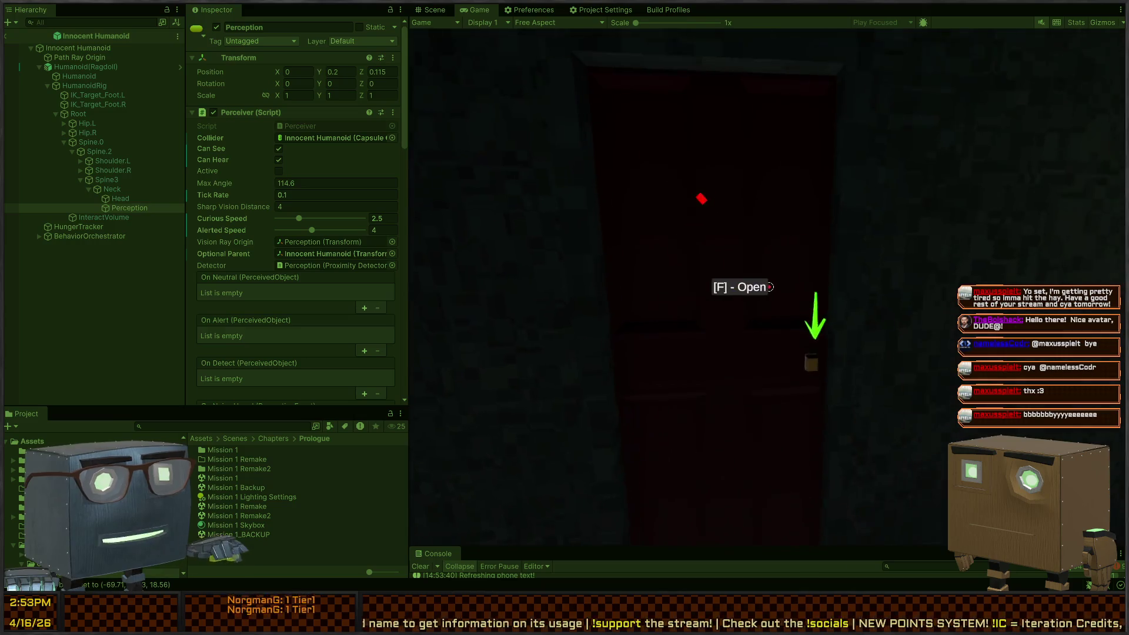
- Play-test opening the red door and walking into the night yard until 'You failed!', then stop
key(f)
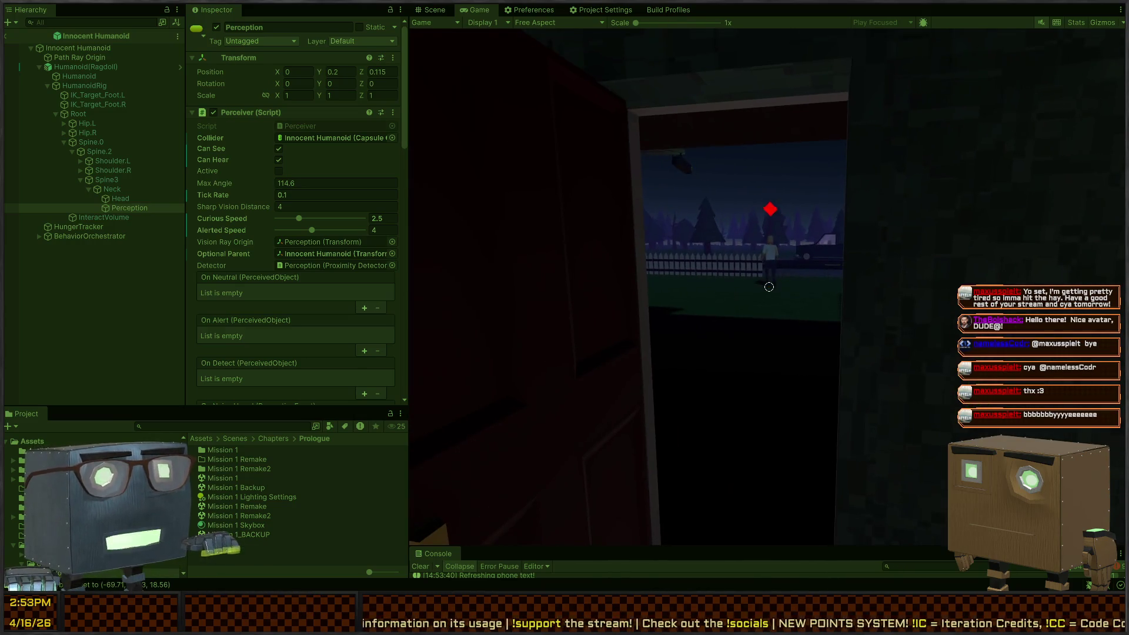
key(w)
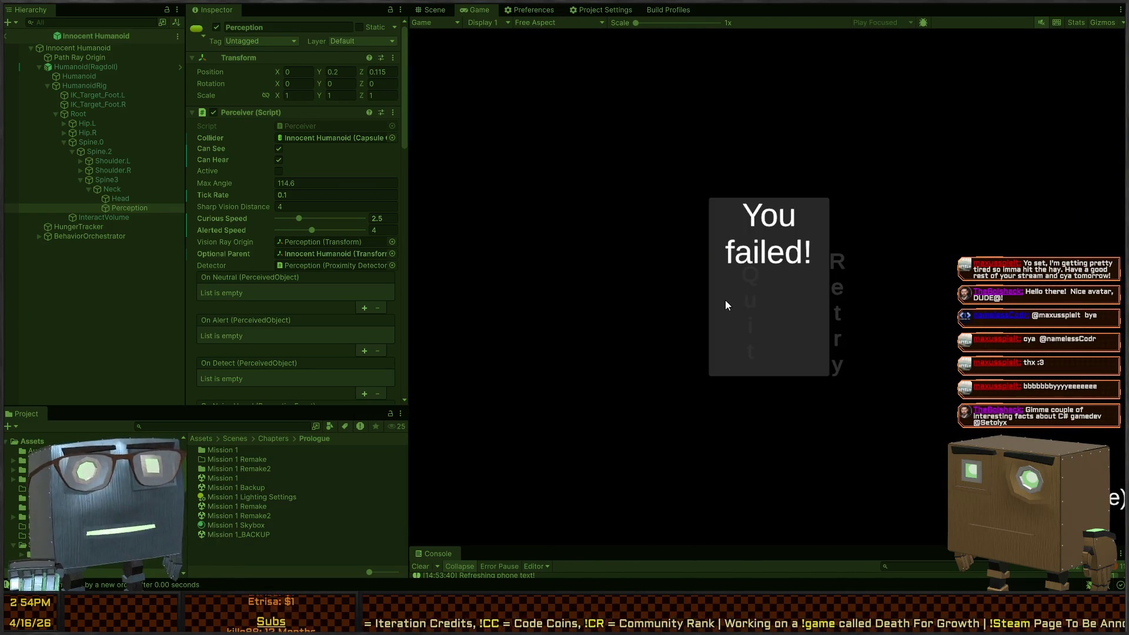
key(ctrl+p)
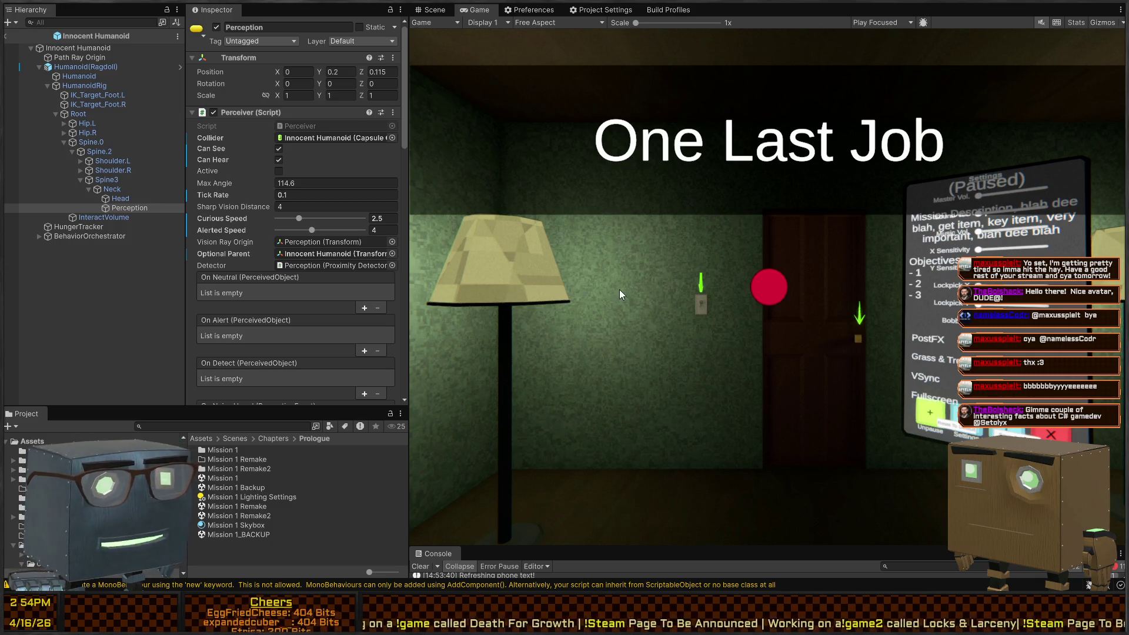
key(alt+Tab)
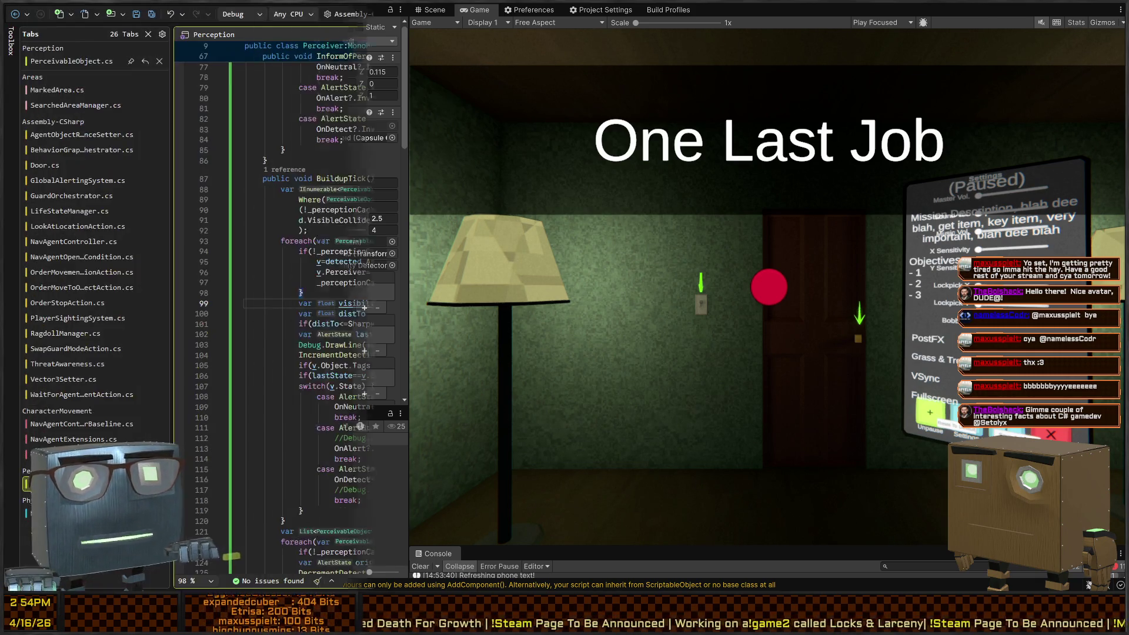
- Save Perceiver.cs and go back to Unity
key(ctrl+s)
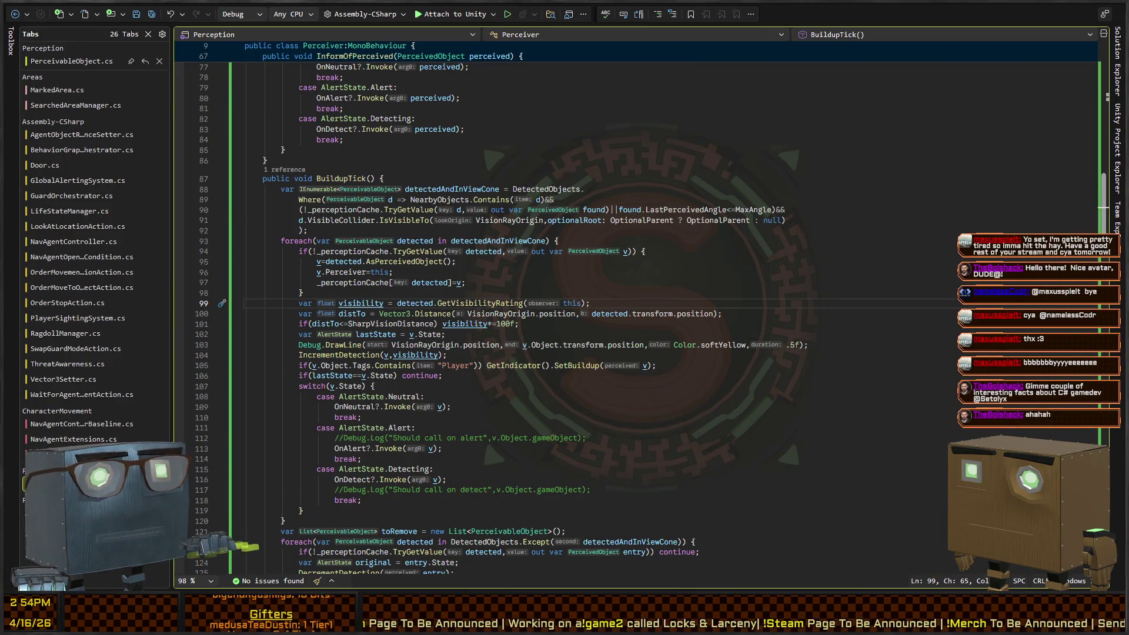
key(alt+Tab)
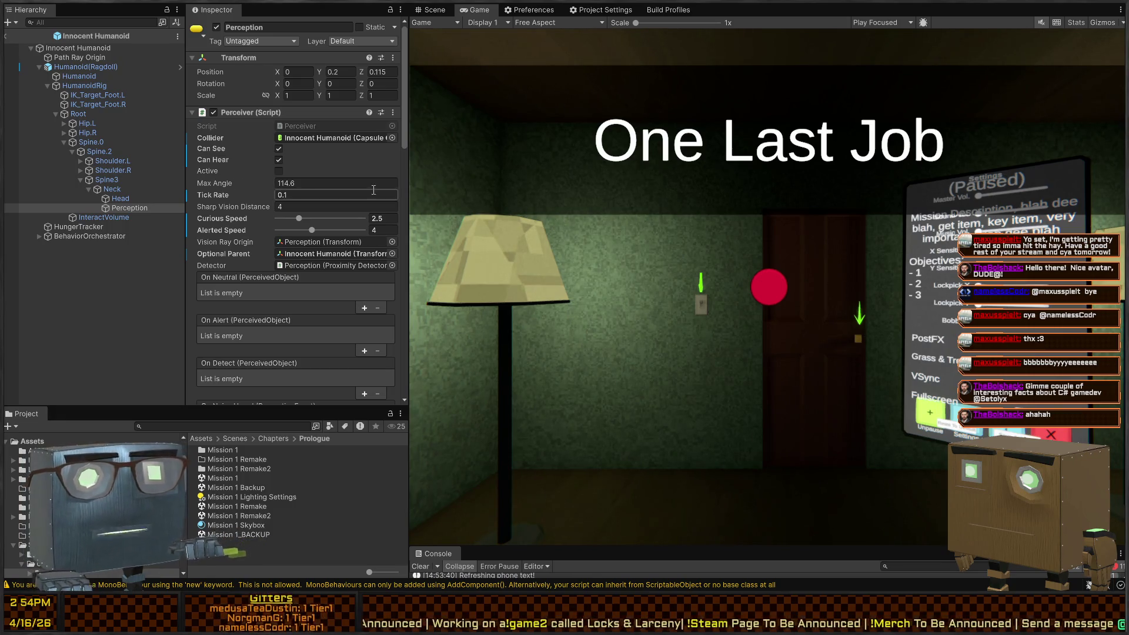
- Leave Prefab Mode for the full house scene and select the SecurityCamera on the outer wall
click(433, 10)
click(434, 22)
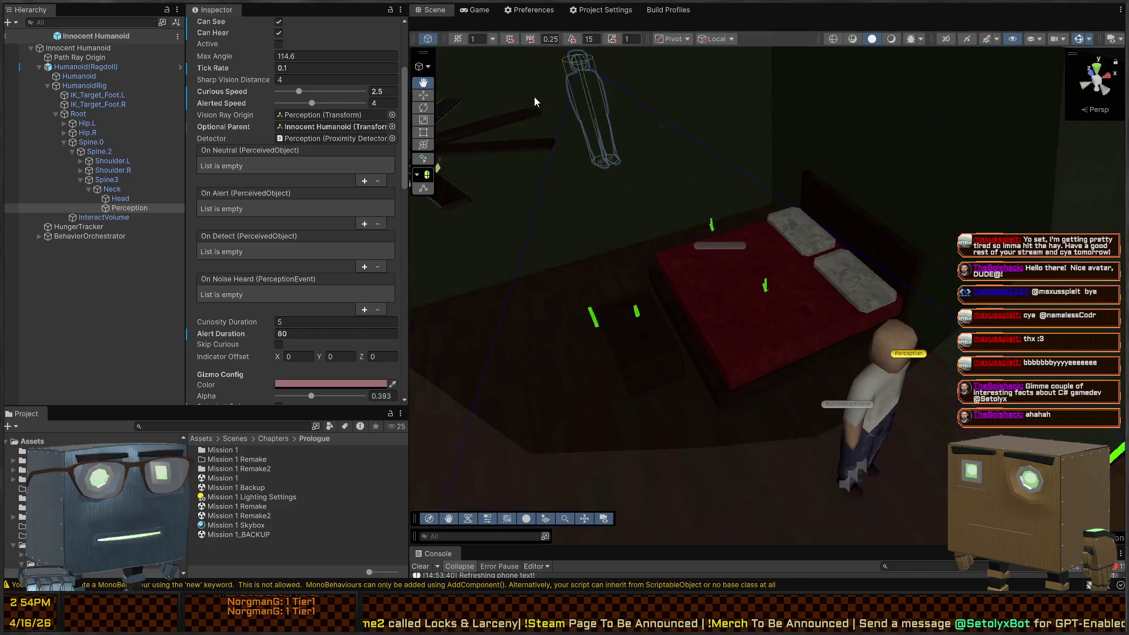
mouse_move(505, 79)
mouse_down()
mouse_move(587, 213)
mouse_move(513, 213)
mouse_up()
key(w)
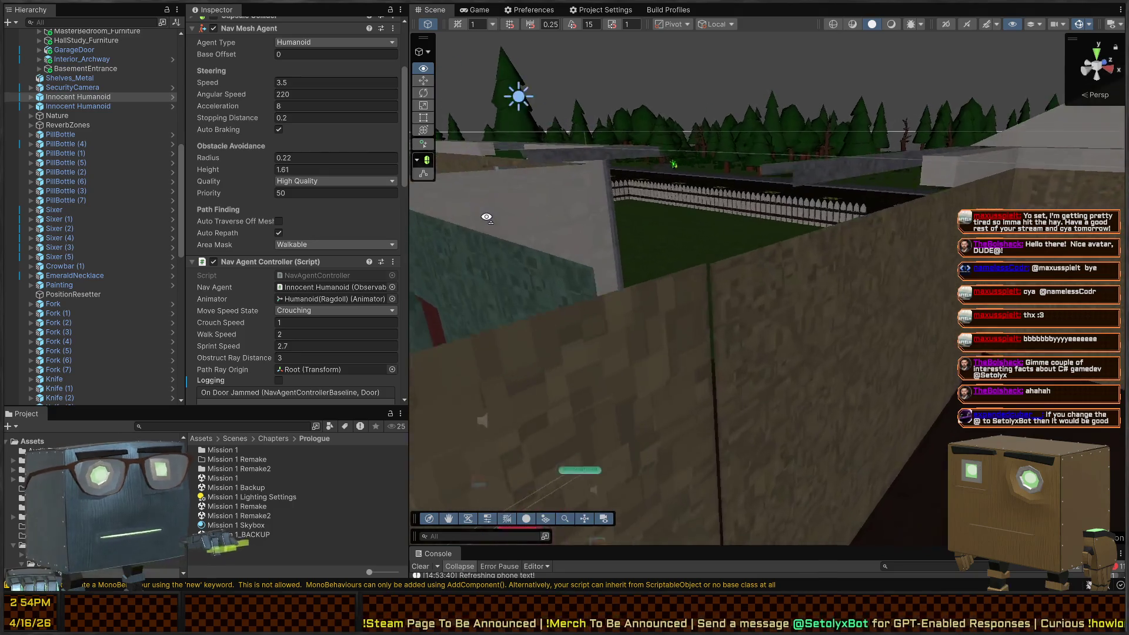
key(w)
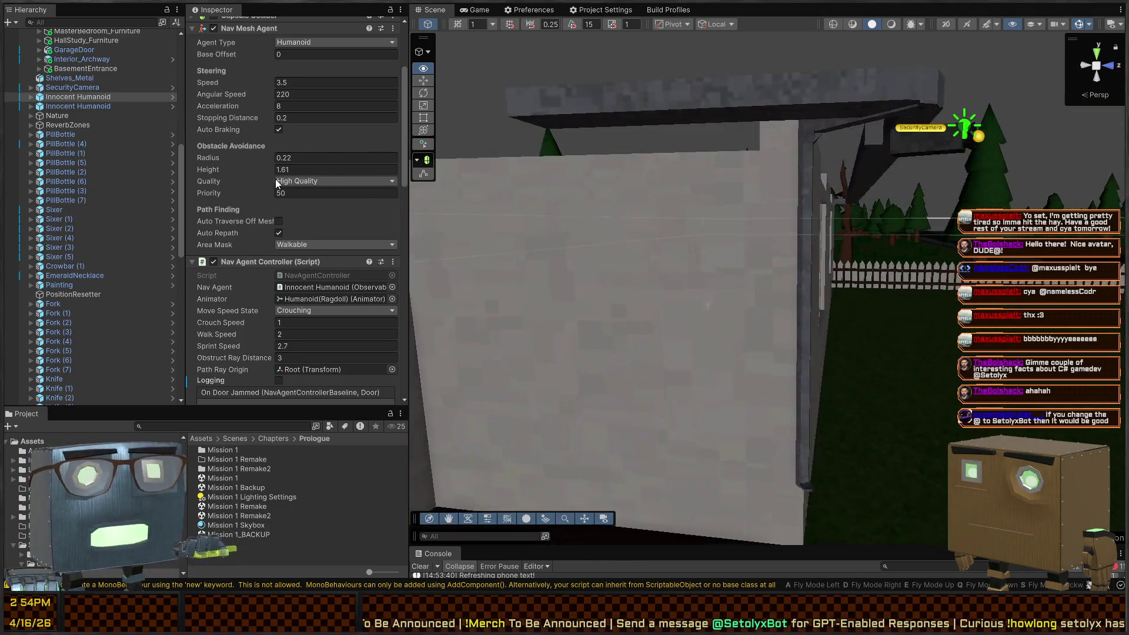
drag(752, 129, 752, 243)
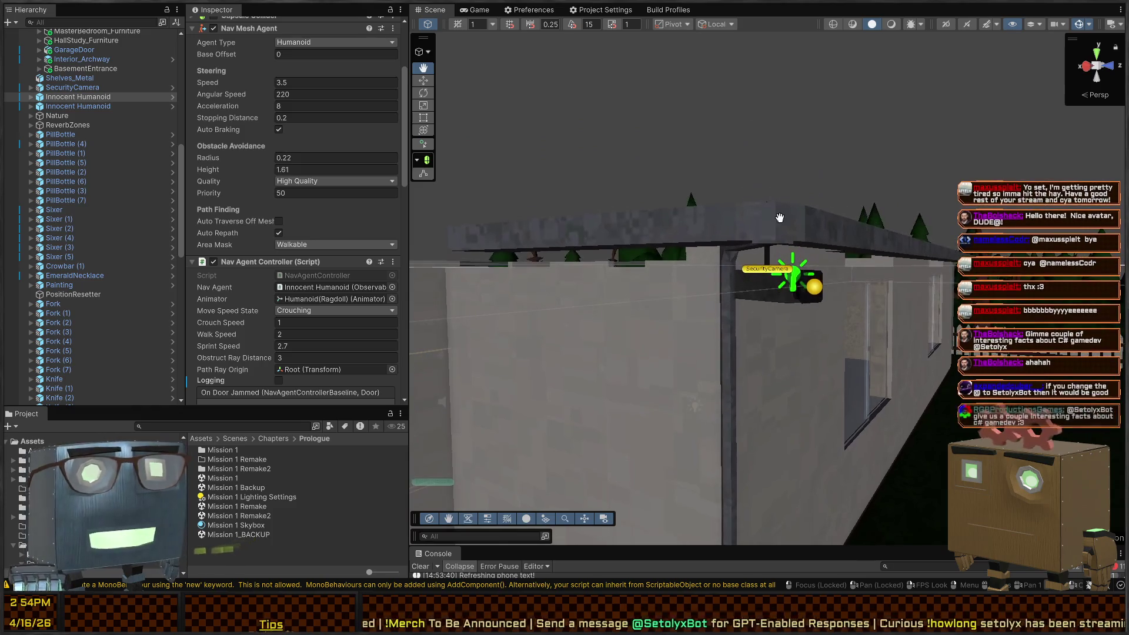
click(756, 250)
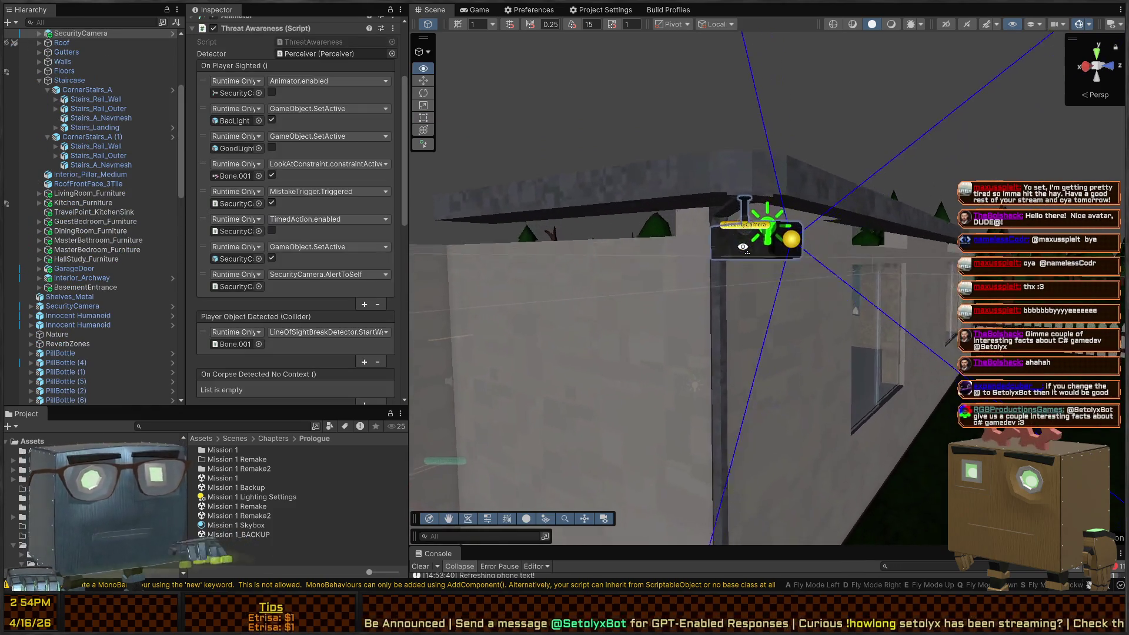
scroll(287, 198, down, 10)
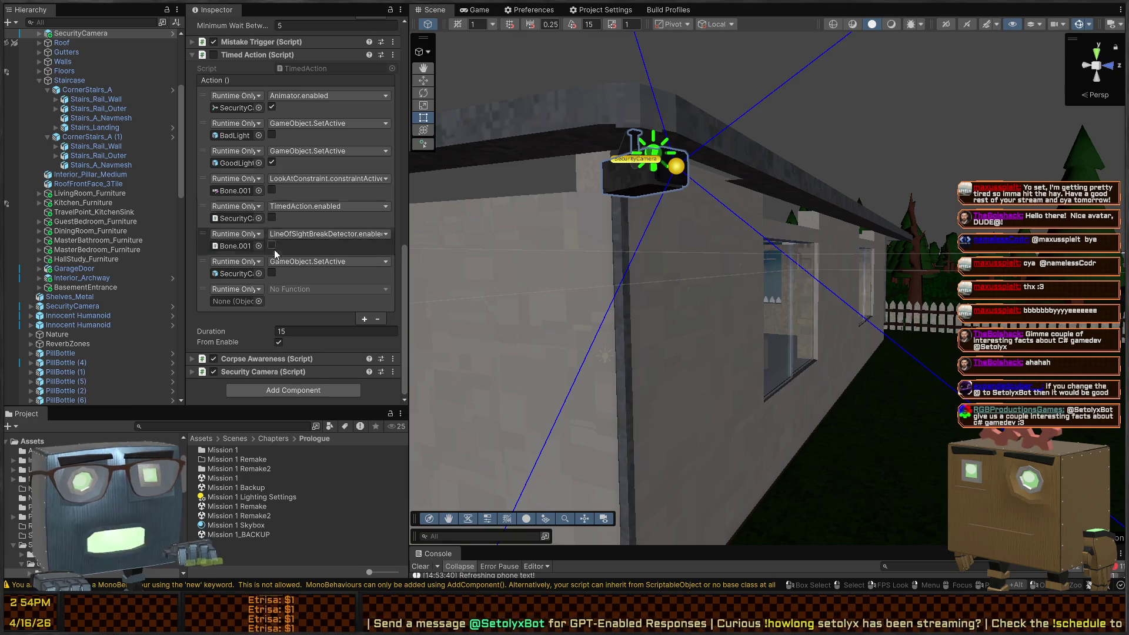
scroll(272, 259, up, 10)
scroll(272, 260, up, 4)
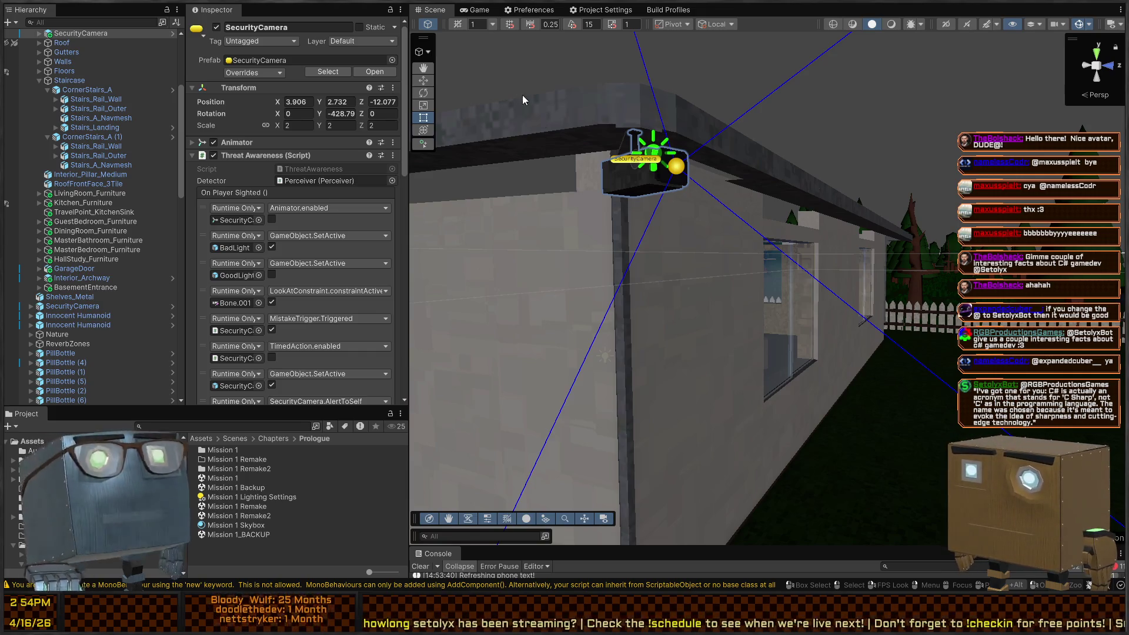
drag(714, 241, 690, 260)
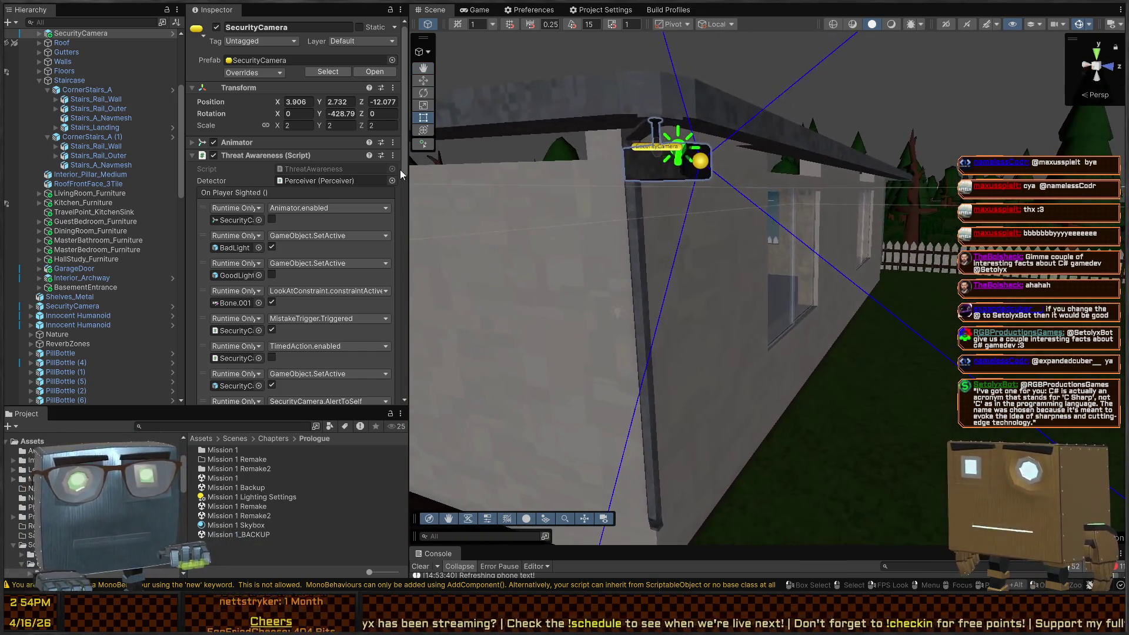
- Open the SecurityCamera prefab and select its Perceiver child
scroll(162, 147, up, 3)
click(174, 139)
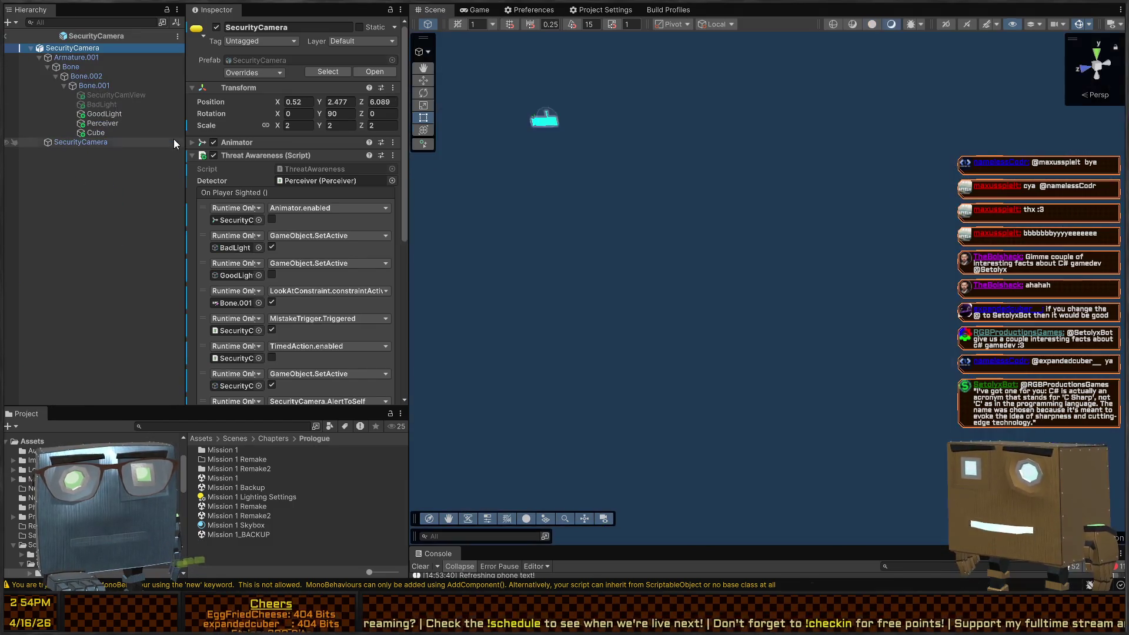
click(102, 133)
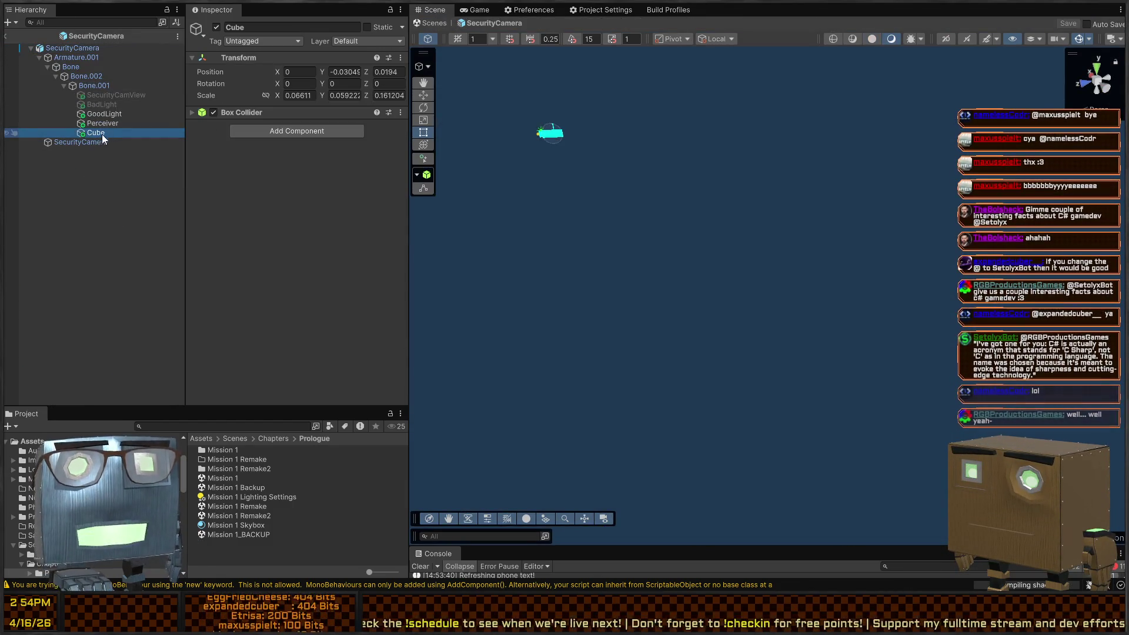
click(96, 142)
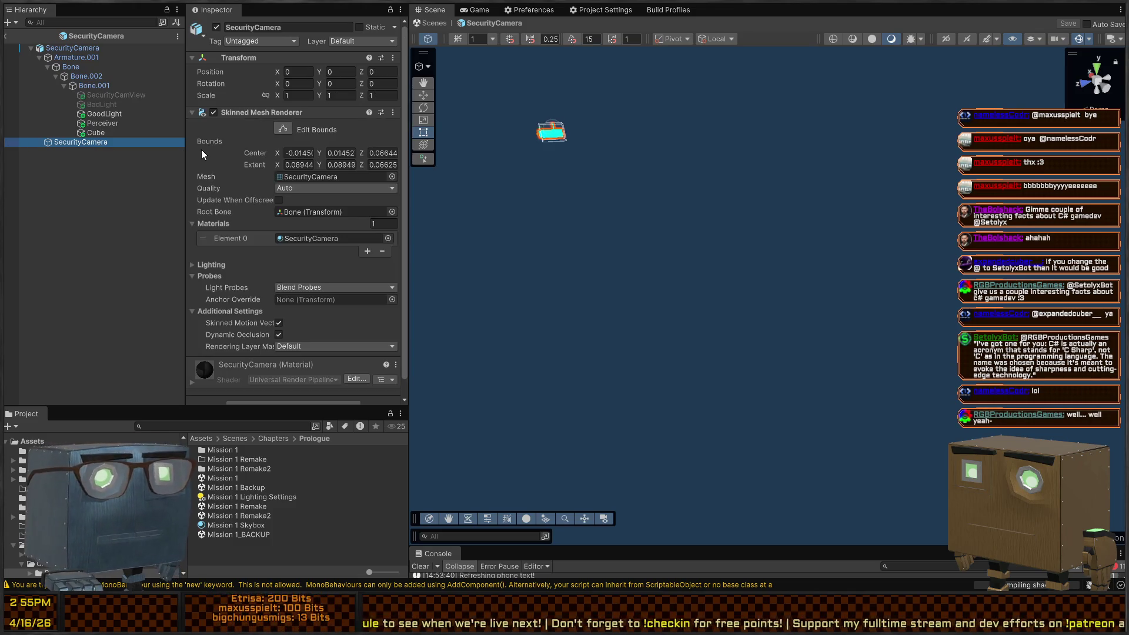
scroll(312, 199, down, 1)
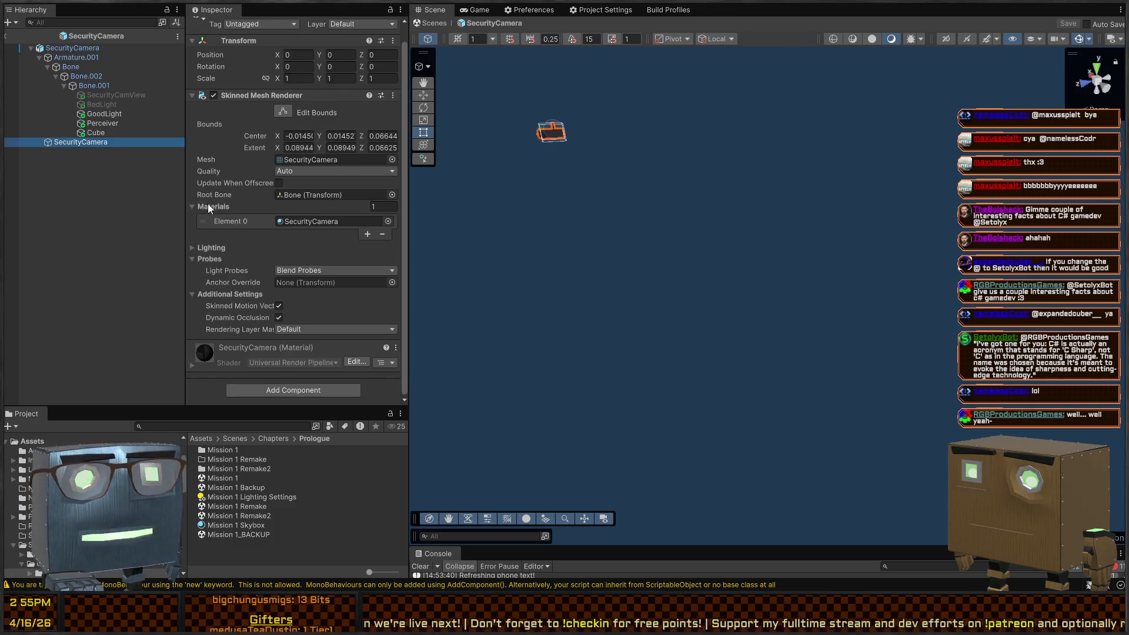
click(103, 114)
click(104, 124)
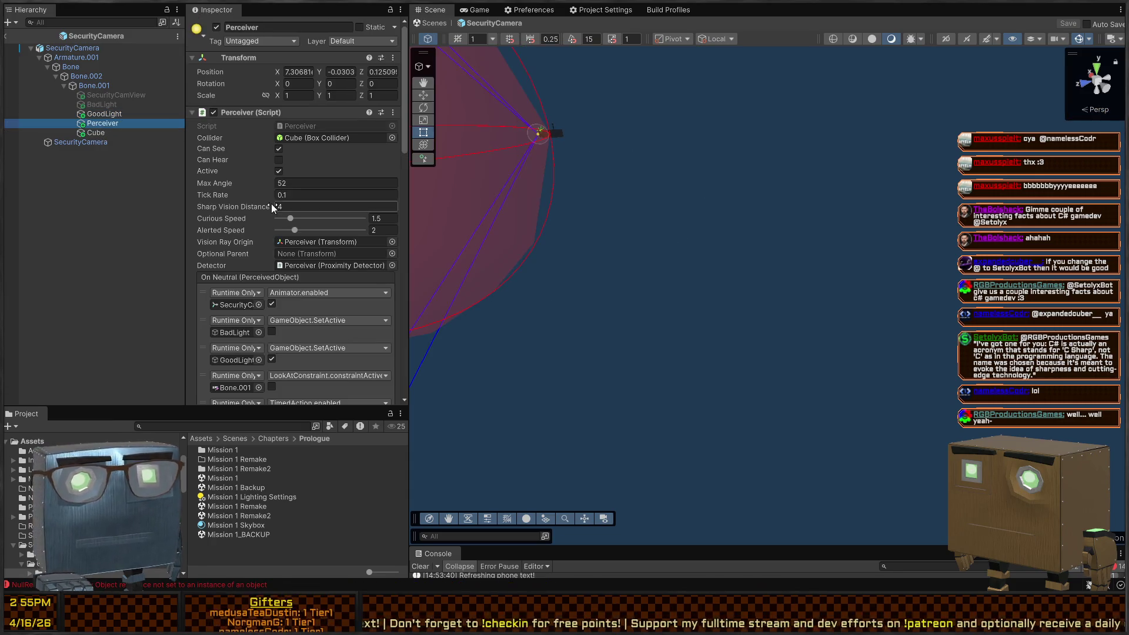
scroll(270, 203, down, 5)
- Set the Perceiver's Sharp Vision Distance to 2, save the prefab, and enter Play mode
click(295, 78)
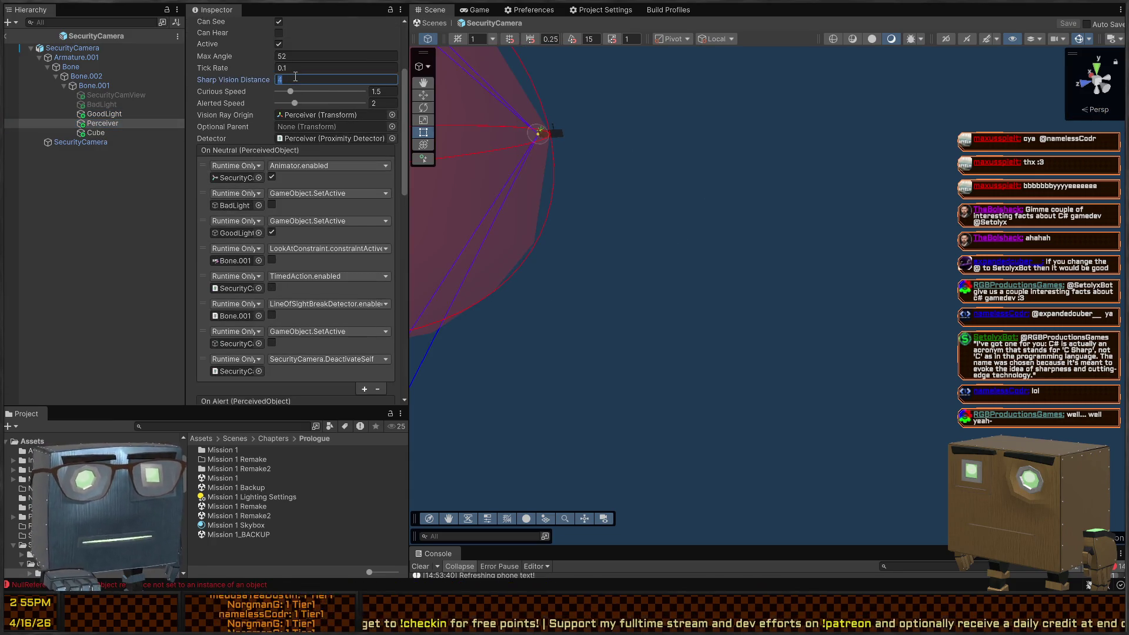
text(2)
scroll(295, 77, up, 4)
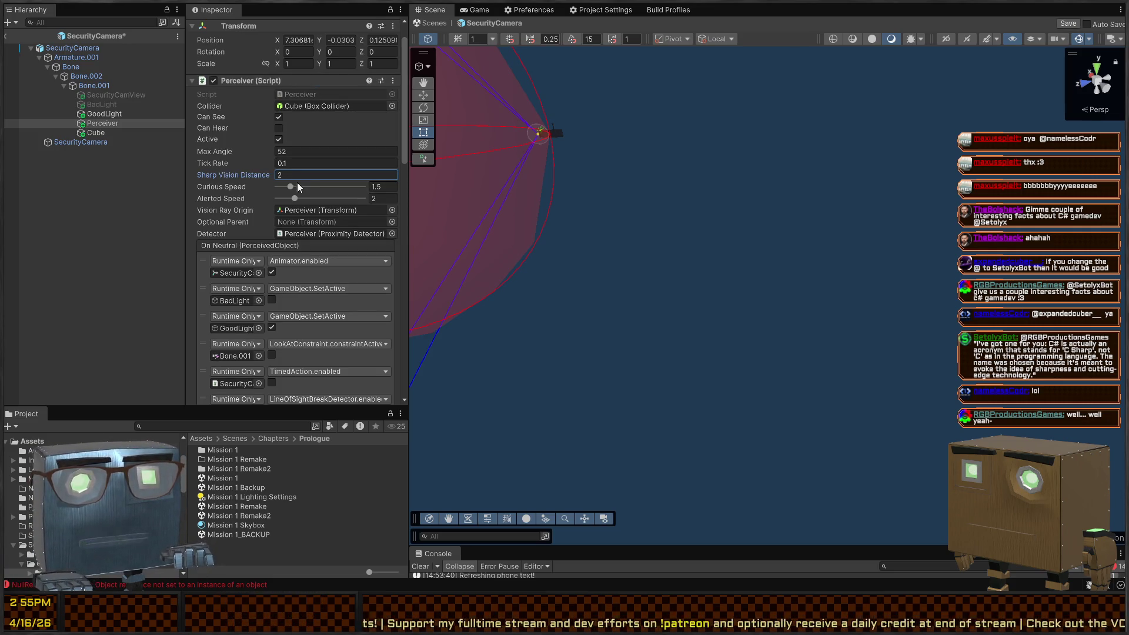
scroll(251, 176, down, 5)
scroll(248, 165, up, 6)
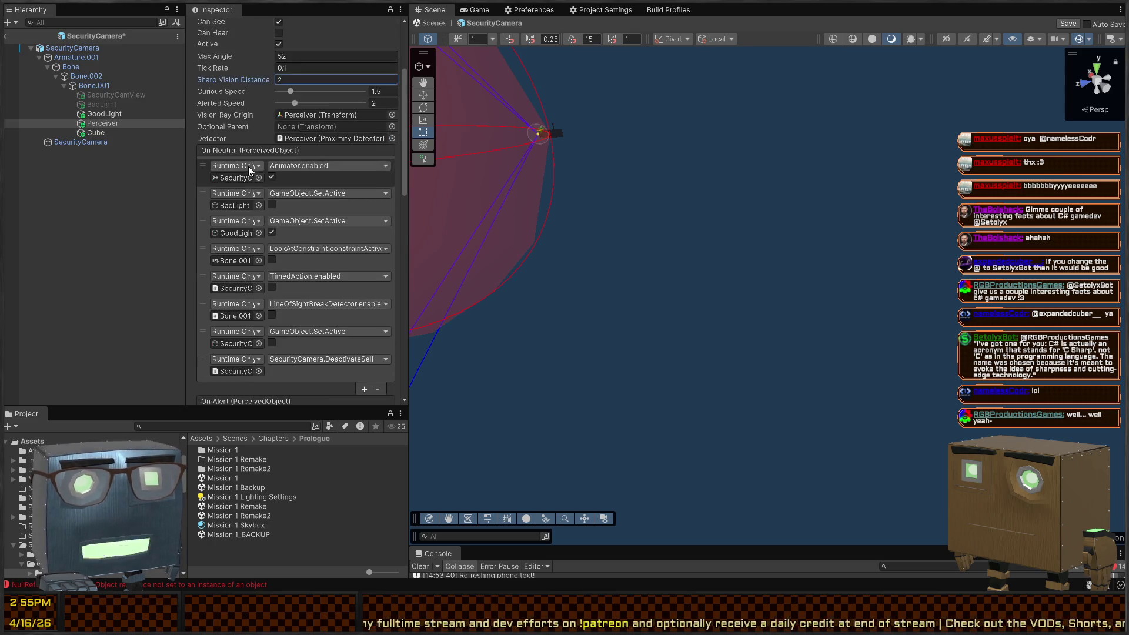
key(ctrl+s)
click(439, 25)
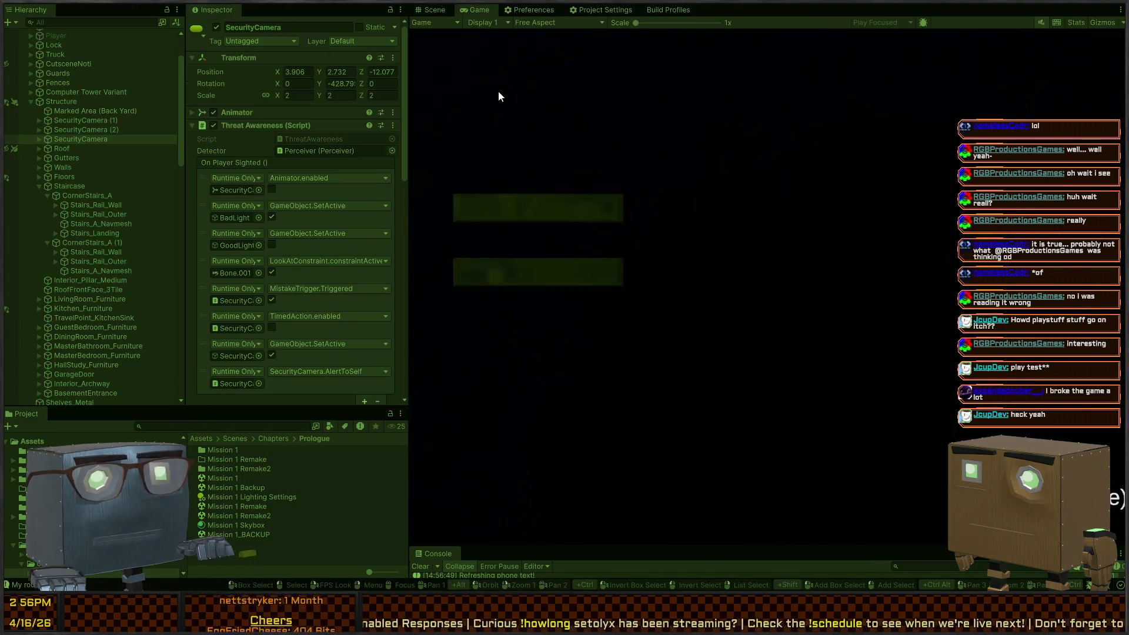
- Play-test again, opening the back door and stepping into the yard and back inside
key(w)
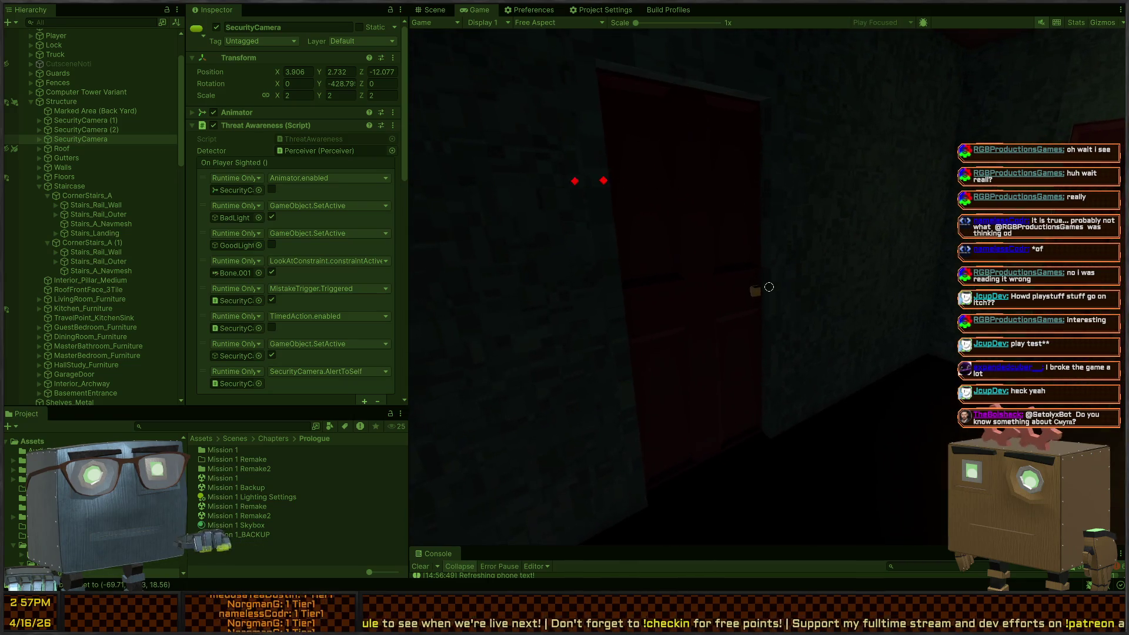
key(ctrl+p)
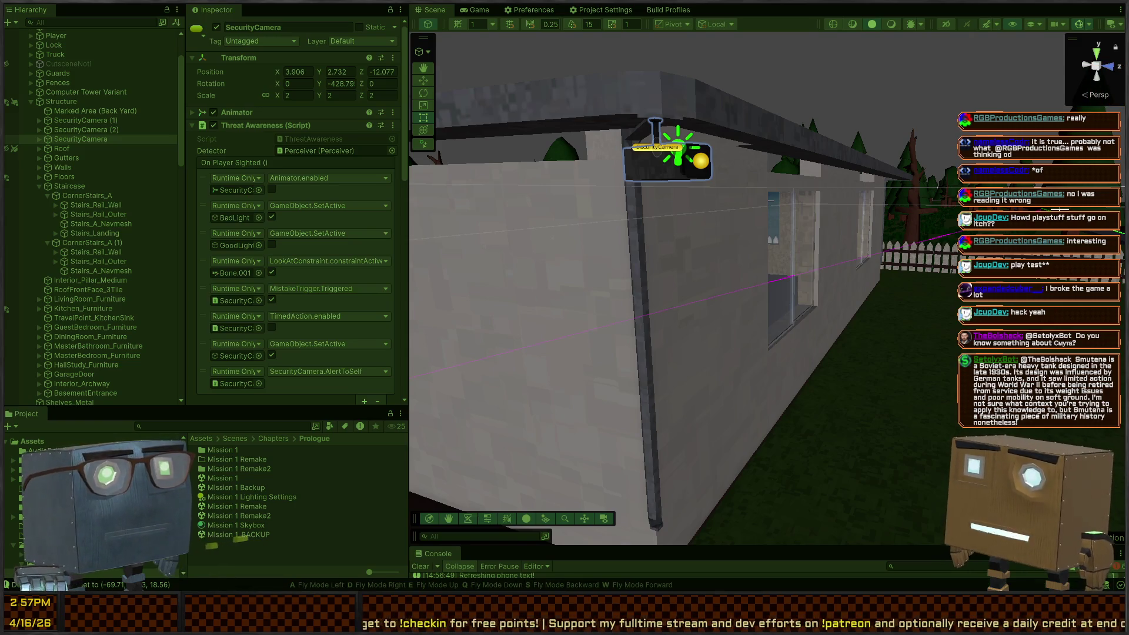
key(ctrl+p)
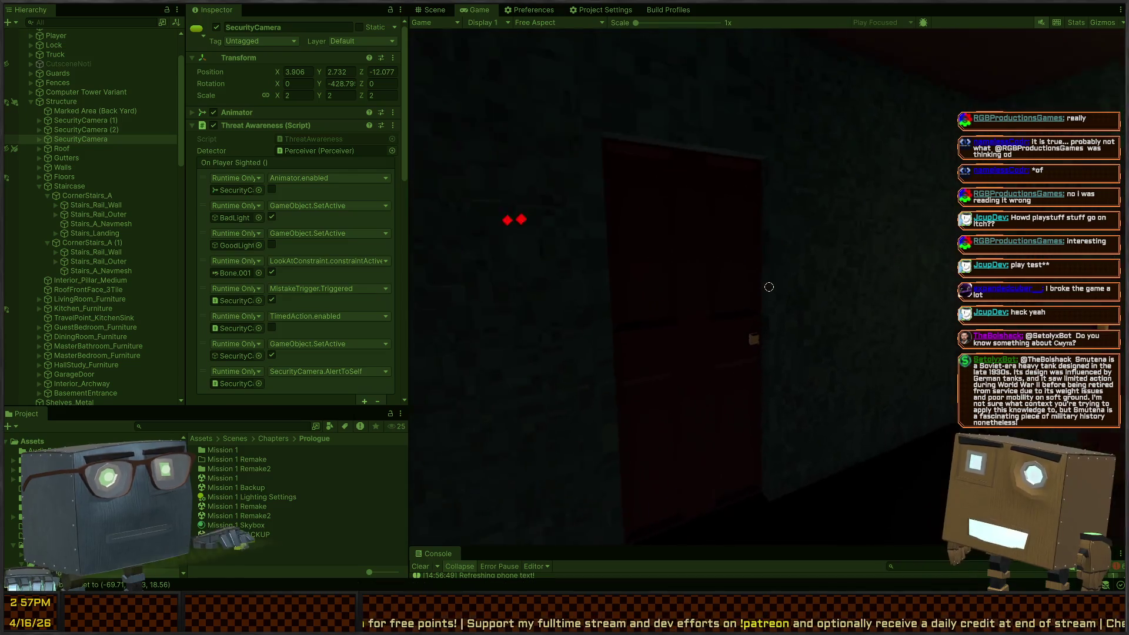
key(f)
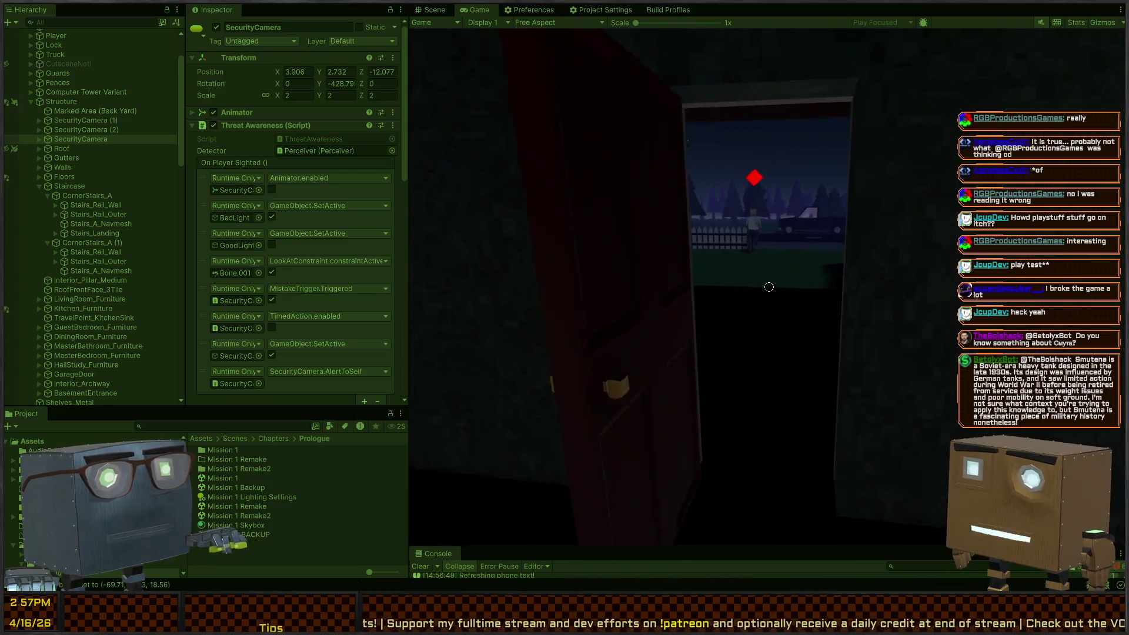
key(w)
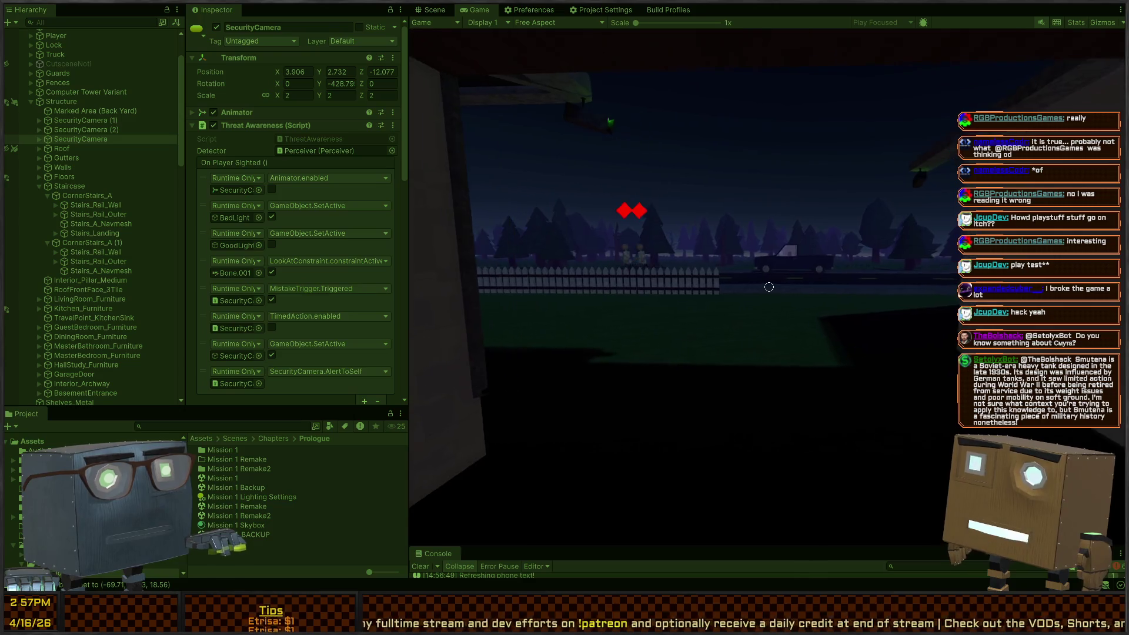
key(s)
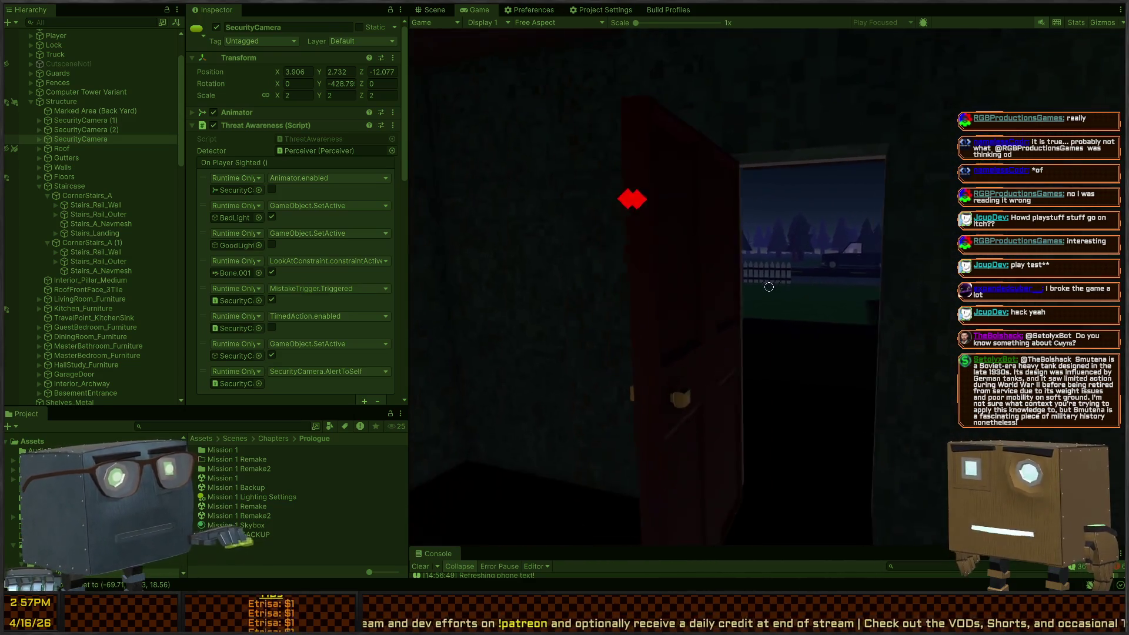
- Open the red door, walk into the ceiling-fan room, then stop Play mode
key(w)
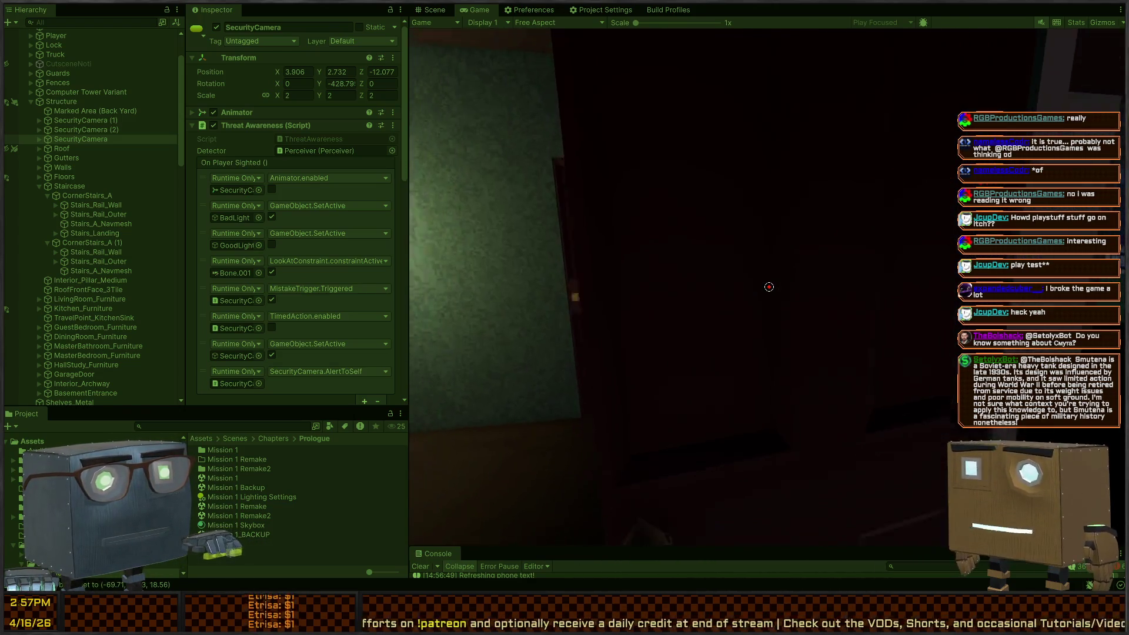
key(w)
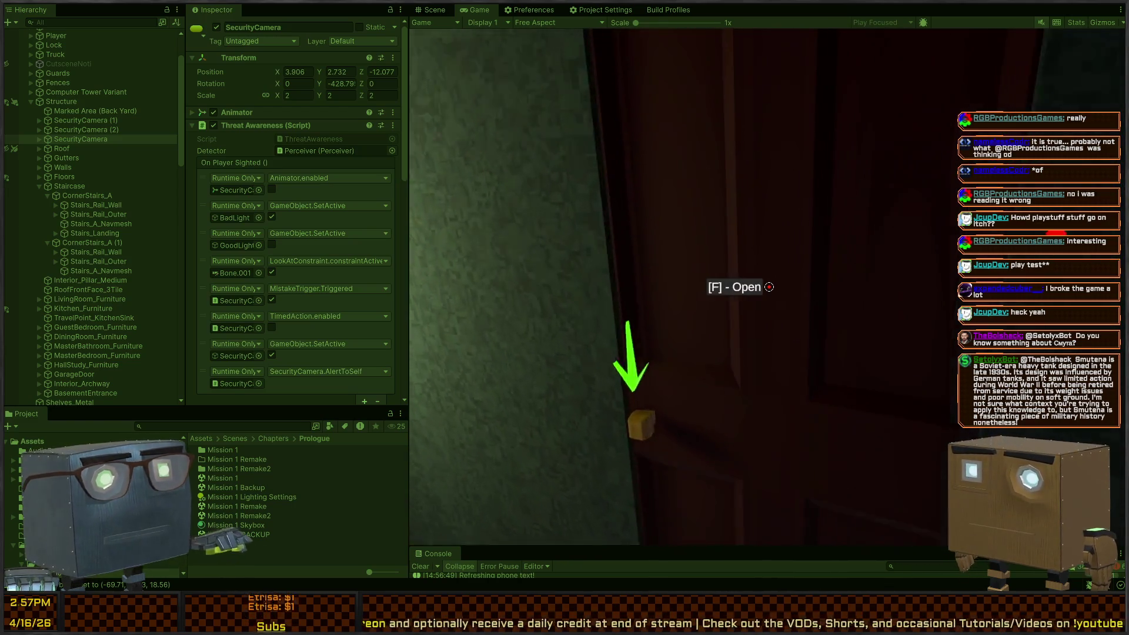
key(f)
key(w)
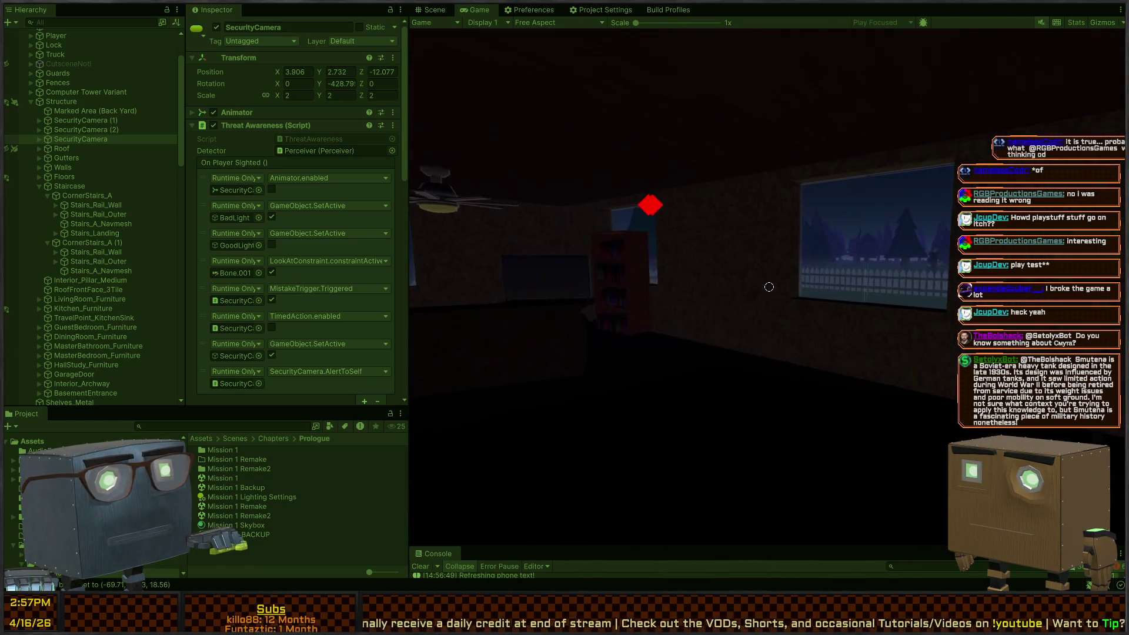
key(w)
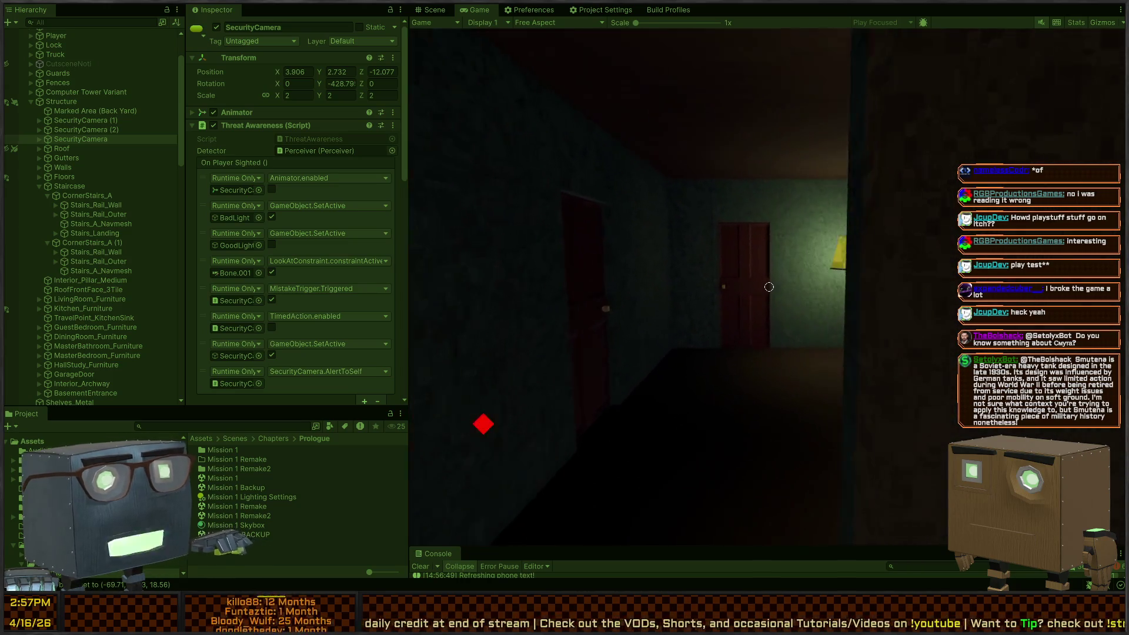
key(w)
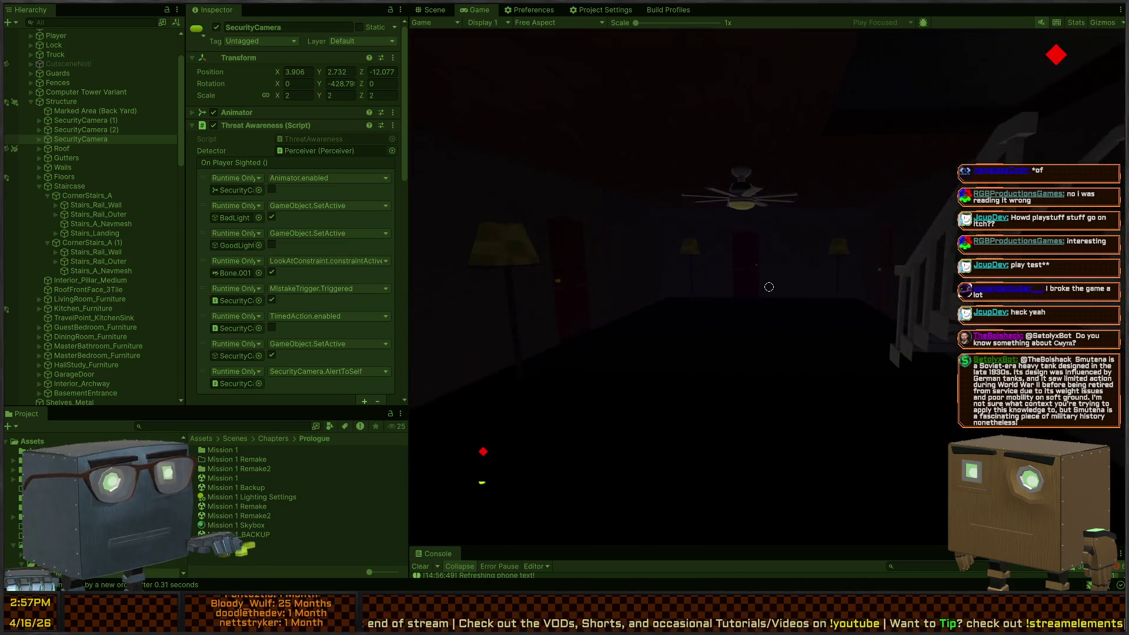
key(w)
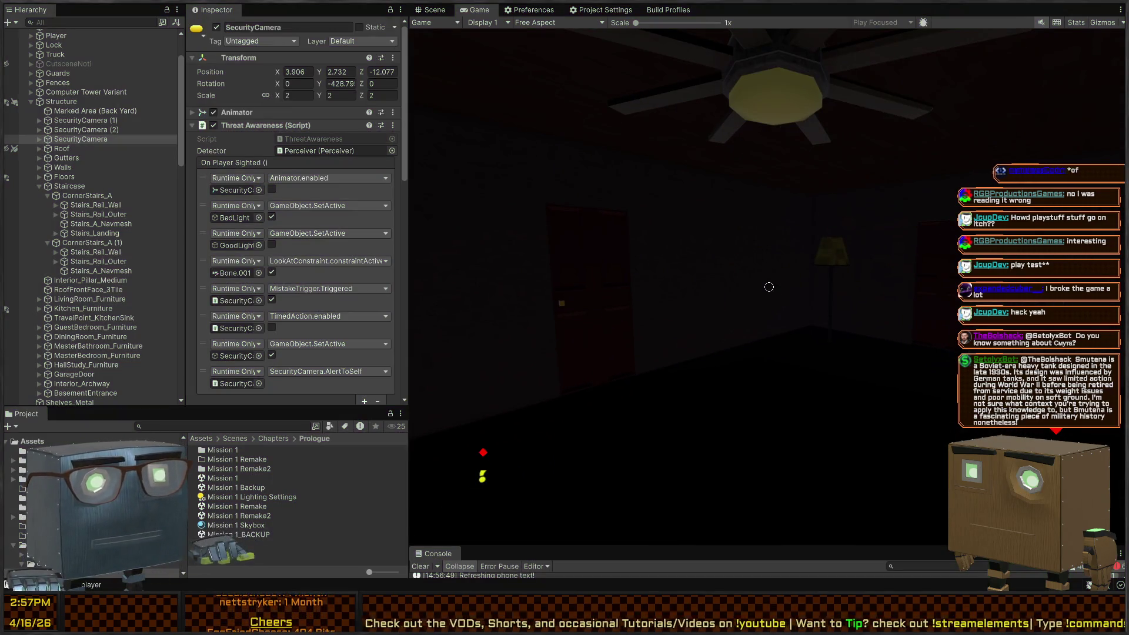
key(ctrl+p)
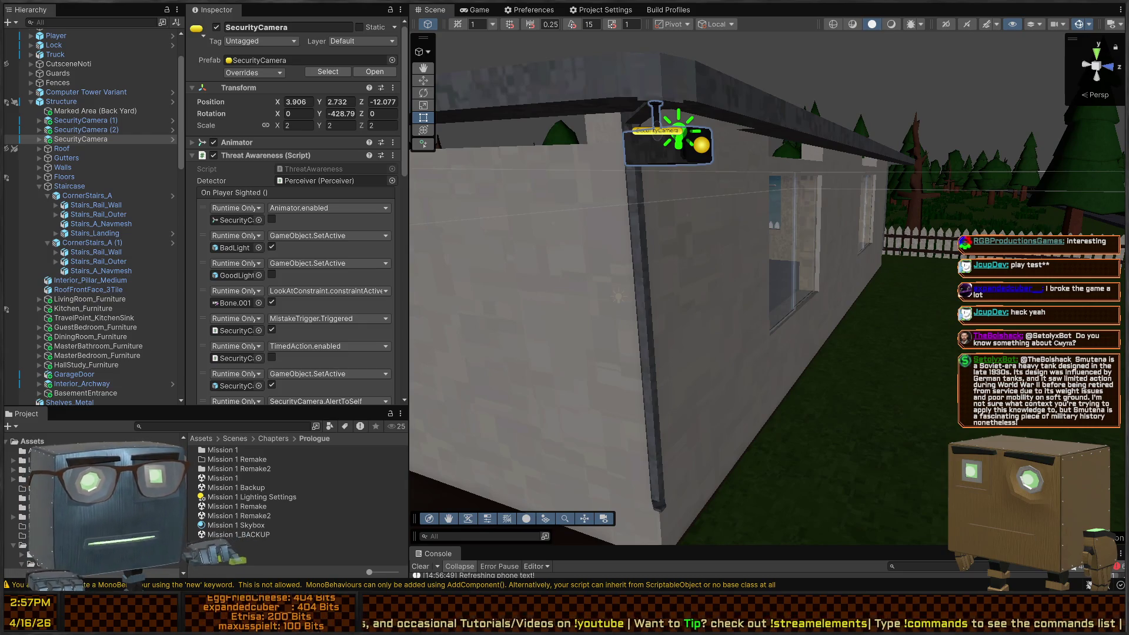
- Fly the scene camera up to the red interior door, then pull back to show both doors
mouse_move(664, 237)
mouse_down()
mouse_move(739, 244)
mouse_move(657, 305)
mouse_up()
key(w)
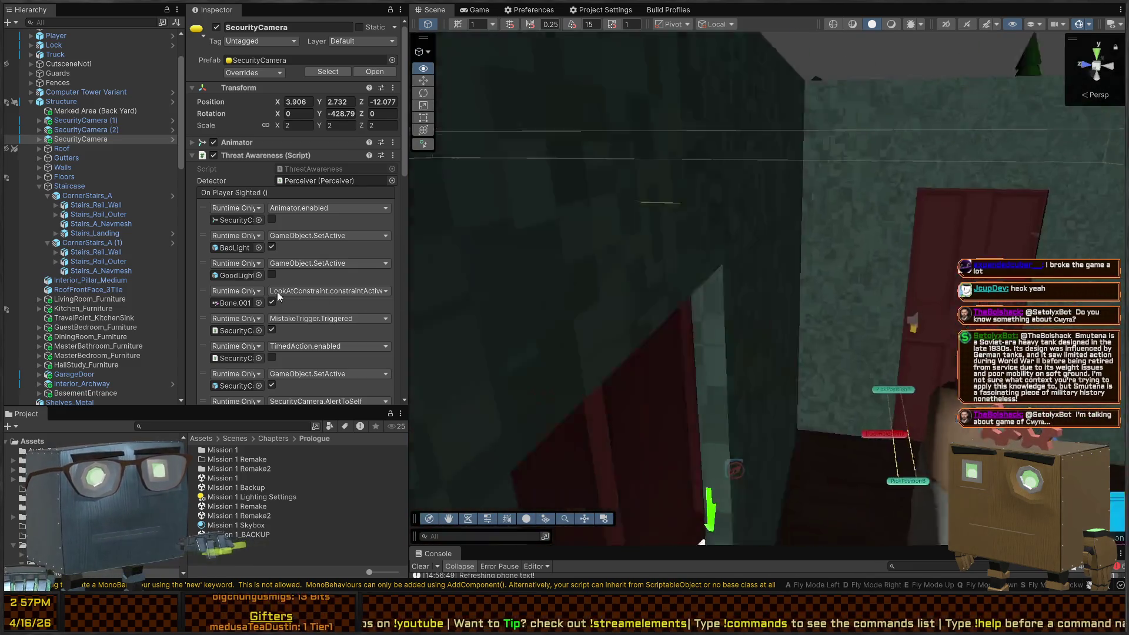
mouse_move(279, 297)
mouse_down()
mouse_move(59, 280)
mouse_move(577, 209)
mouse_up()
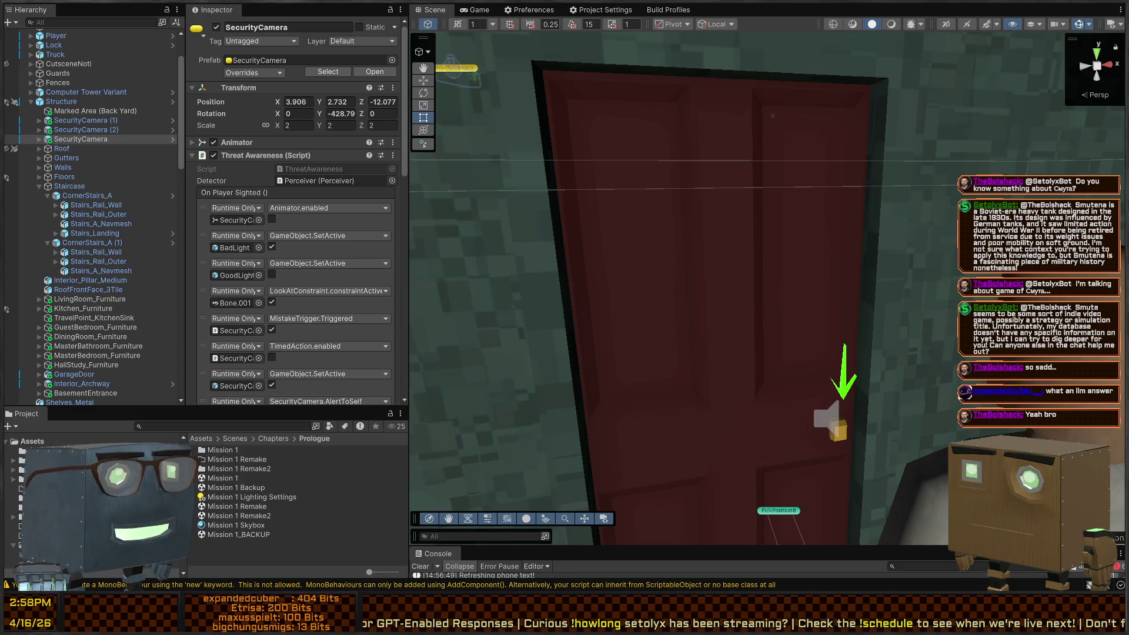
mouse_move(582, 215)
mouse_down()
mouse_move(681, 277)
mouse_move(692, 312)
mouse_move(714, 299)
mouse_move(705, 266)
mouse_up()
click(717, 310)
click(704, 263)
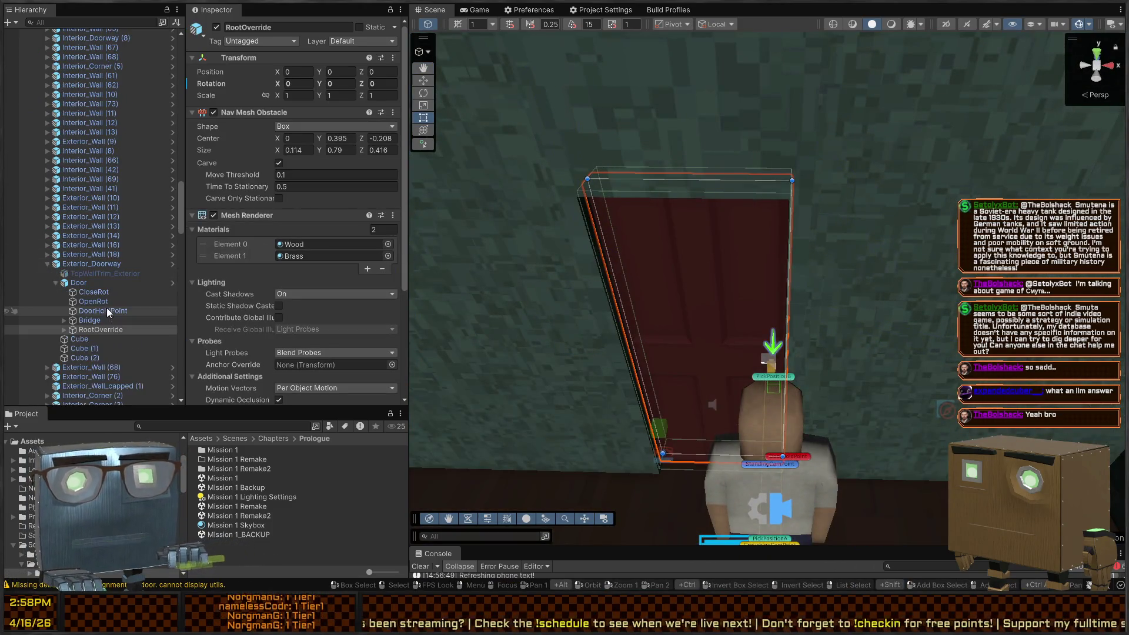
click(83, 282)
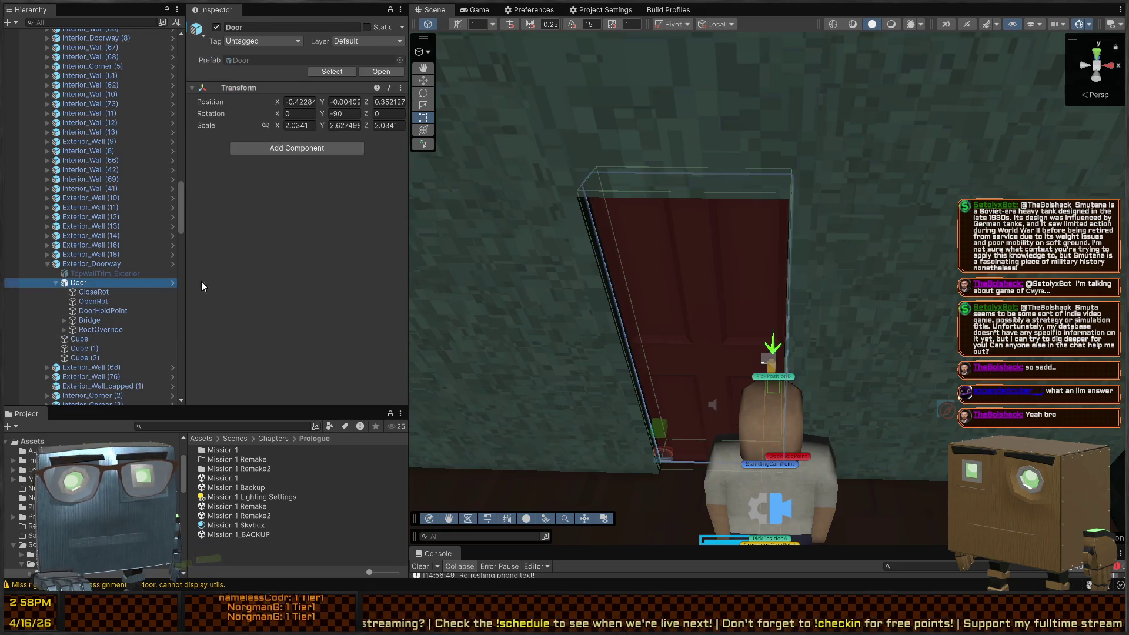
click(171, 284)
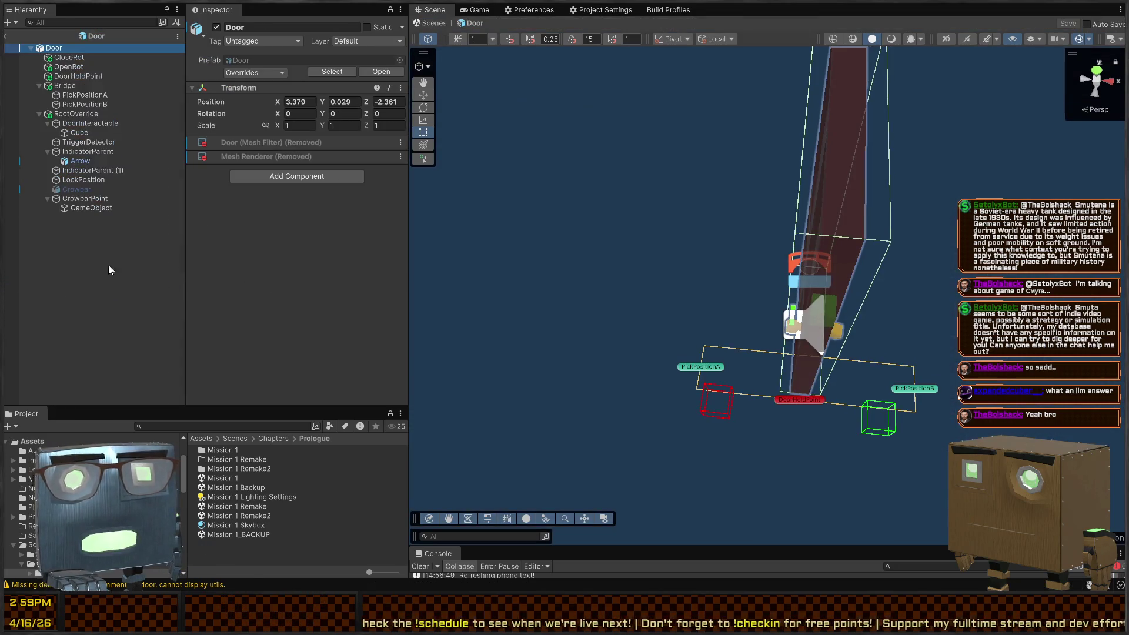
click(76, 113)
click(63, 75)
click(73, 48)
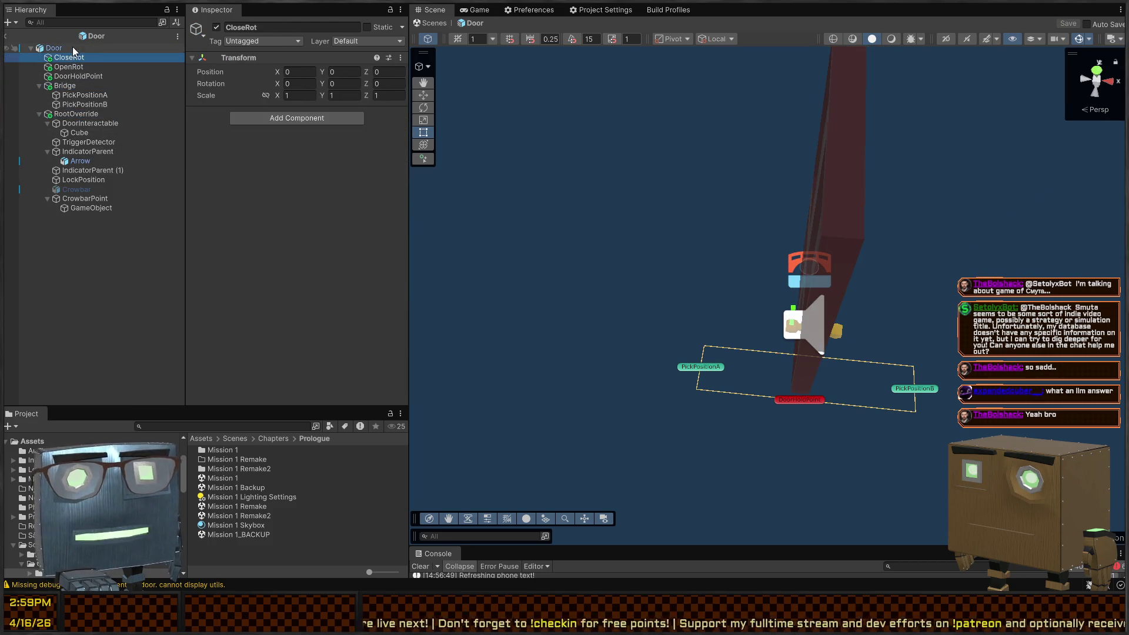
click(111, 86)
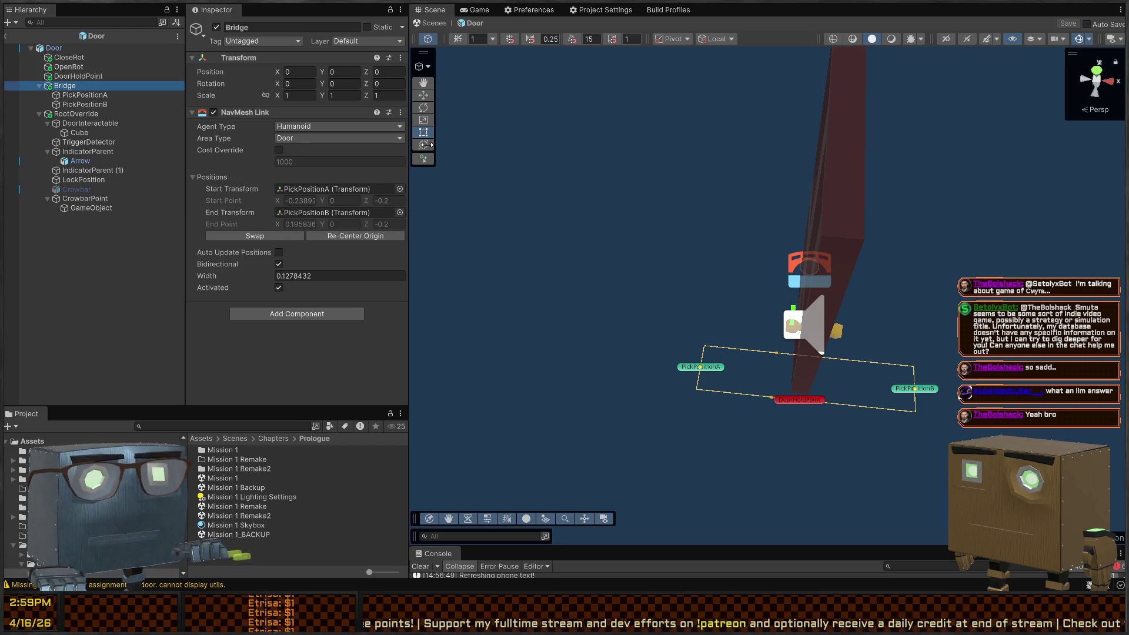
click(428, 25)
mouse_move(665, 225)
mouse_down()
mouse_move(676, 304)
mouse_move(841, 354)
mouse_up()
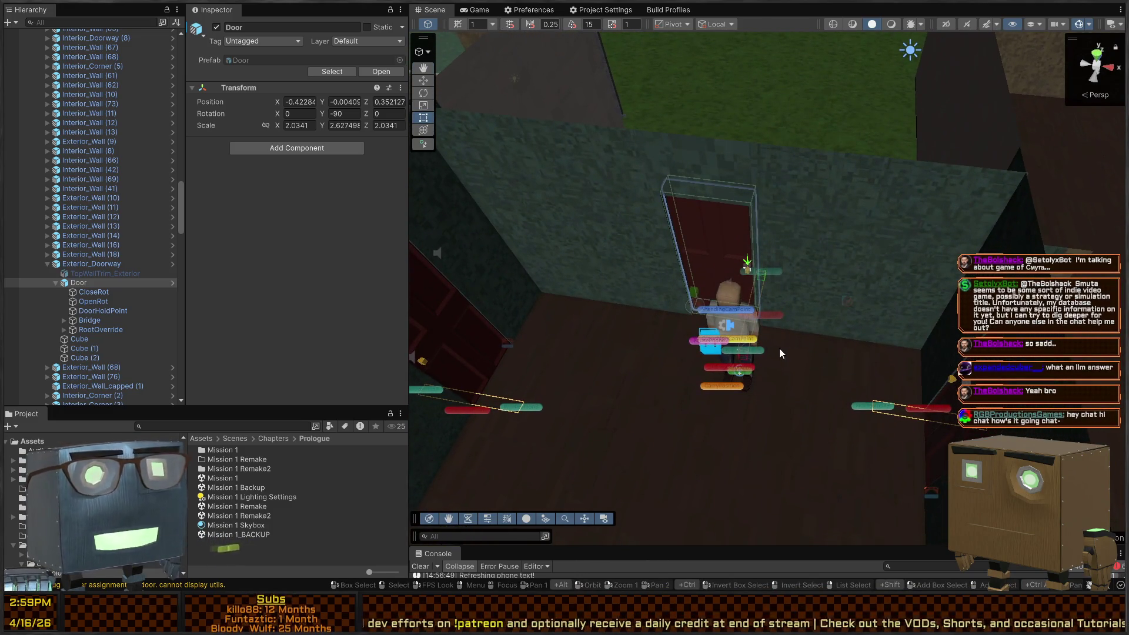
- Move the Player right beside the red interior door and start a play test from there
click(739, 392)
drag(739, 392, 718, 313)
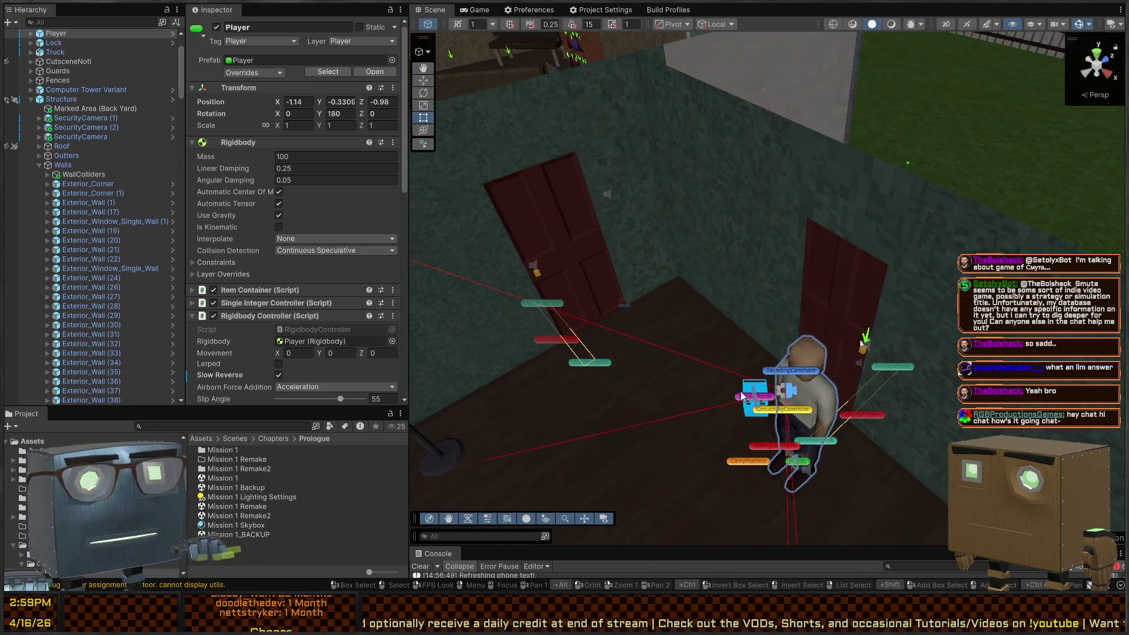
drag(794, 475, 879, 344)
mouse_move(734, 345)
mouse_down()
mouse_move(824, 315)
mouse_move(737, 381)
mouse_up()
scroll(737, 381, up, 5)
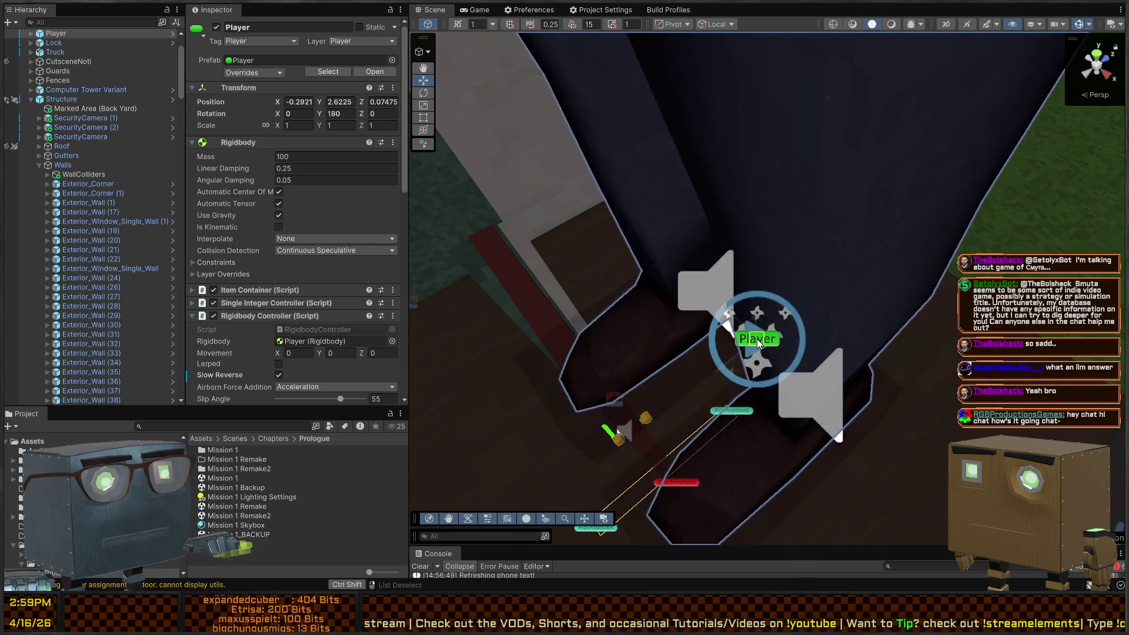
scroll(762, 333, down, 5)
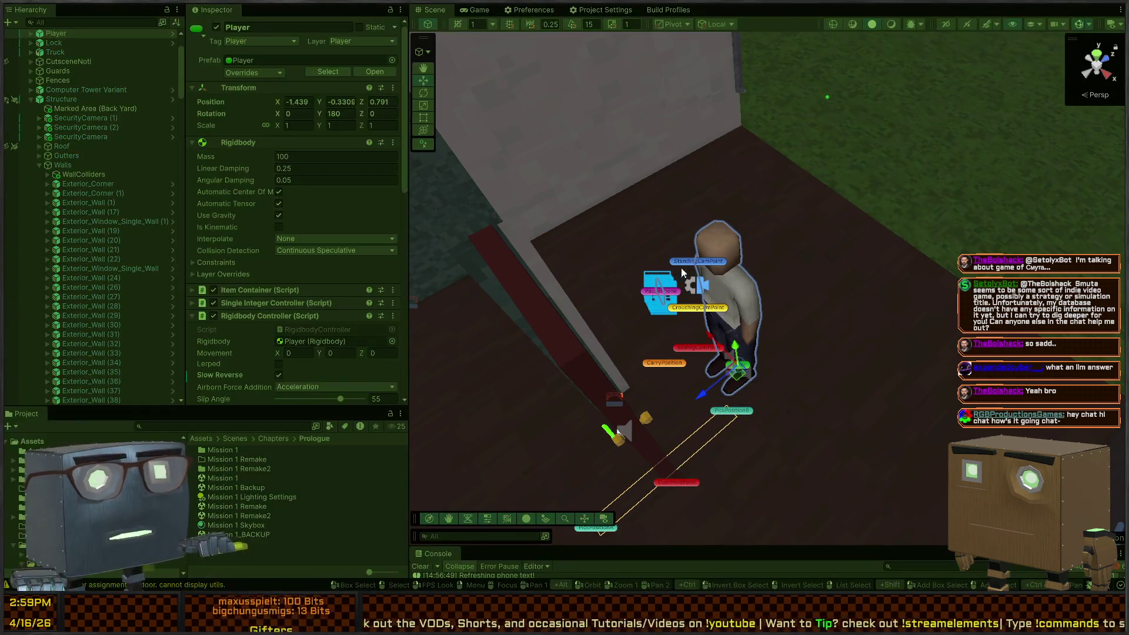
key(ctrl+p)
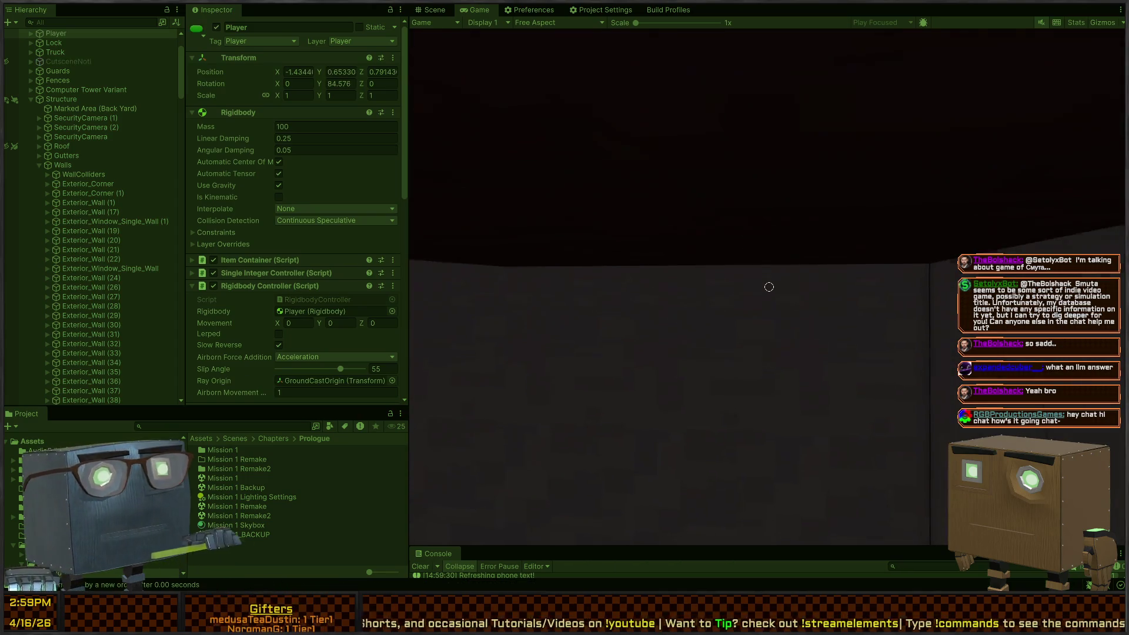
- Open the red door in the running game to reveal the lamp-lit room, then exit play mode
mouse_move(769, 287)
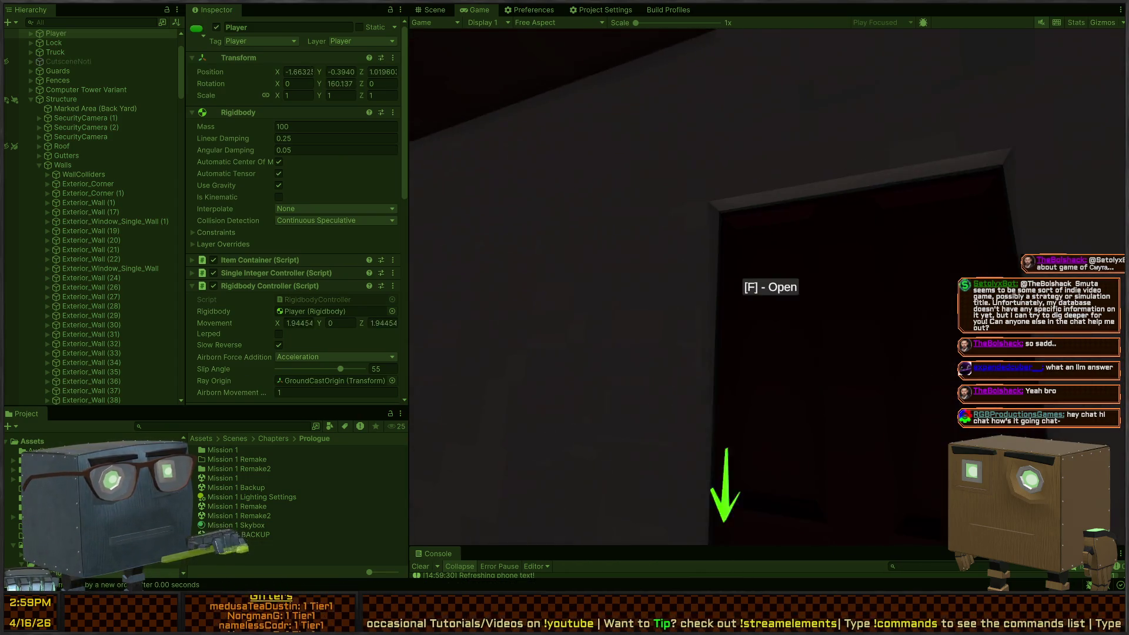
key(f)
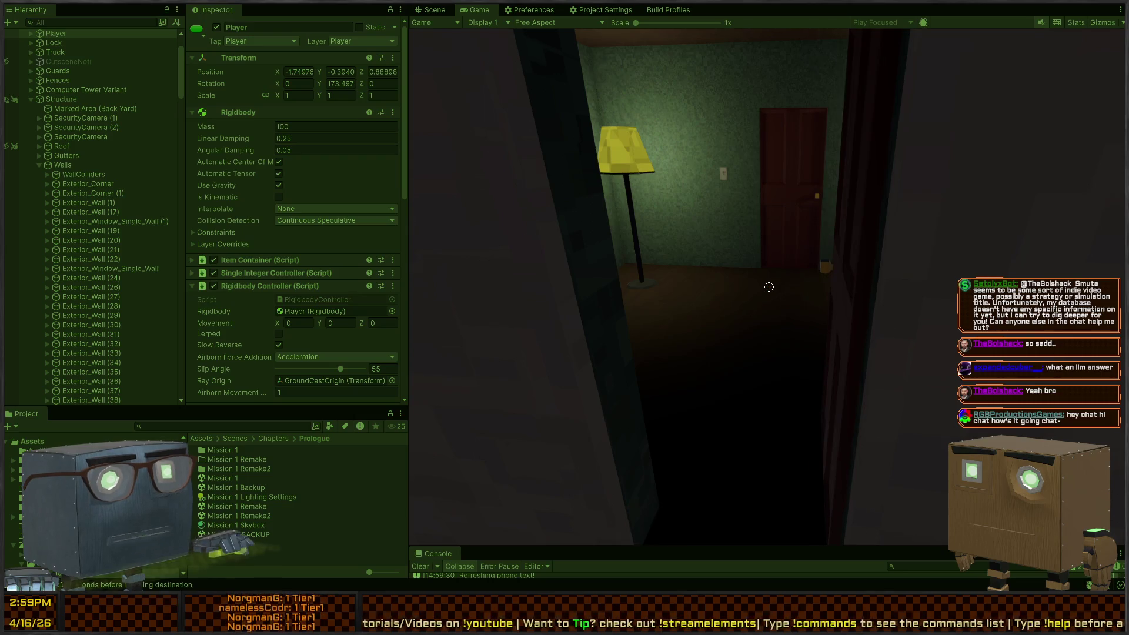
key(Escape)
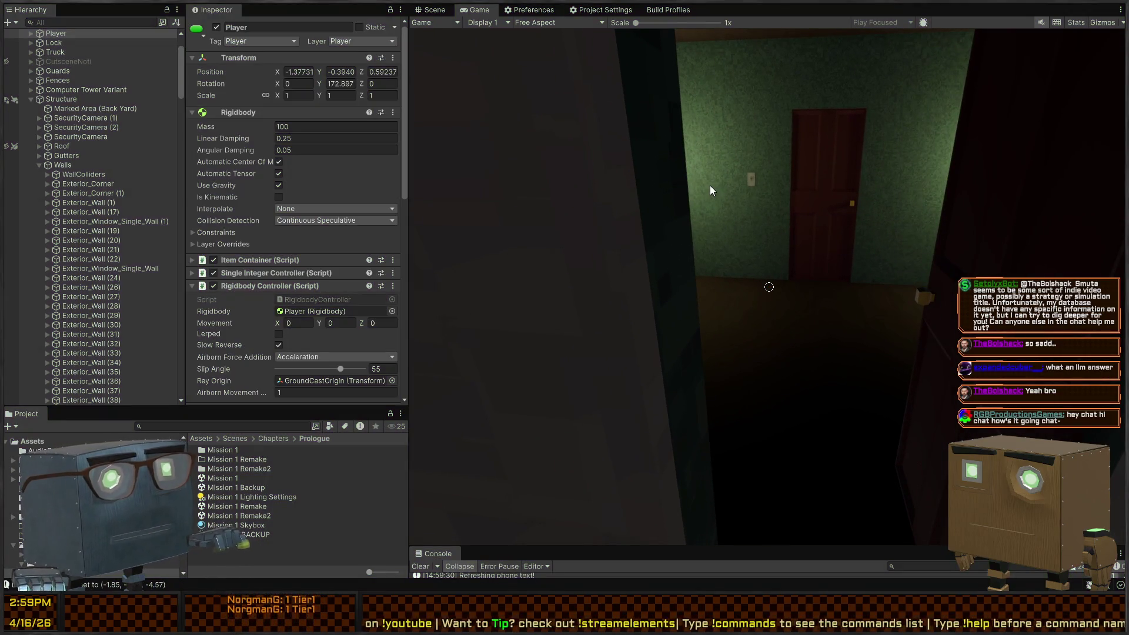
key(ctrl+p)
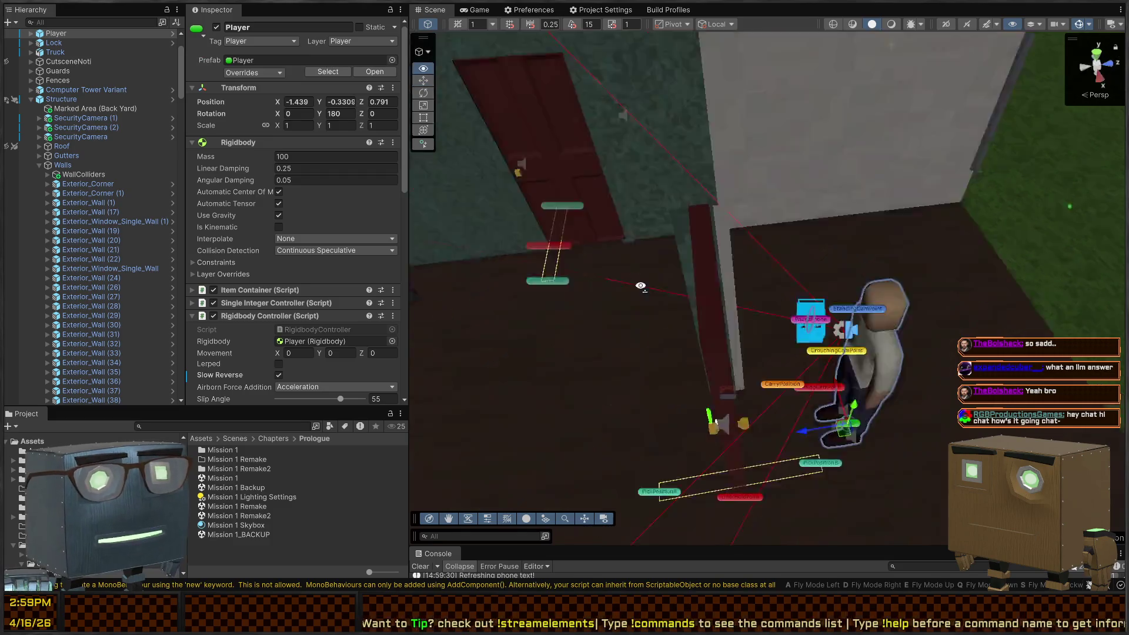
- Select the red door's parts, inspecting its CloseRot, DoorHoldPoint and Bridge navmesh link objects
mouse_move(653, 293)
mouse_down()
mouse_move(698, 303)
mouse_move(900, 277)
mouse_move(900, 227)
mouse_move(750, 267)
mouse_up()
click(750, 267)
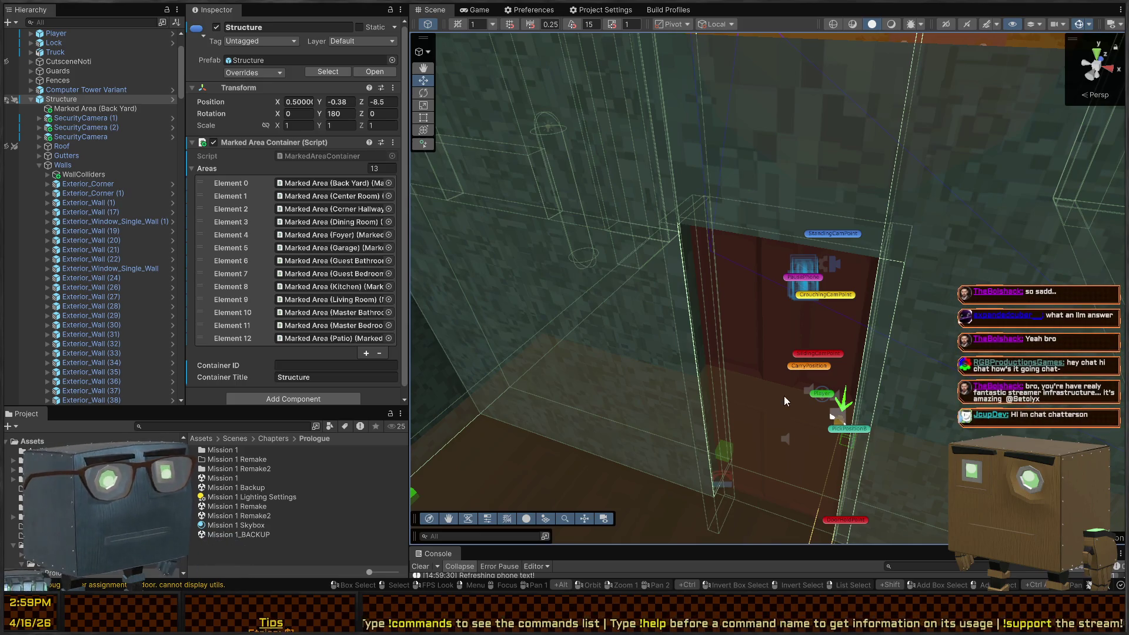
click(774, 383)
scroll(294, 236, down, 5)
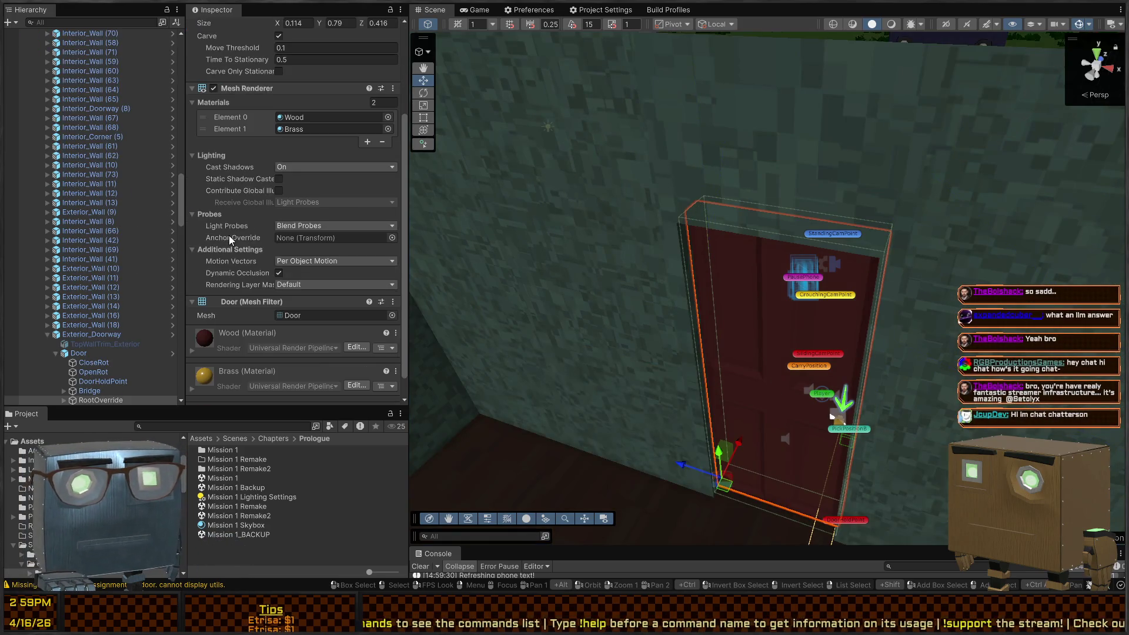
click(82, 353)
click(97, 363)
click(94, 390)
click(94, 399)
scroll(109, 370, down, 4)
click(94, 277)
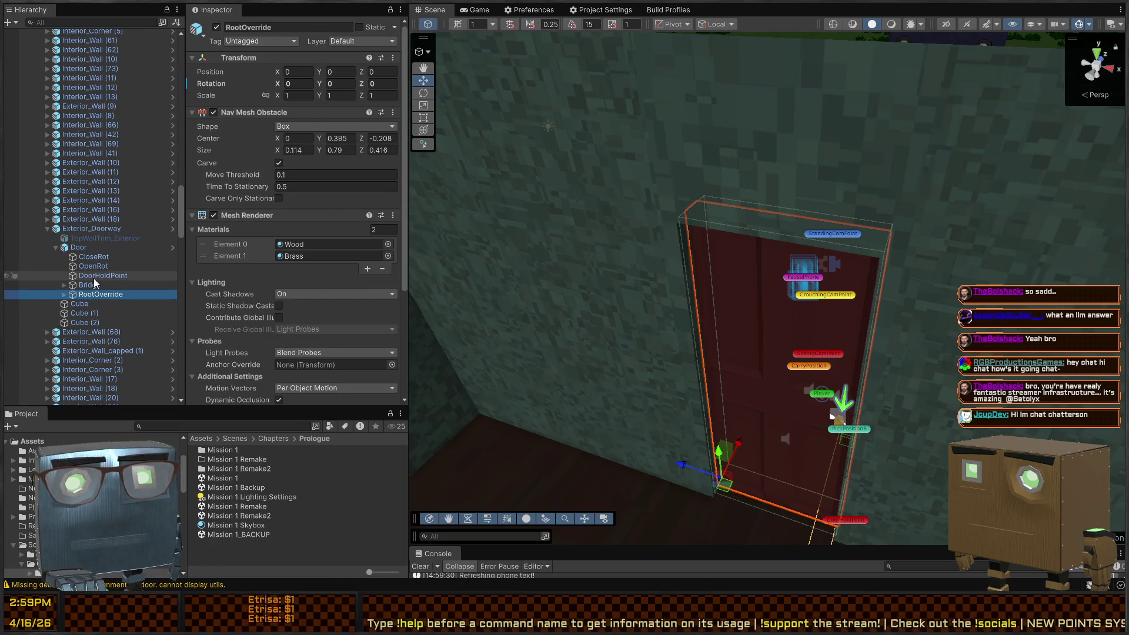
click(86, 283)
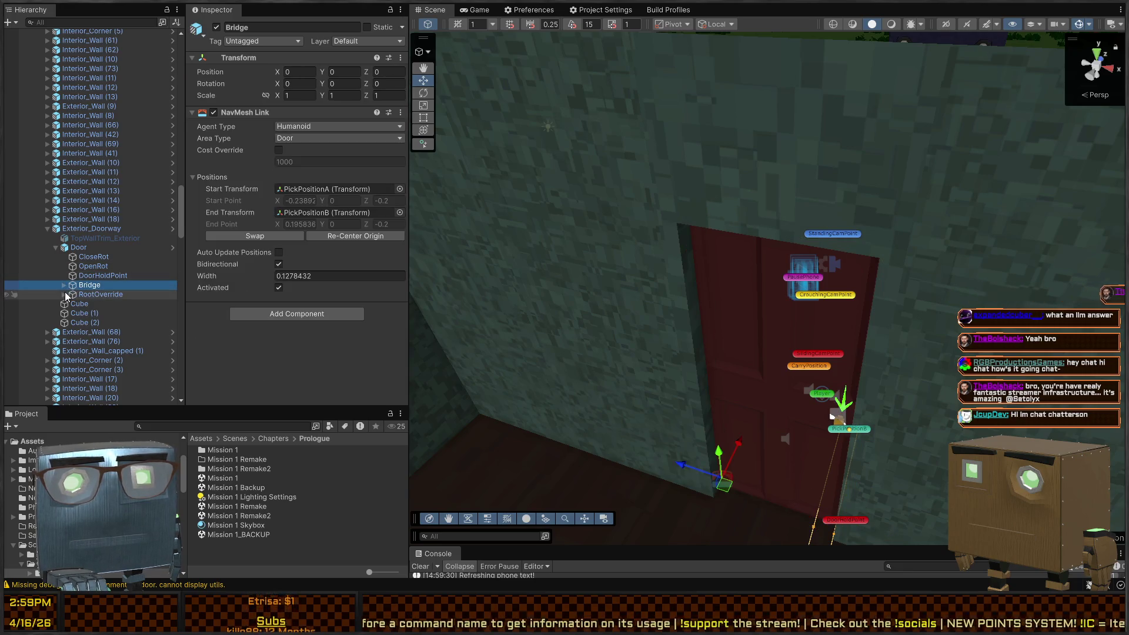
- Review DoorInteractableBounds' Door settings under RootOverride and open the Door script in Visual Studio
click(63, 293)
click(122, 304)
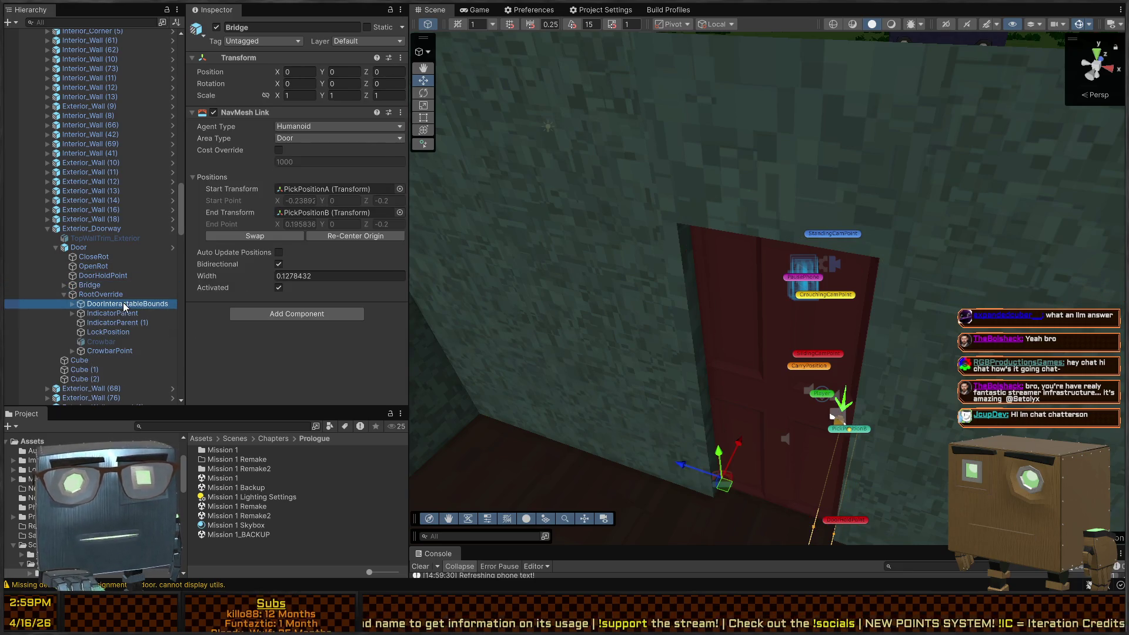
scroll(247, 230, down, 1)
scroll(247, 231, down, 2)
scroll(245, 195, down, 3)
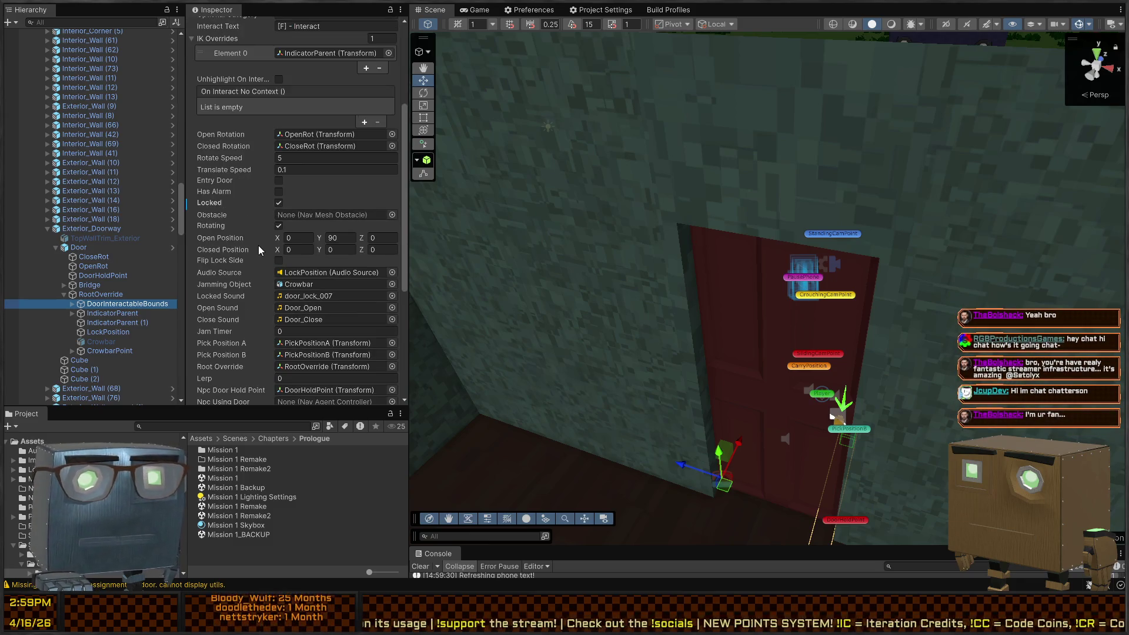
scroll(282, 230, down, 5)
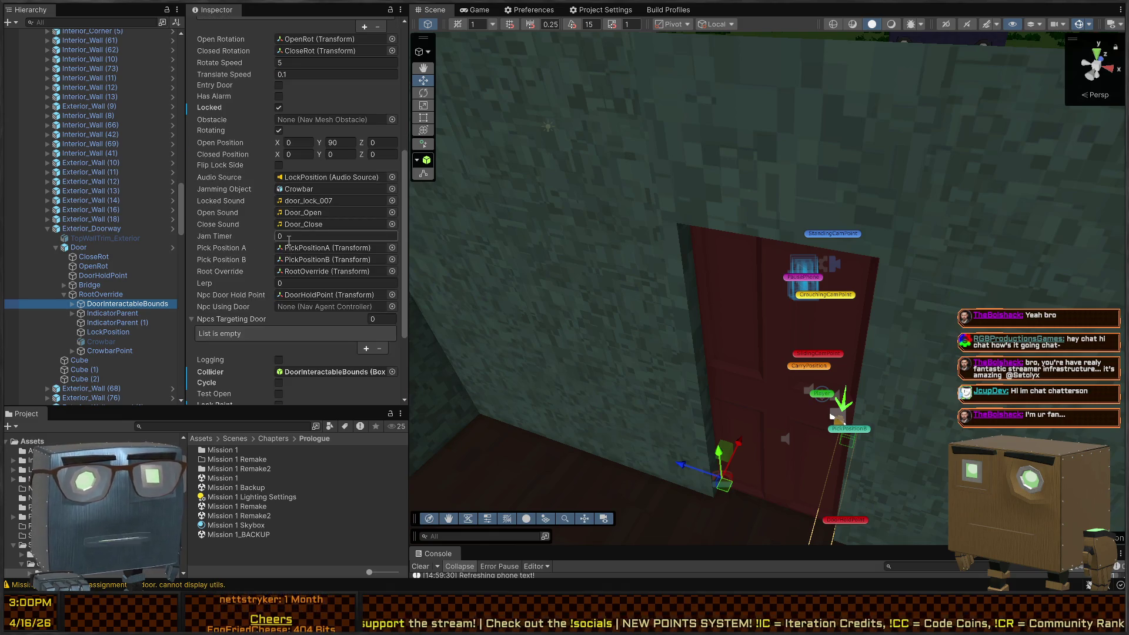
scroll(287, 242, down, 1)
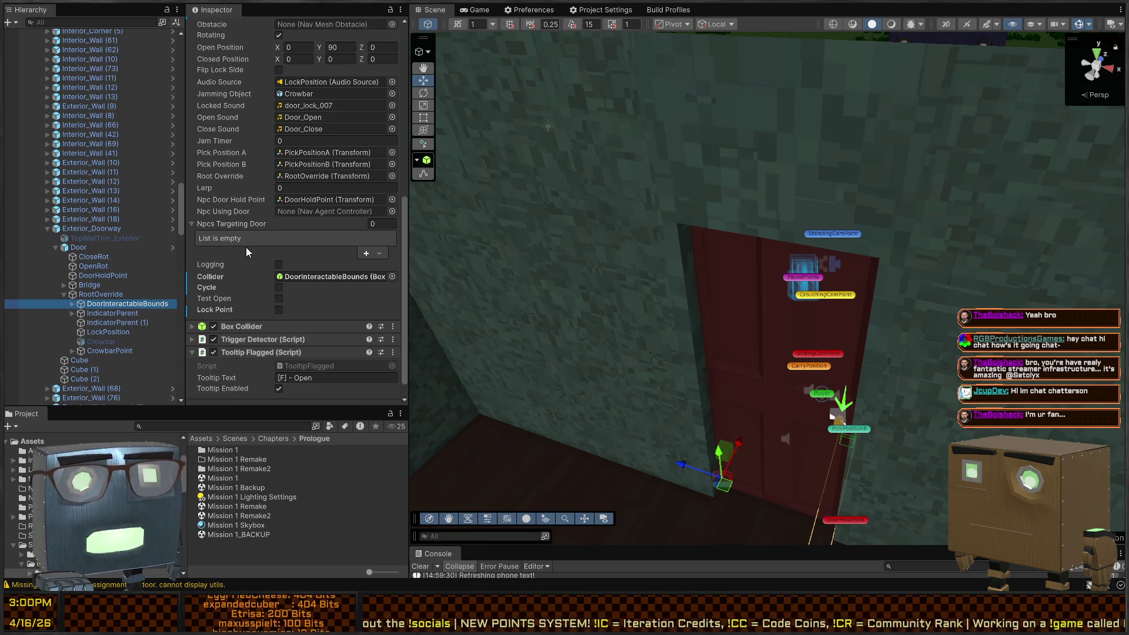
scroll(246, 244, up, 5)
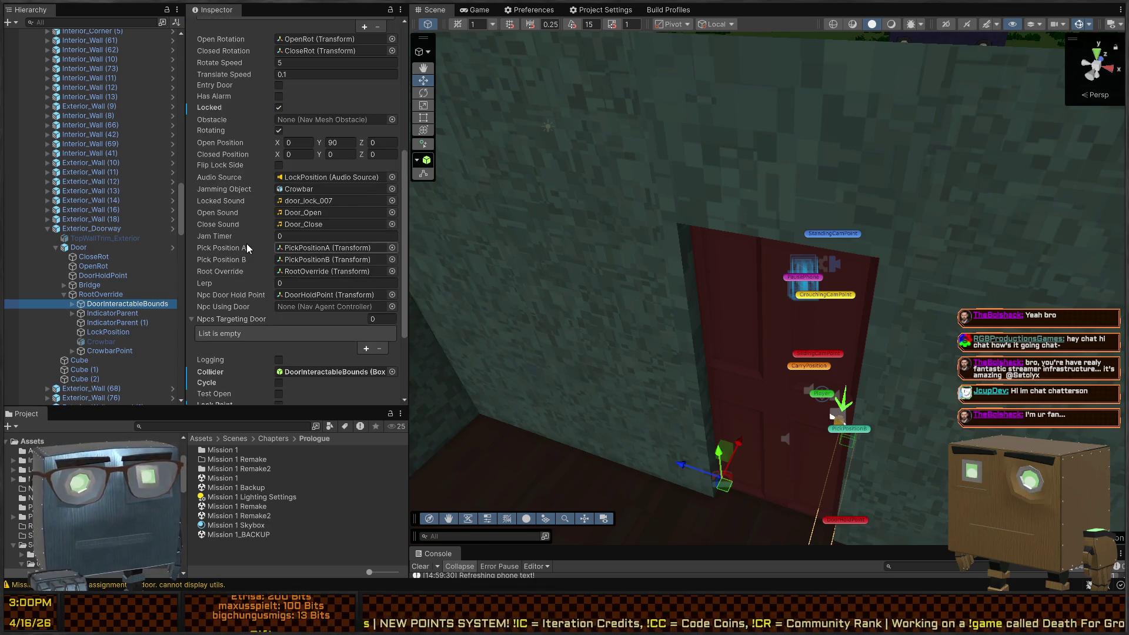
scroll(249, 238, up, 5)
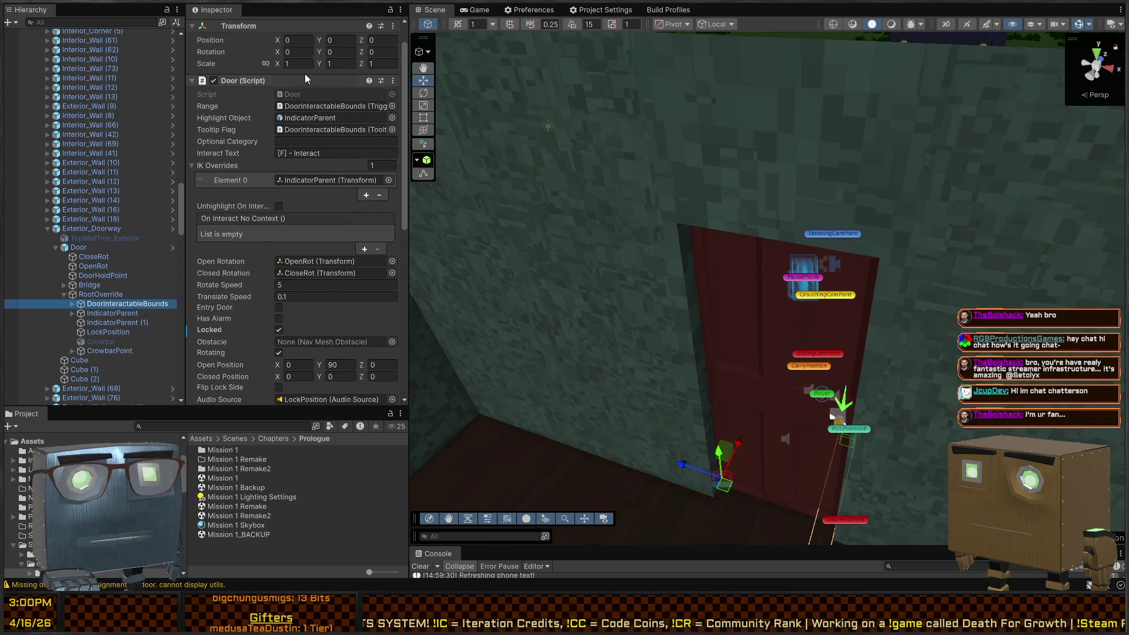
click(305, 93)
double_click(305, 93)
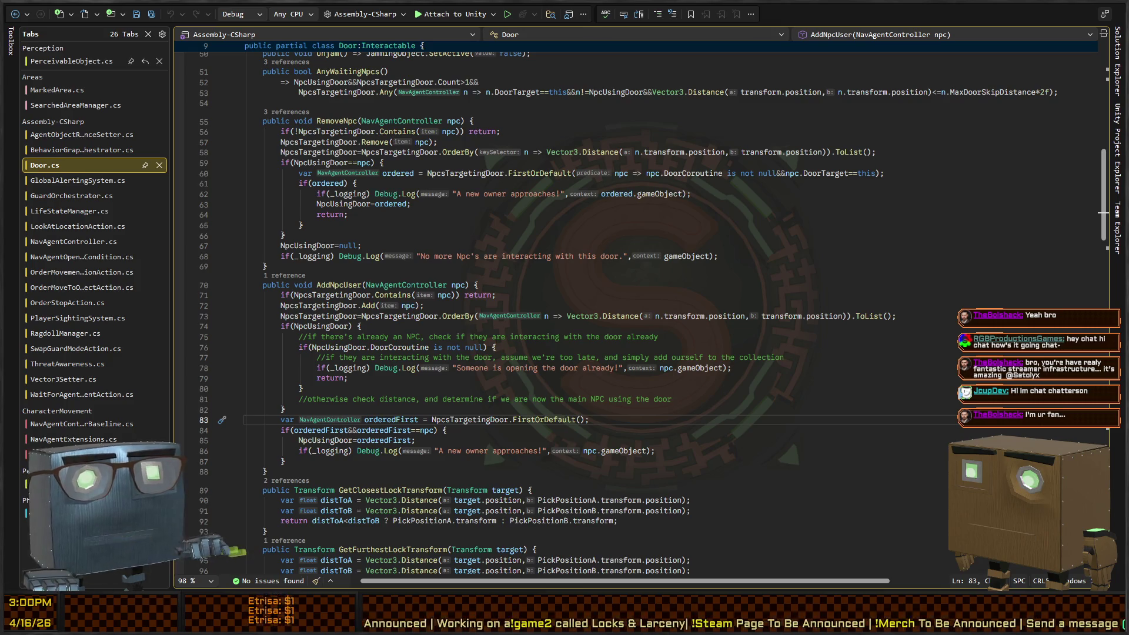
- Delete the blank line after AnyWaitingNpcs in Door.cs and save the file
click(492, 295)
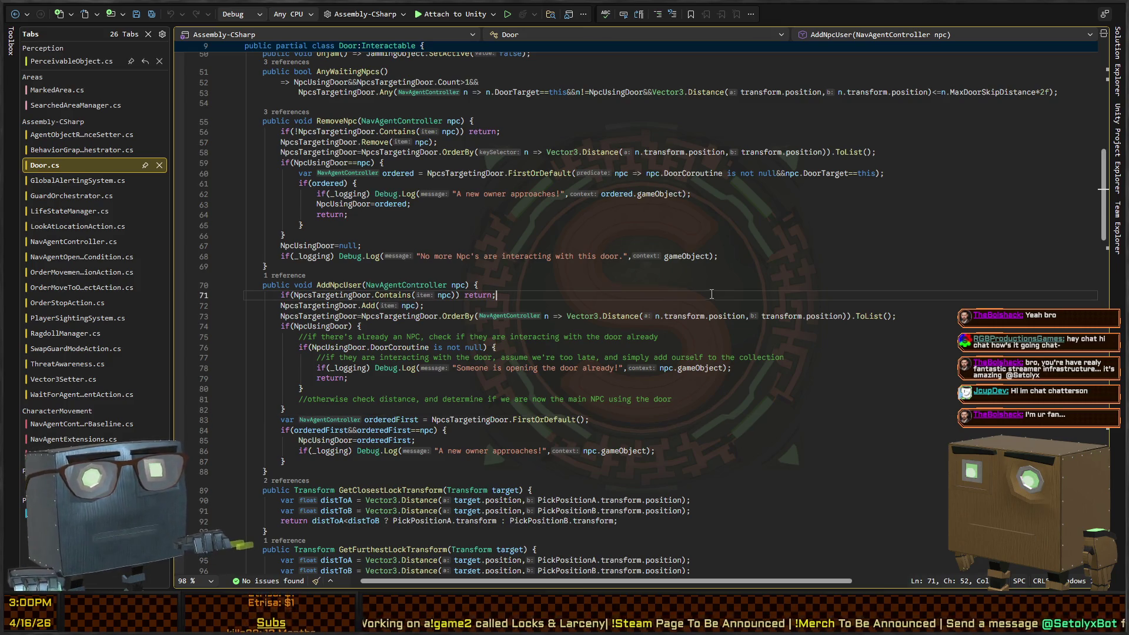
click(765, 236)
key(Up)
key(Down)
key(Down)
key(Down)
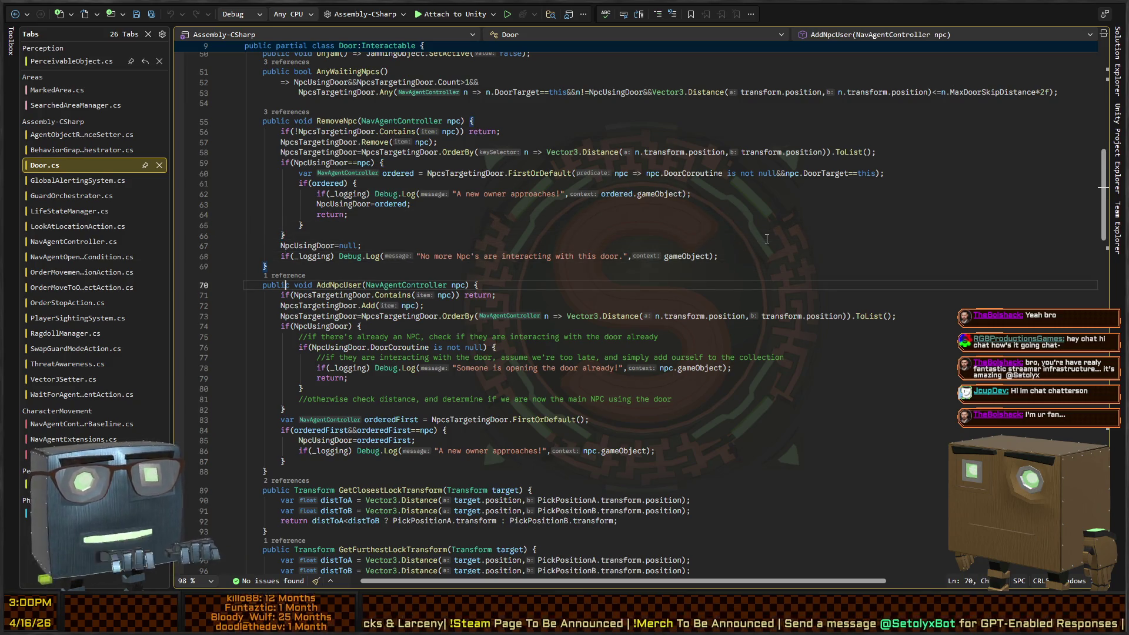
click(388, 104)
key(BackSpace)
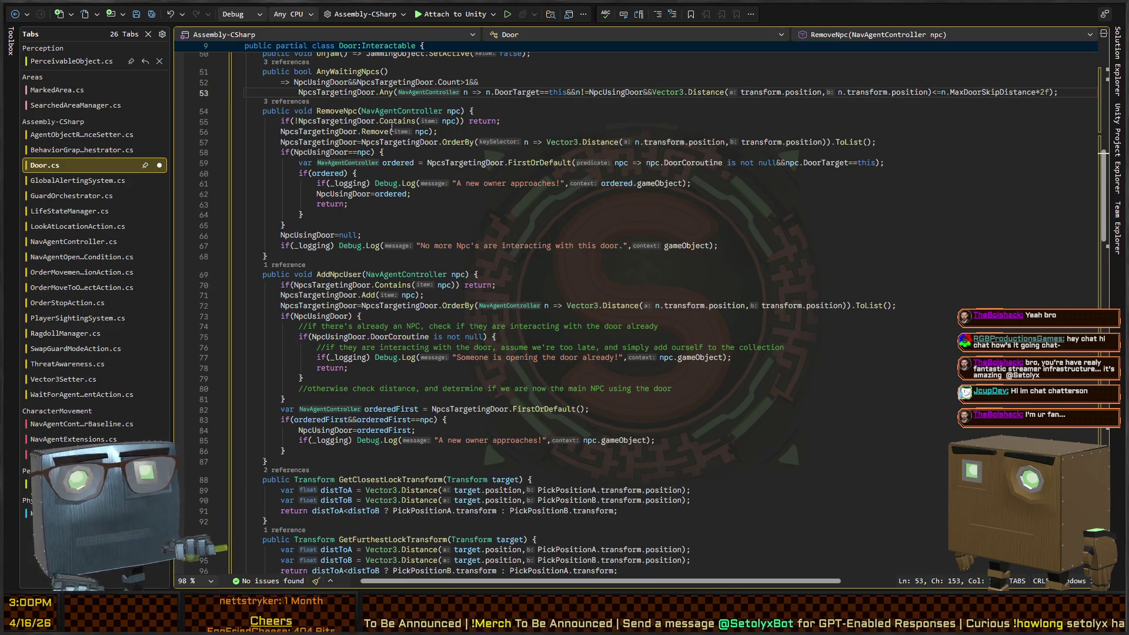
key(ctrl+s)
click(530, 247)
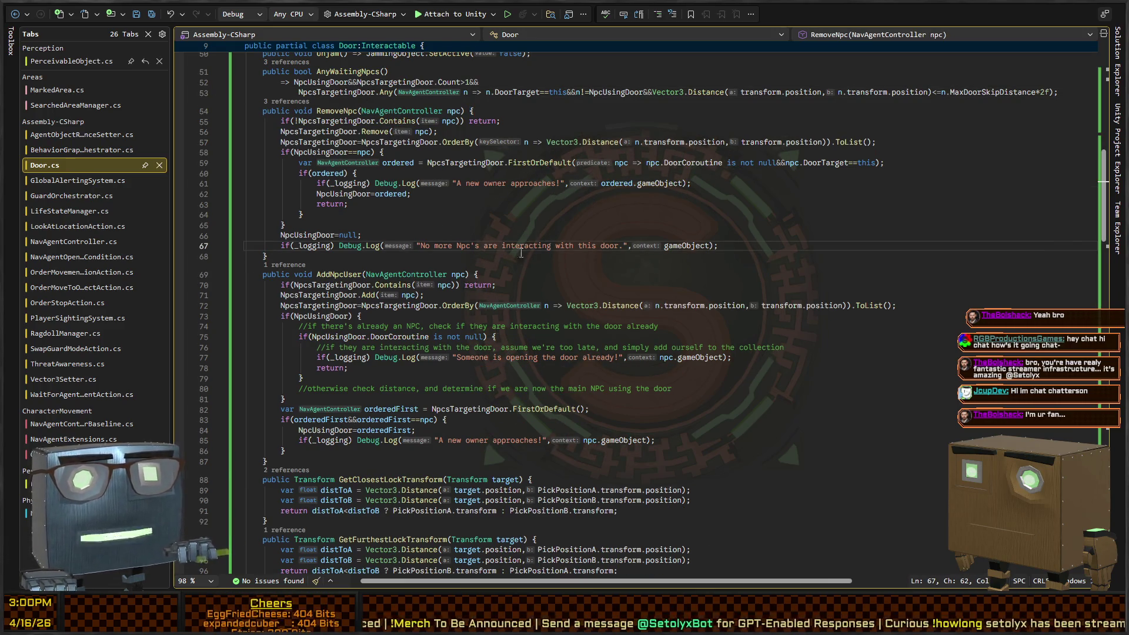
scroll(529, 252, down, 2)
key(Down)
key(Down)
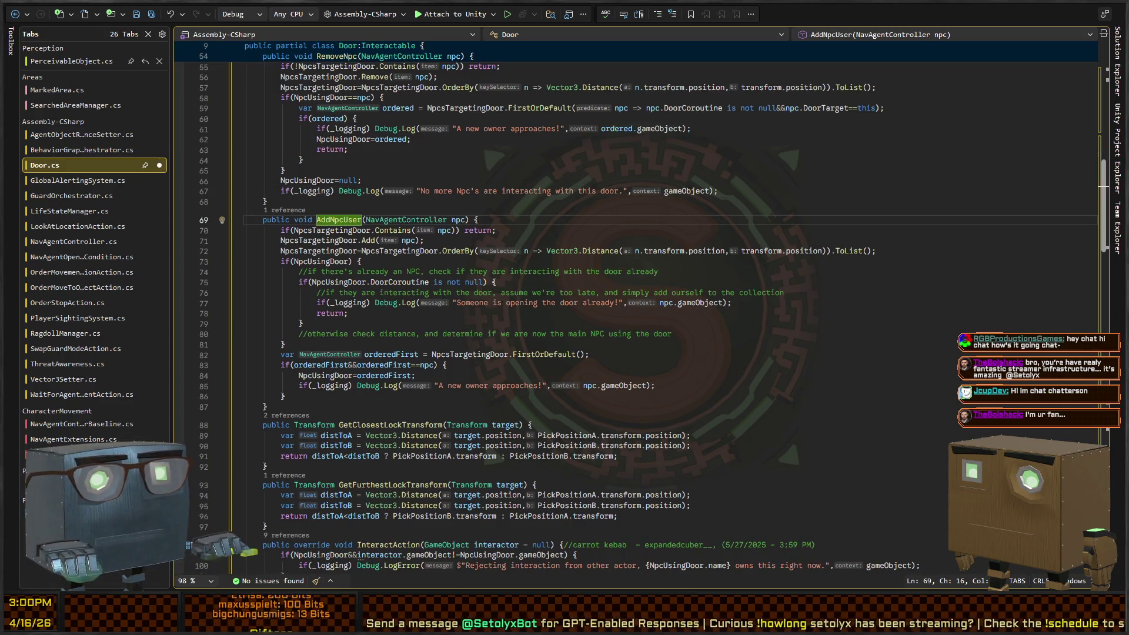
scroll(415, 247, up, 6)
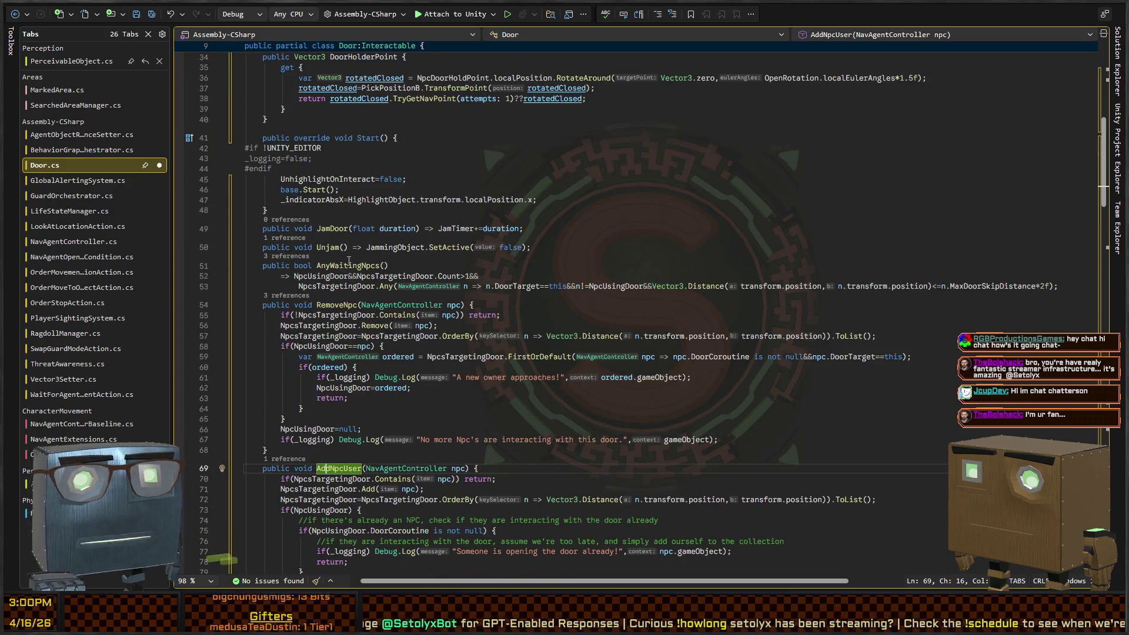
- Search Door.cs for 'interact' to see how FlipLockSide picks the lock point, then return to Unity
key(ctrl+f)
text(interact)
key(Return)
key(Return)
key(Return)
key(Return)
key(Return)
key(Return)
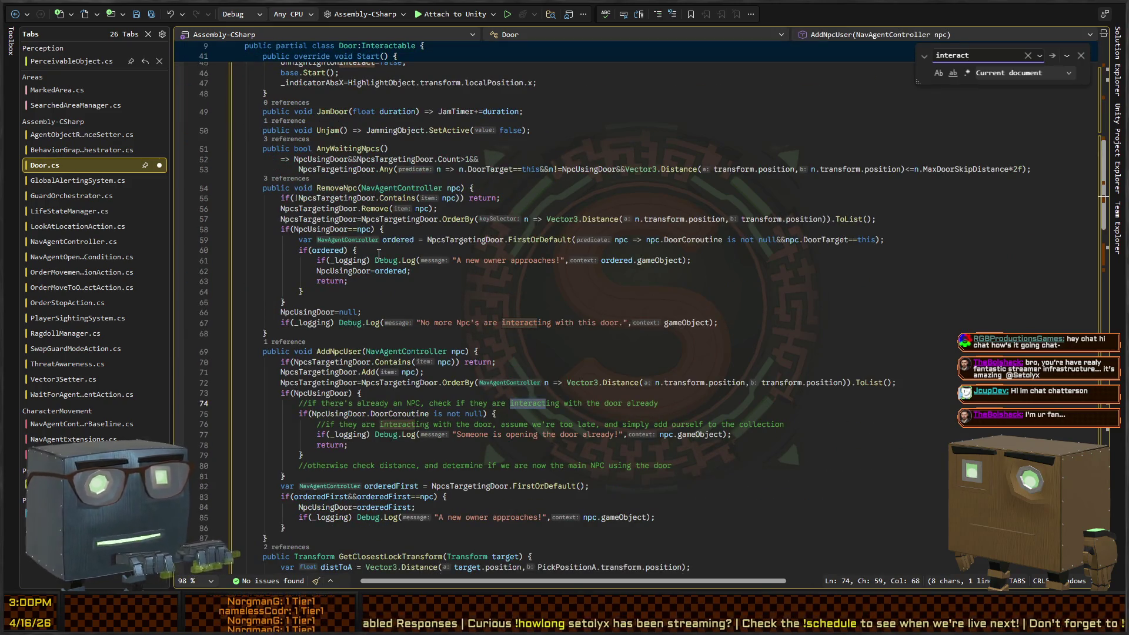
key(shift+Return)
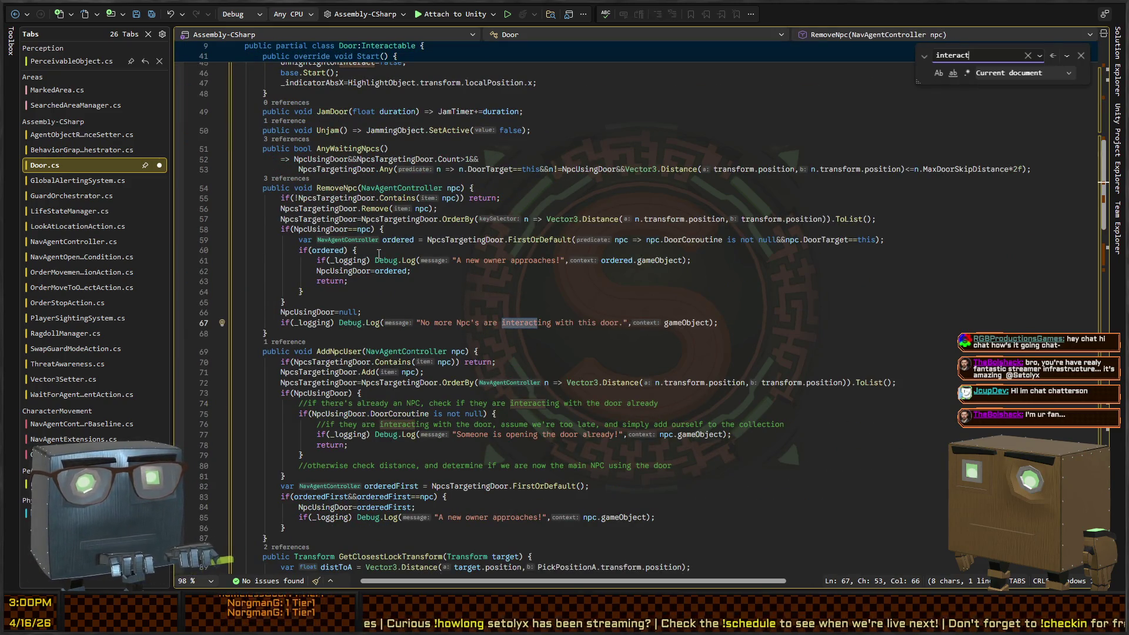
key(Return)
key(Return)
key(Return)
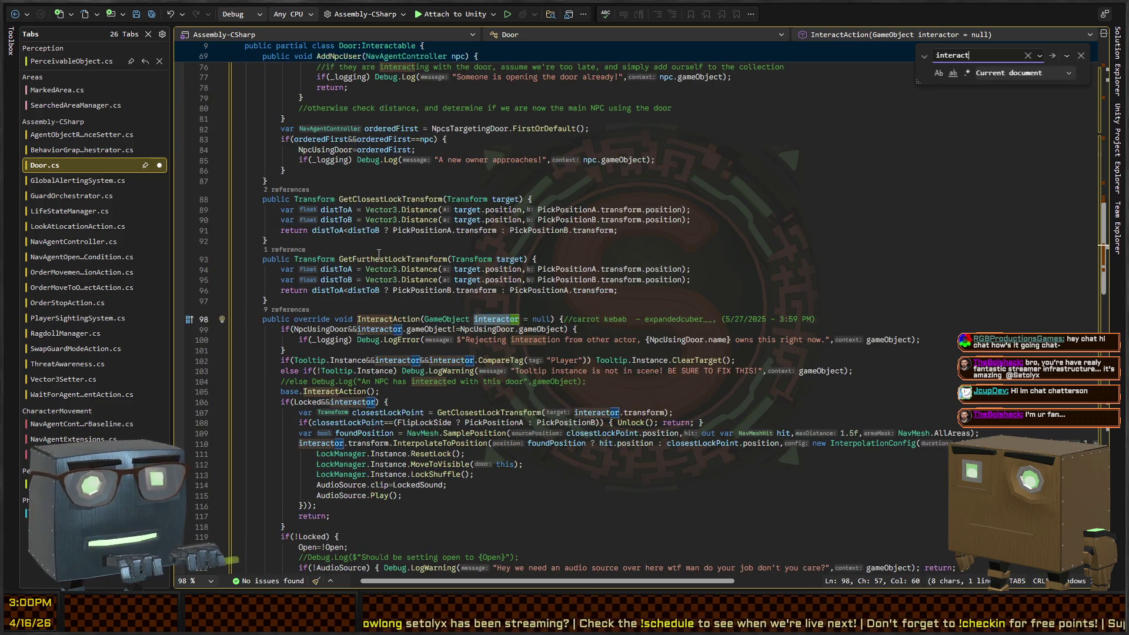
scroll(372, 287, down, 4)
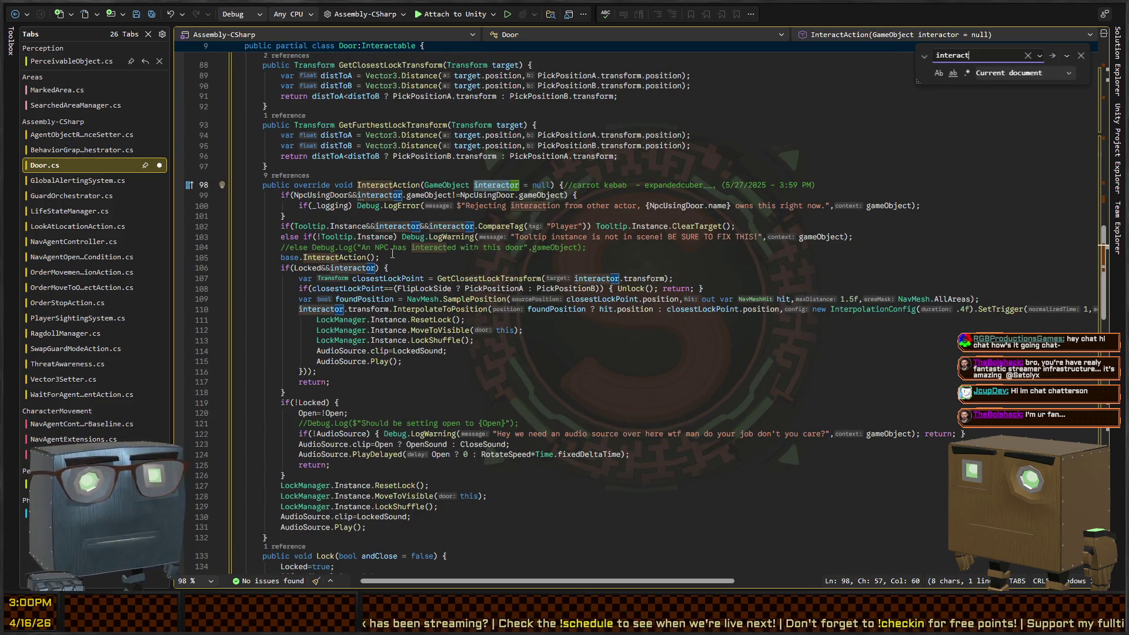
click(472, 279)
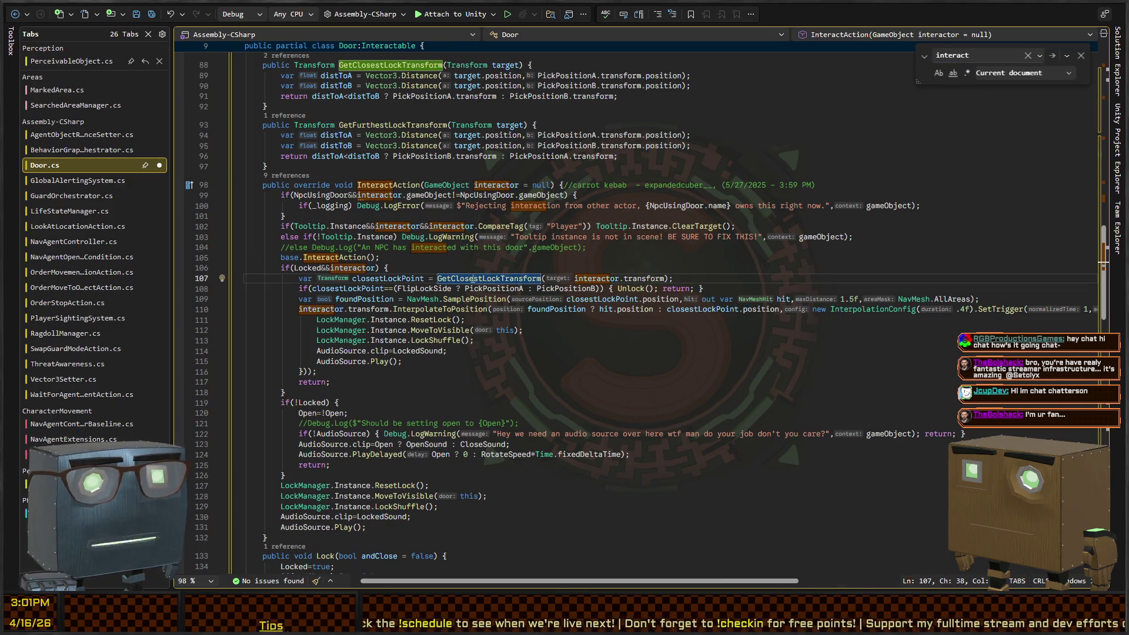
click(430, 288)
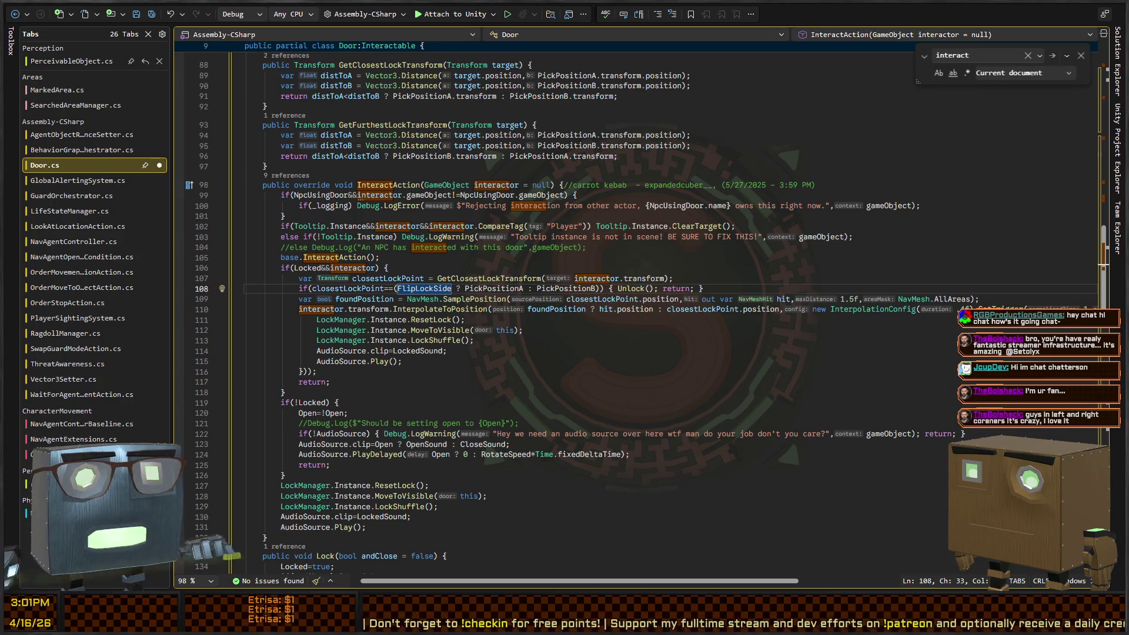
key(alt+Tab)
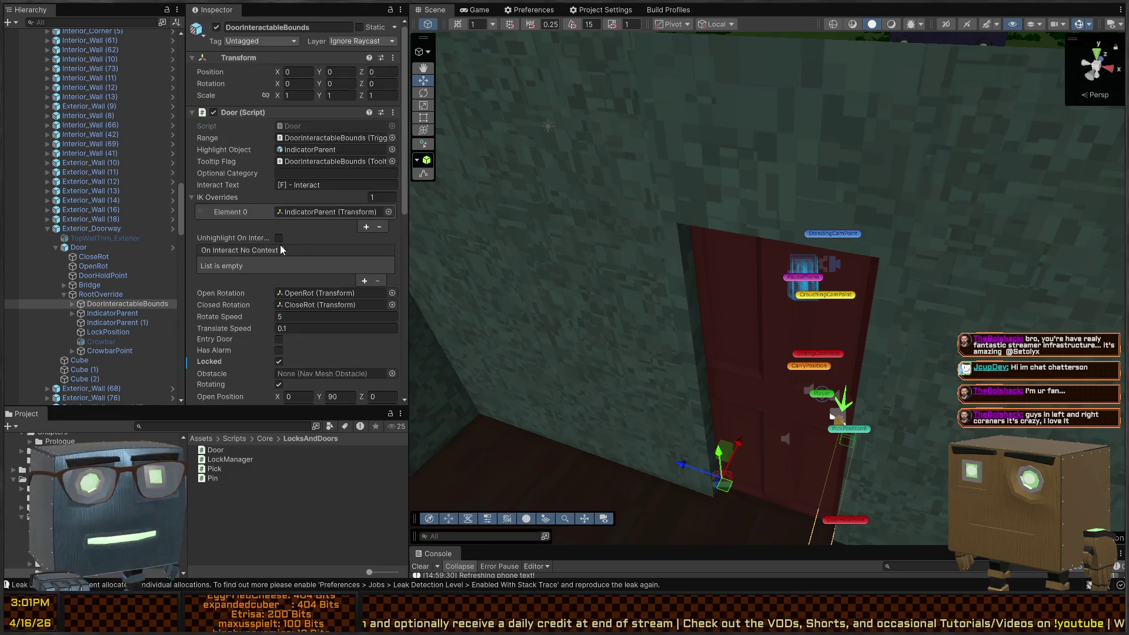
- Enable Flip Lock Side on the DoorInteractableBounds Door component and bring up the Game view
scroll(263, 262, down, 5)
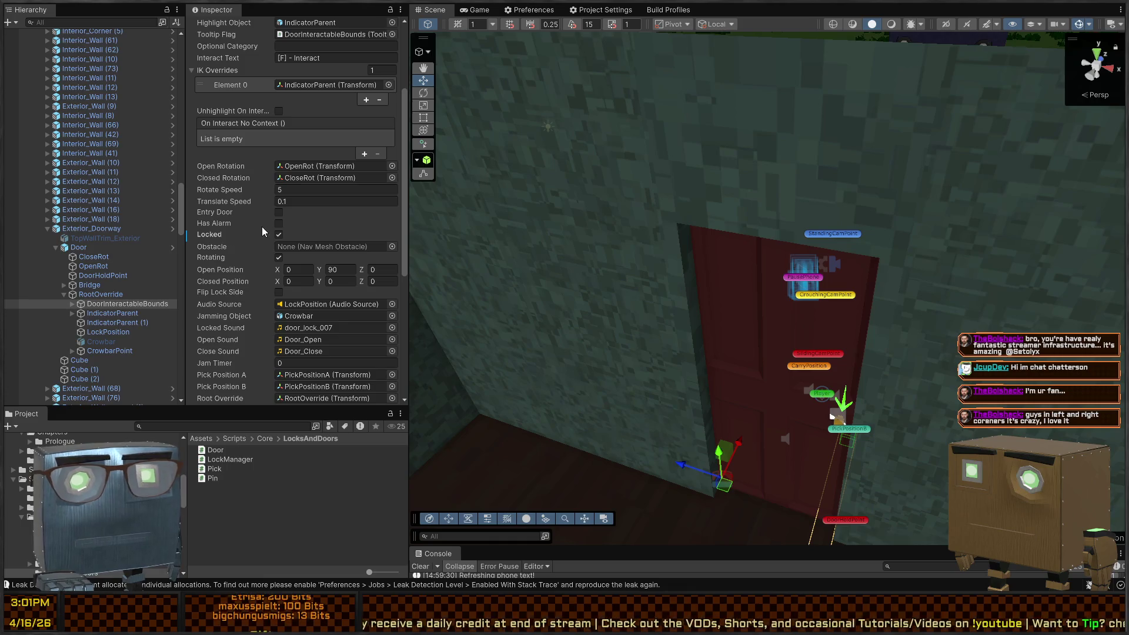
scroll(254, 245, down, 1)
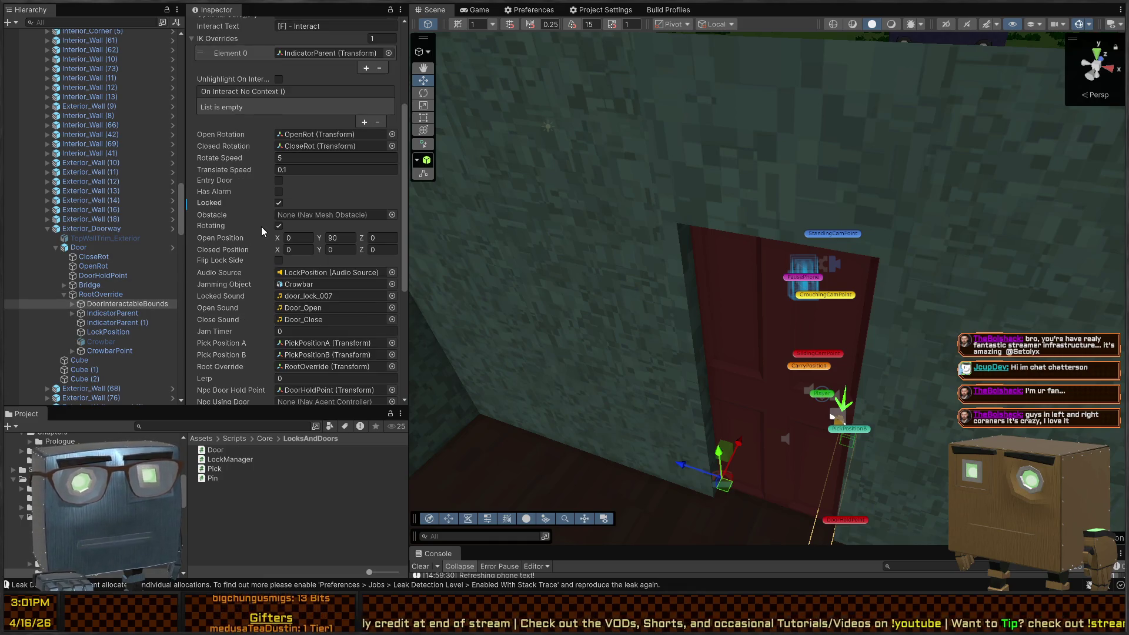
click(280, 263)
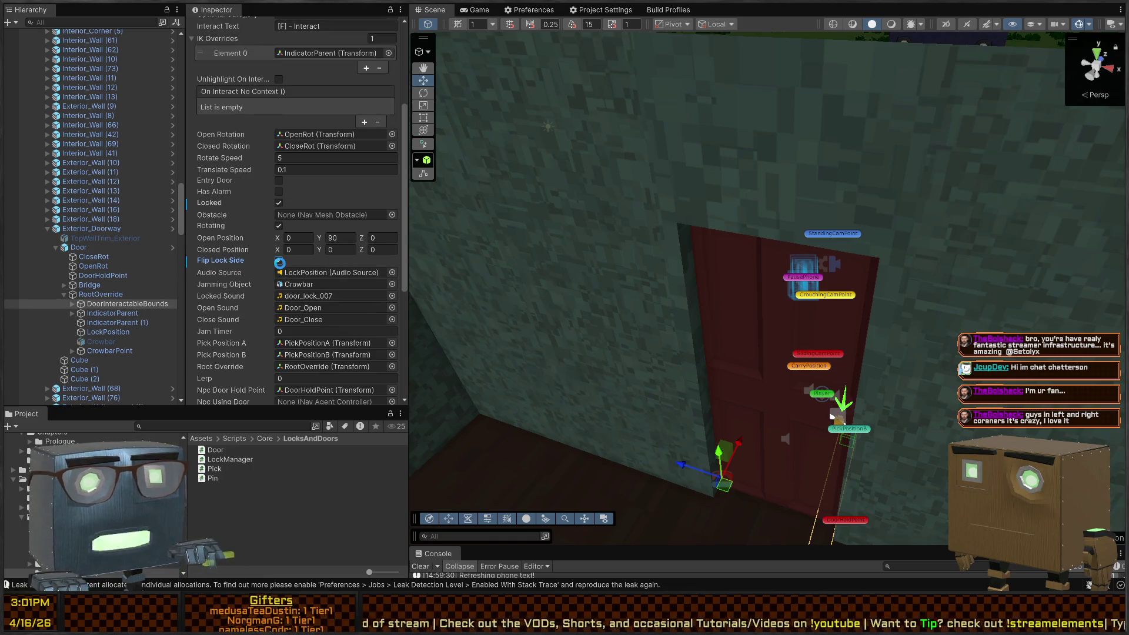
click(481, 10)
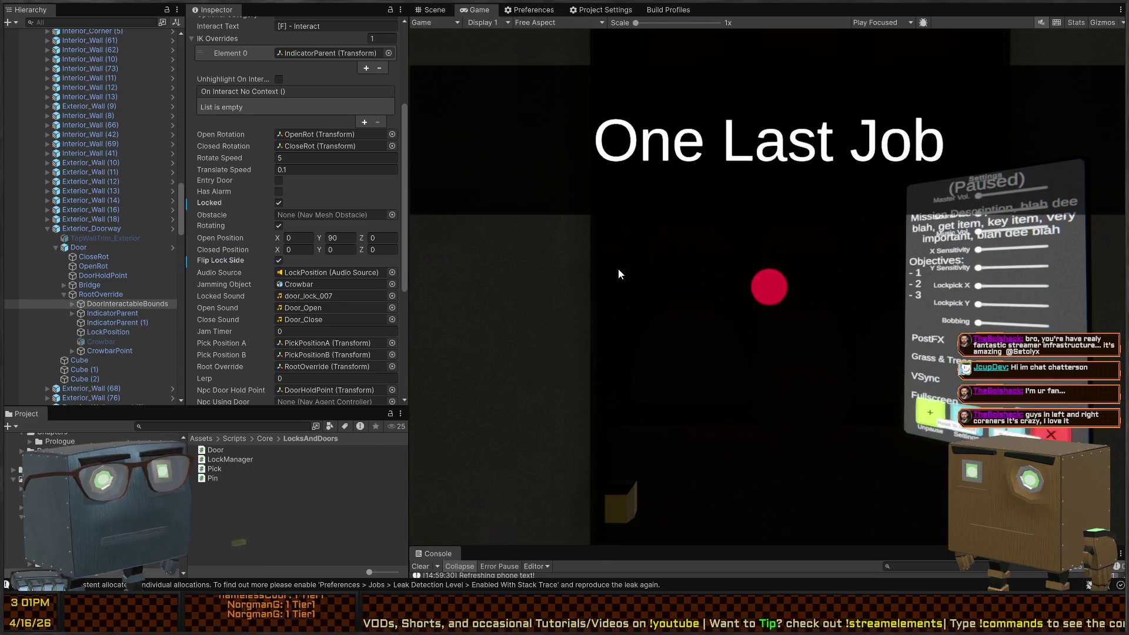
- Play-test the door to reach the lockpicking view, exit and pause, then return to Visual Studio
key(ctrl+p)
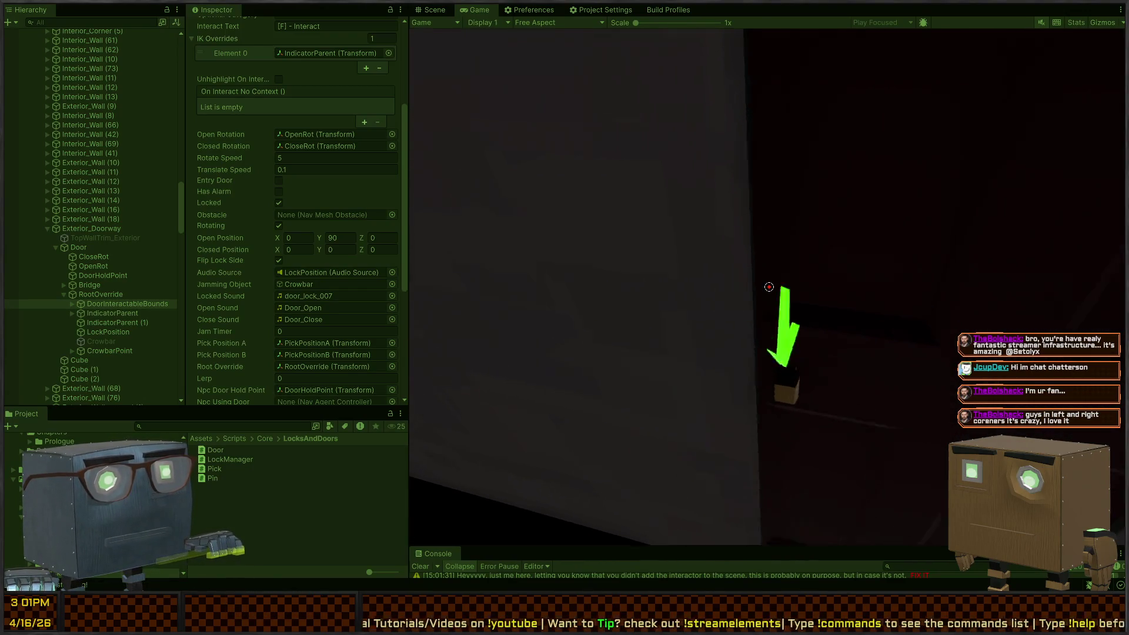
key(f)
key(Escape)
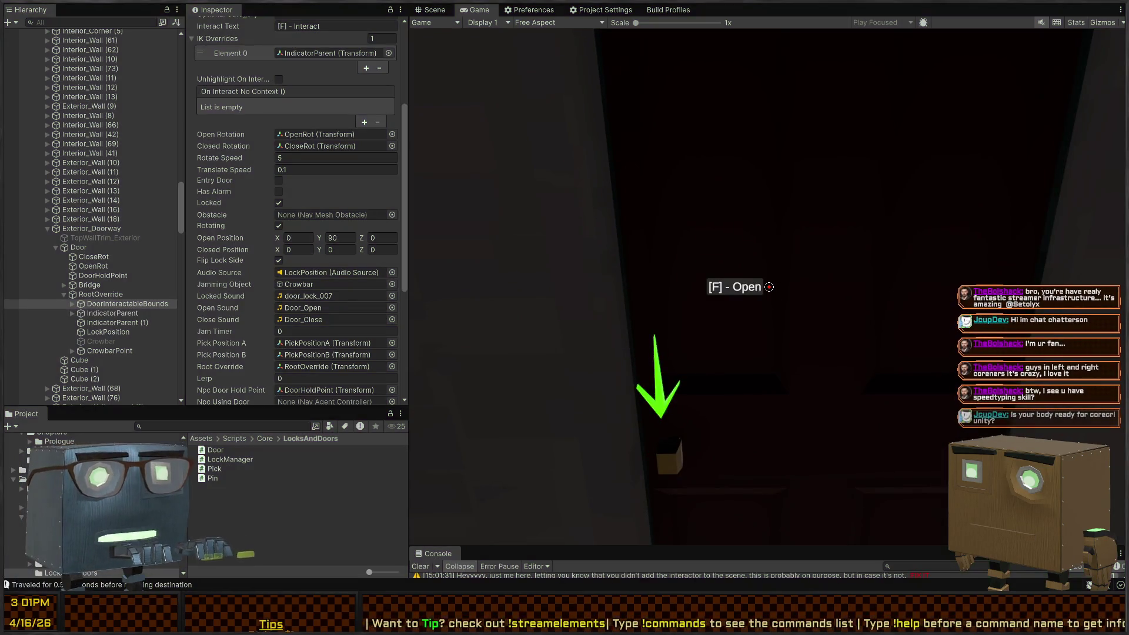
key(Escape)
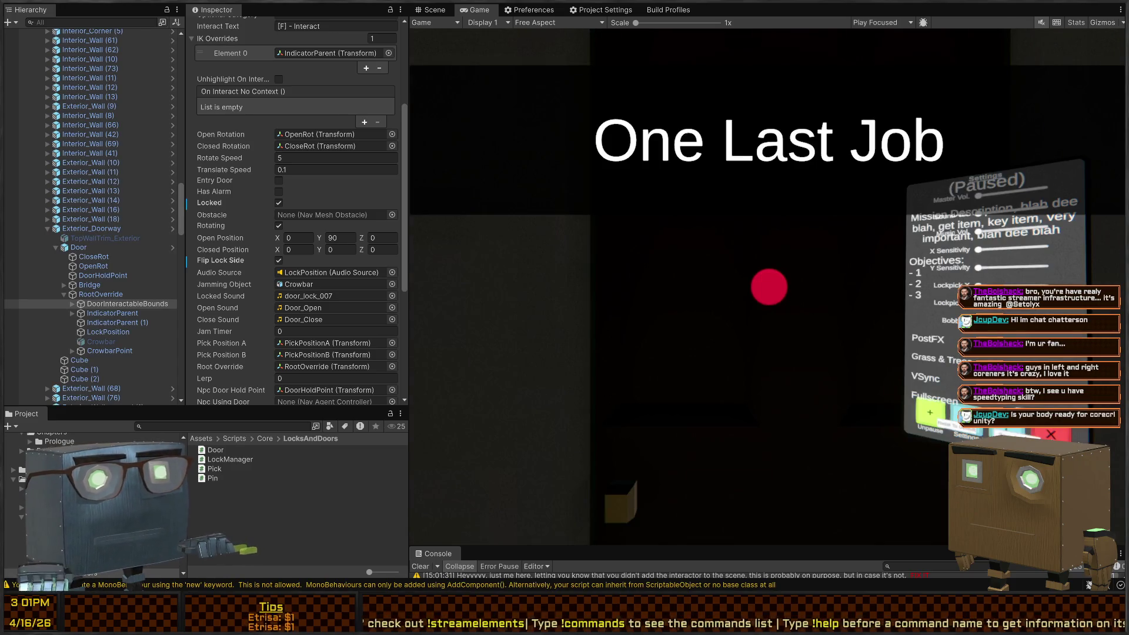
key(alt+Tab)
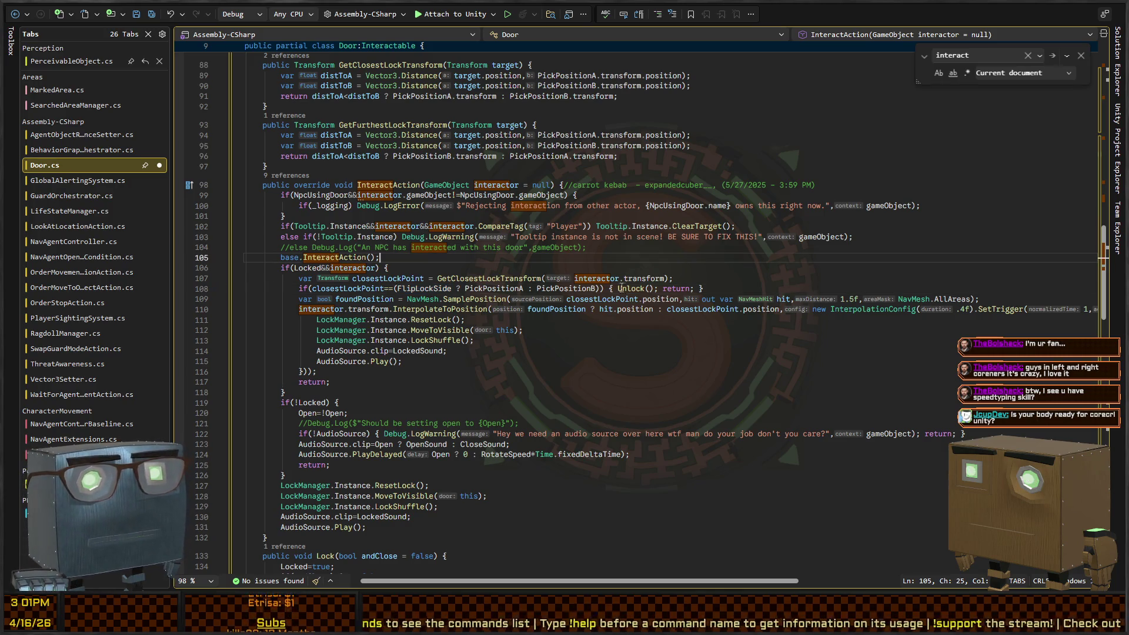
click(562, 340)
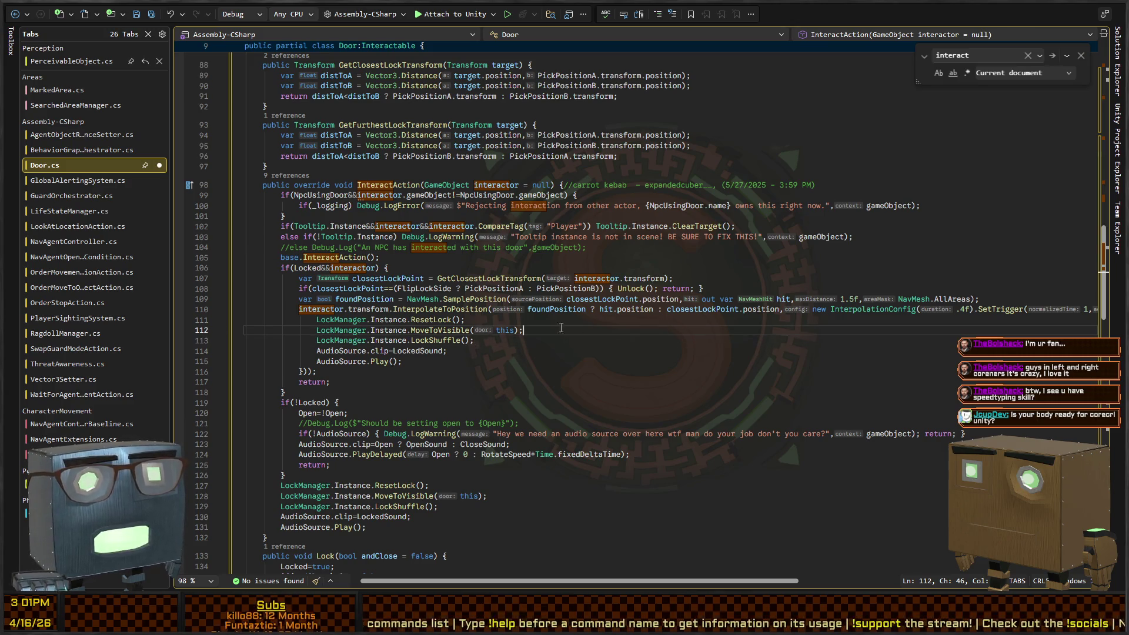
click(424, 309)
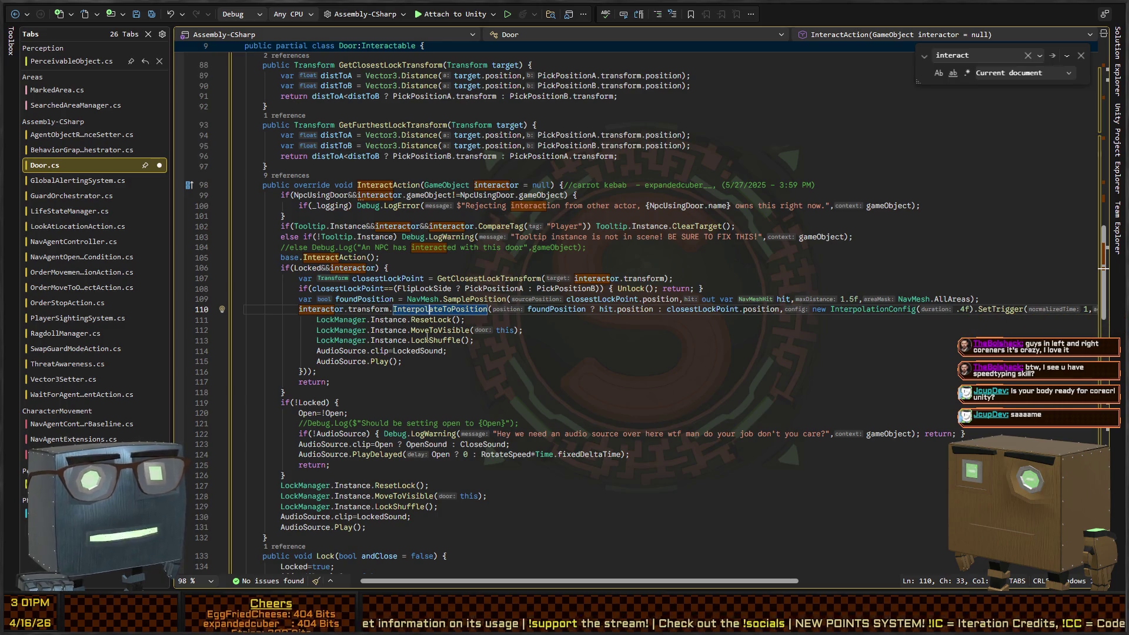
scroll(526, 312, right, 3)
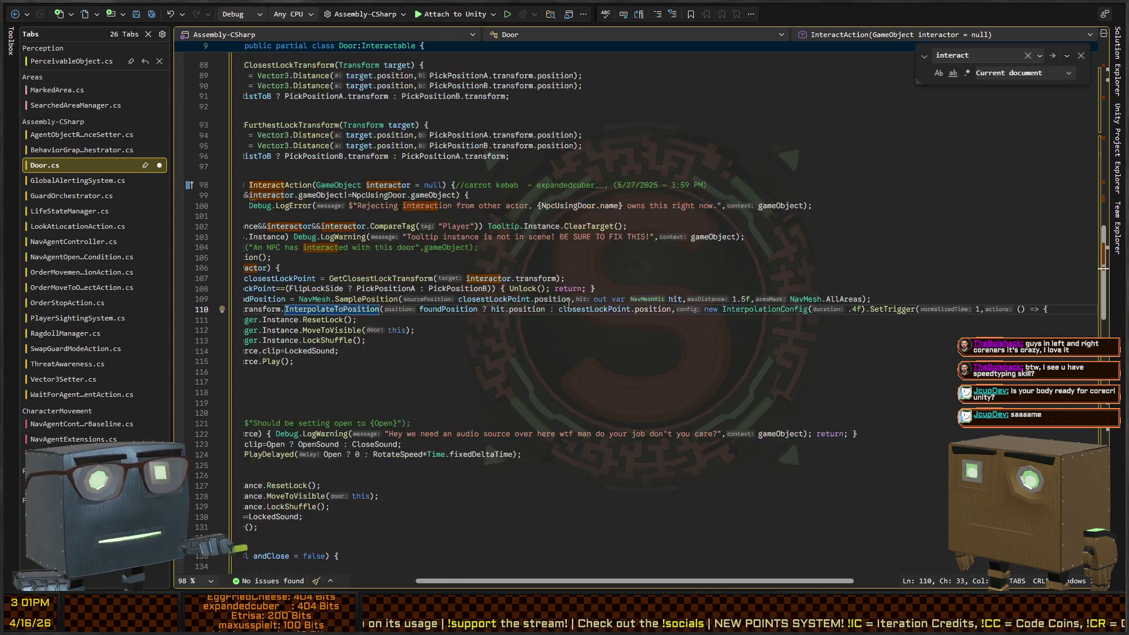
scroll(358, 310, left, 3)
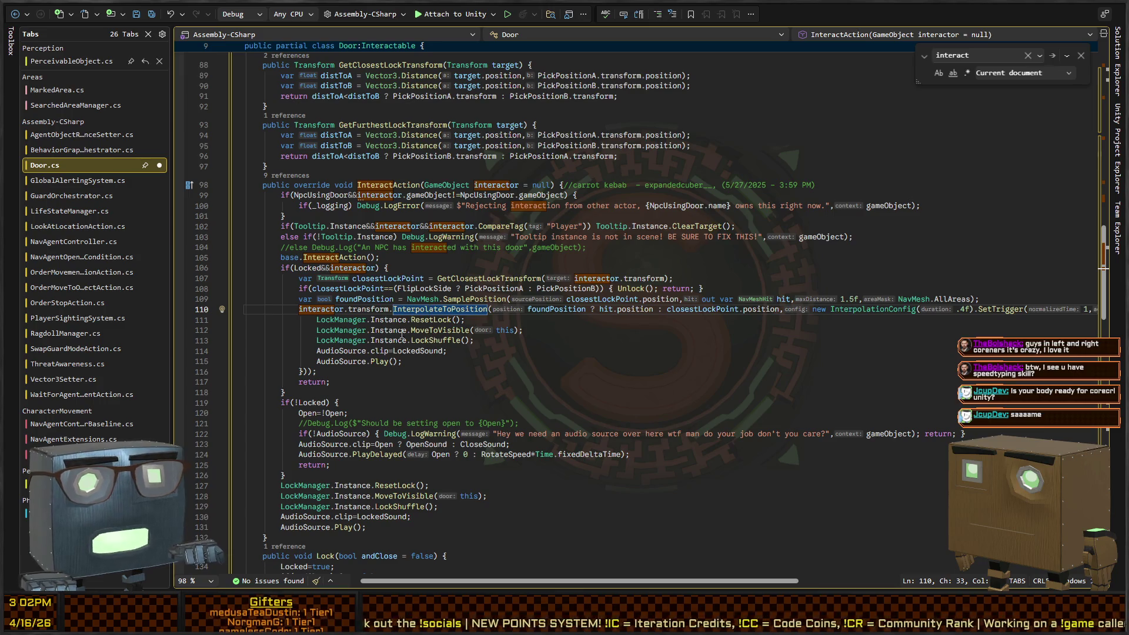
key(ctrl+Tab)
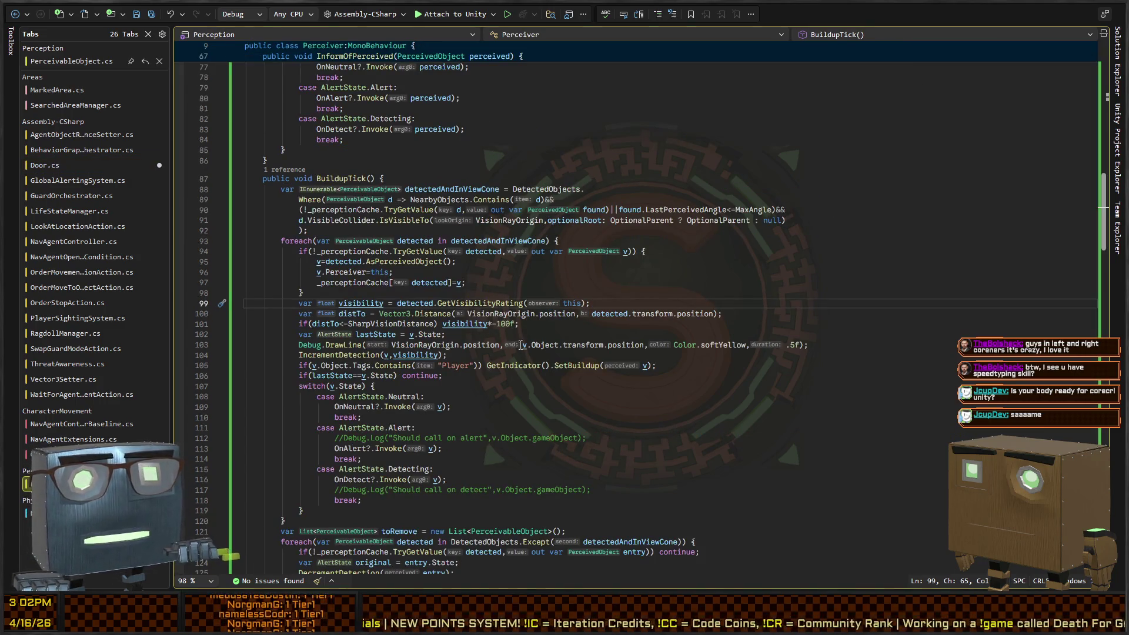
key(ctrl+Tab)
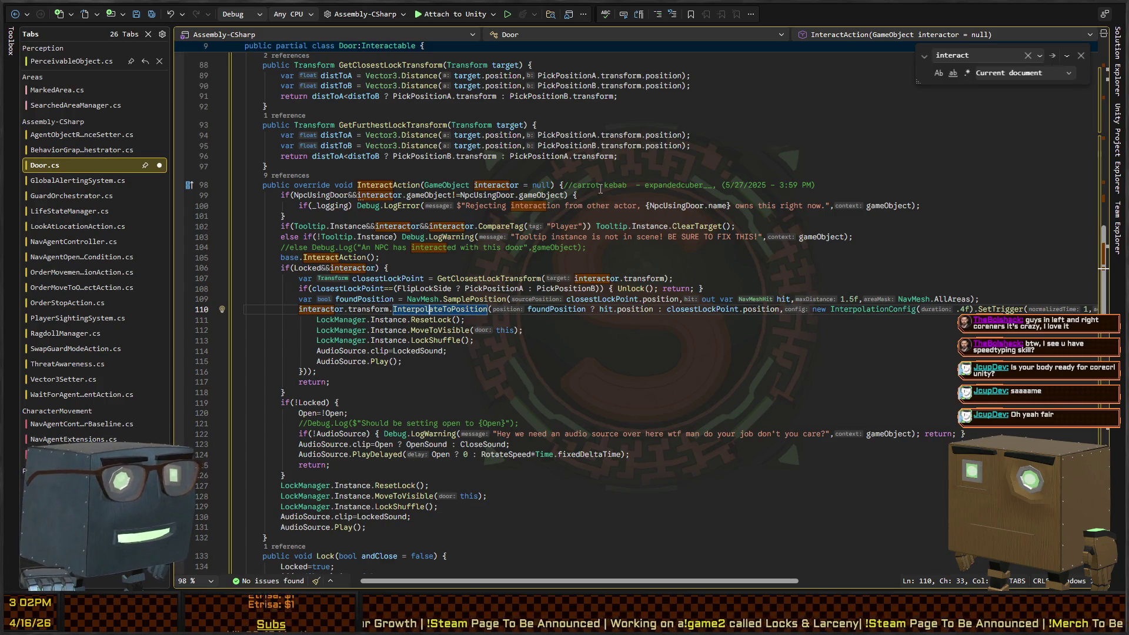
- Review the reformatted InteractAction code in Door.cs and save the script
click(574, 334)
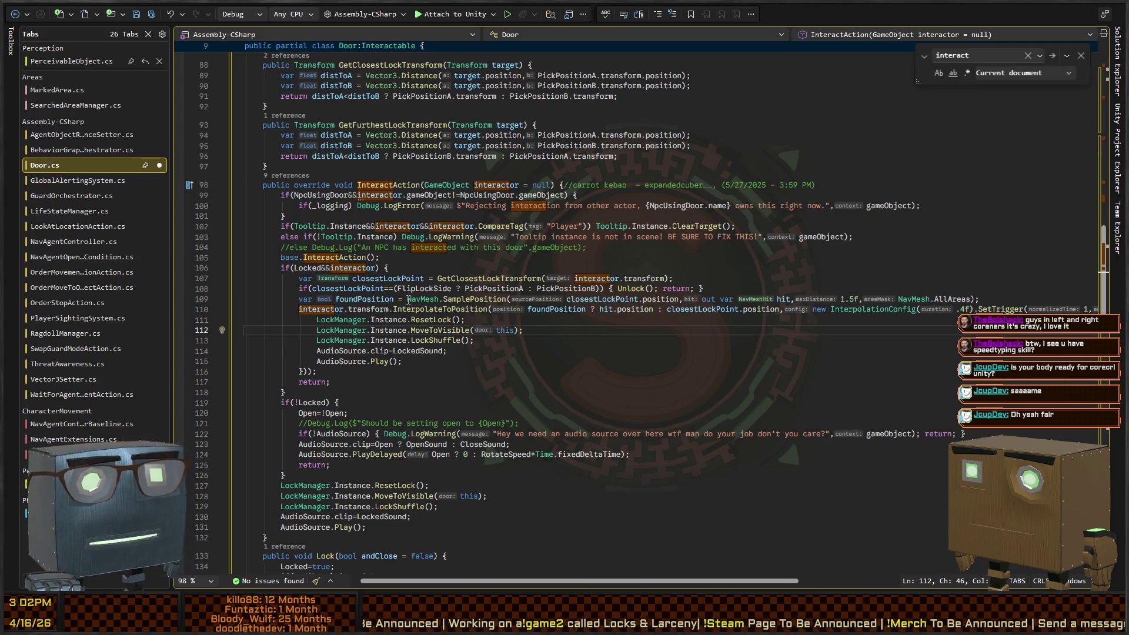
scroll(765, 321, right, 3)
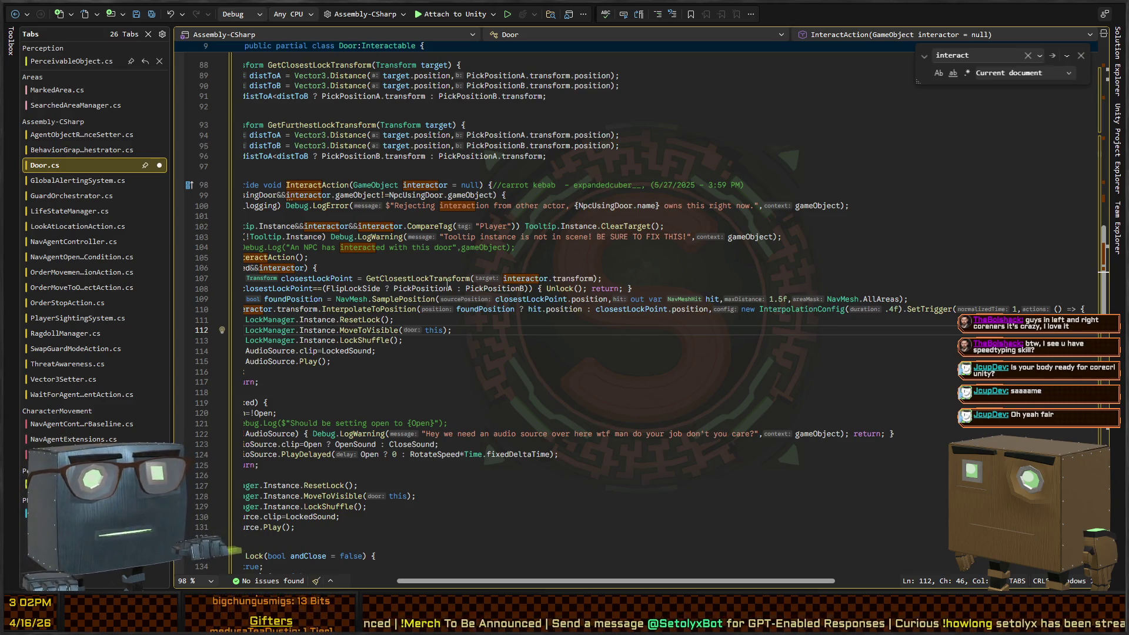
scroll(450, 336, left, 3)
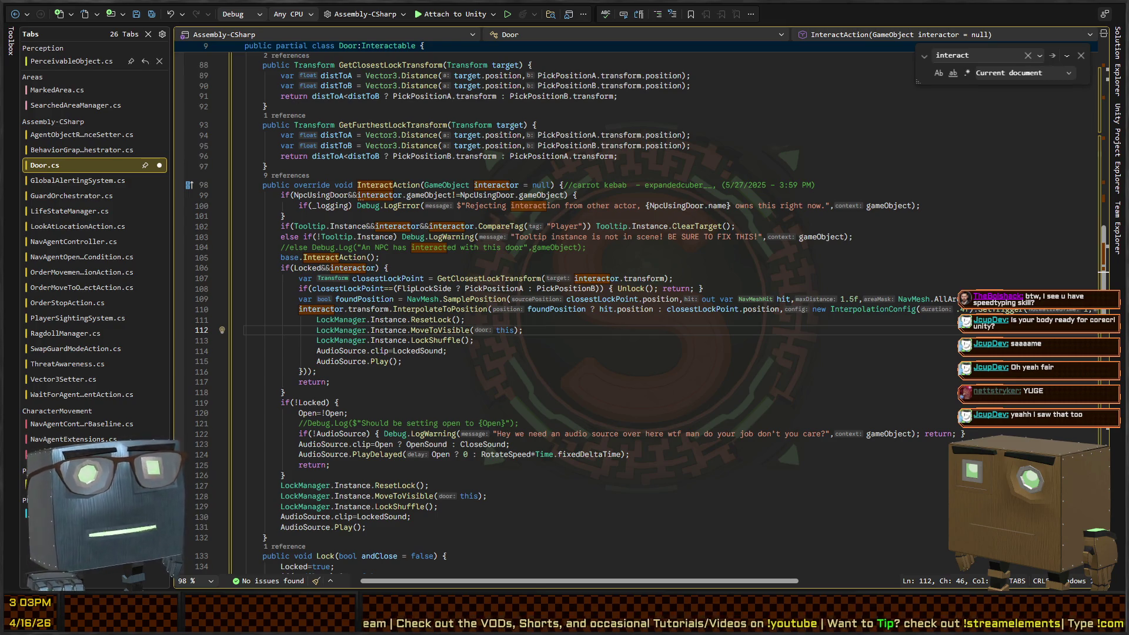
key(Up)
key(Up)
key(Up)
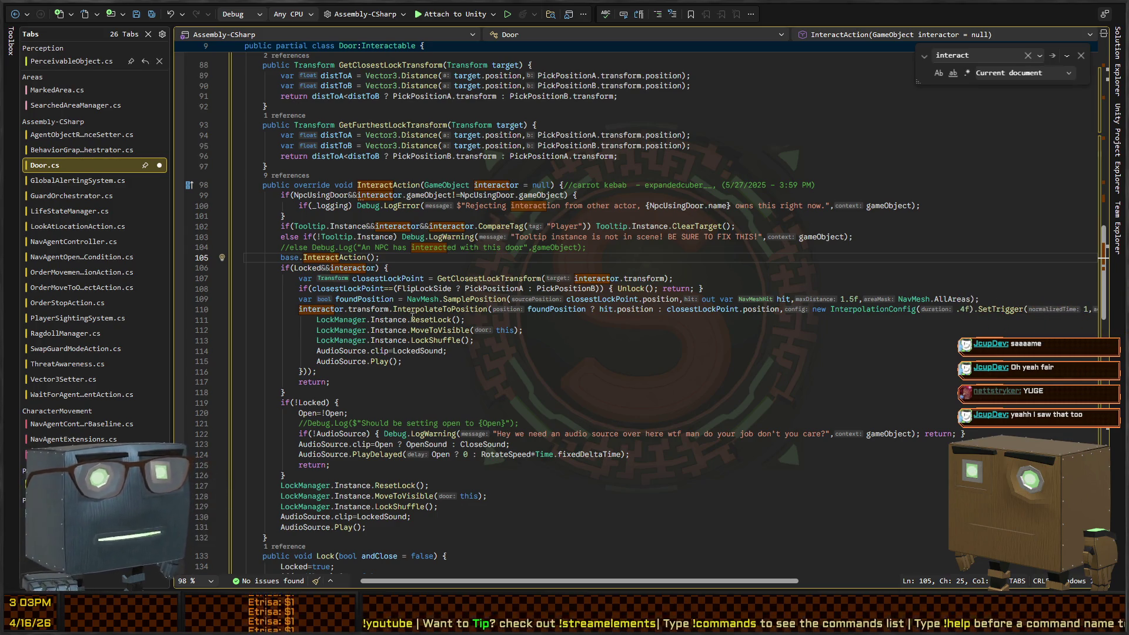
click(529, 236)
key(ctrl+s)
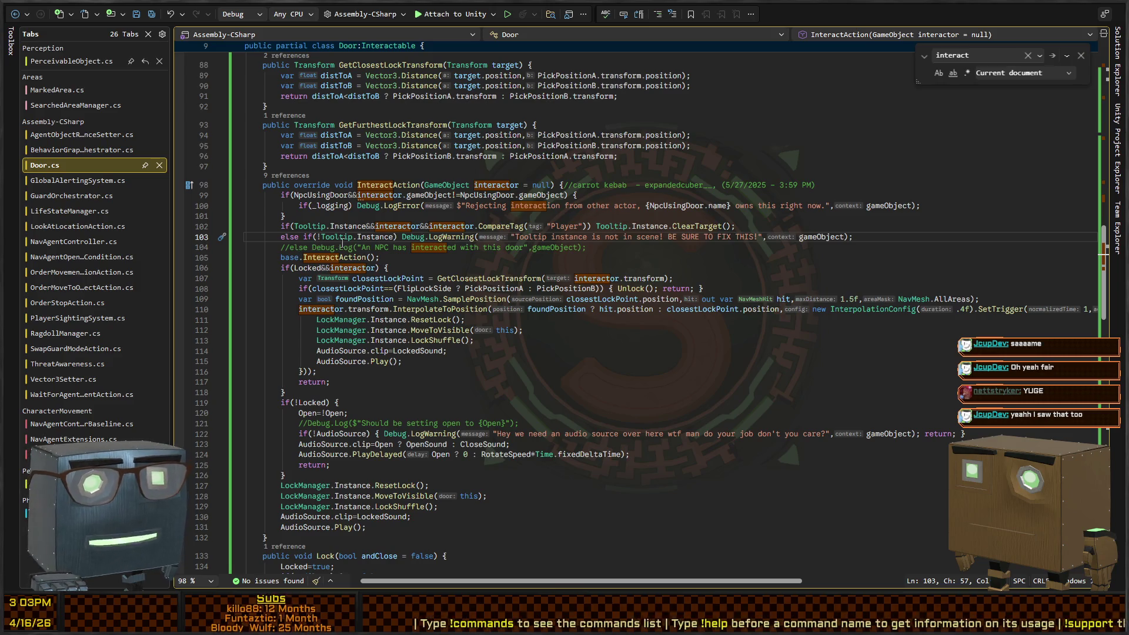
- Switch back to Unity and turn the Scene view toward the red door
scroll(332, 223, down, 2)
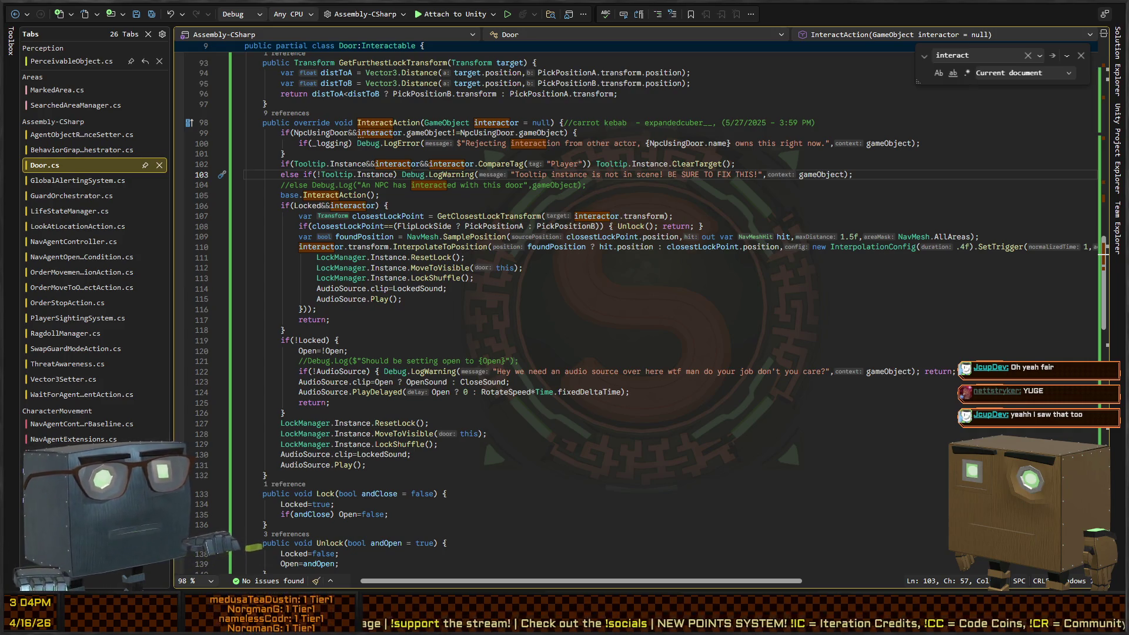
key(alt+Tab)
mouse_move(435, 199)
mouse_down()
mouse_move(460, 198)
mouse_move(241, 205)
mouse_move(199, 214)
mouse_move(195, 231)
mouse_move(207, 237)
mouse_move(208, 219)
mouse_up()
- Fly to the red door and select its Door object in the Hierarchy
key(w)
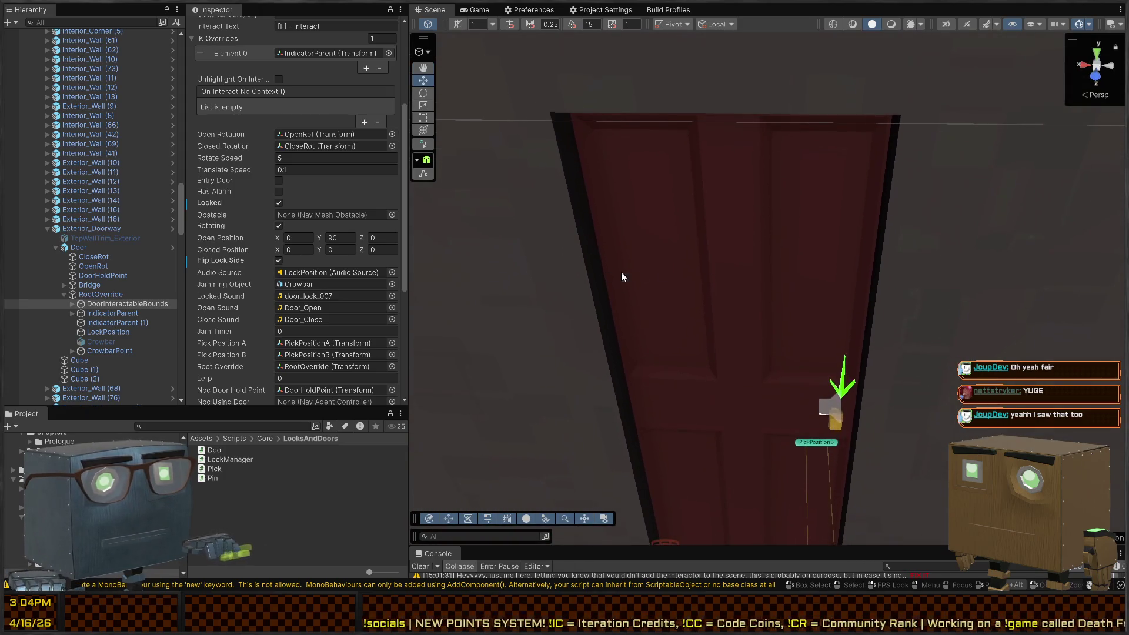
click(666, 270)
drag(667, 270, 732, 263)
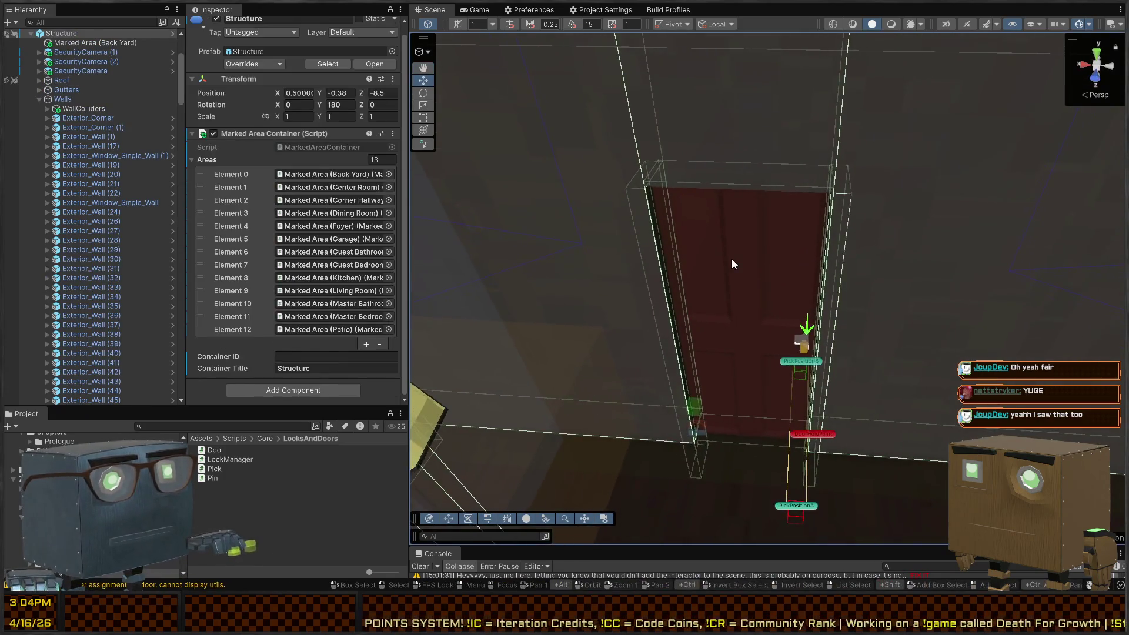
click(731, 263)
click(83, 241)
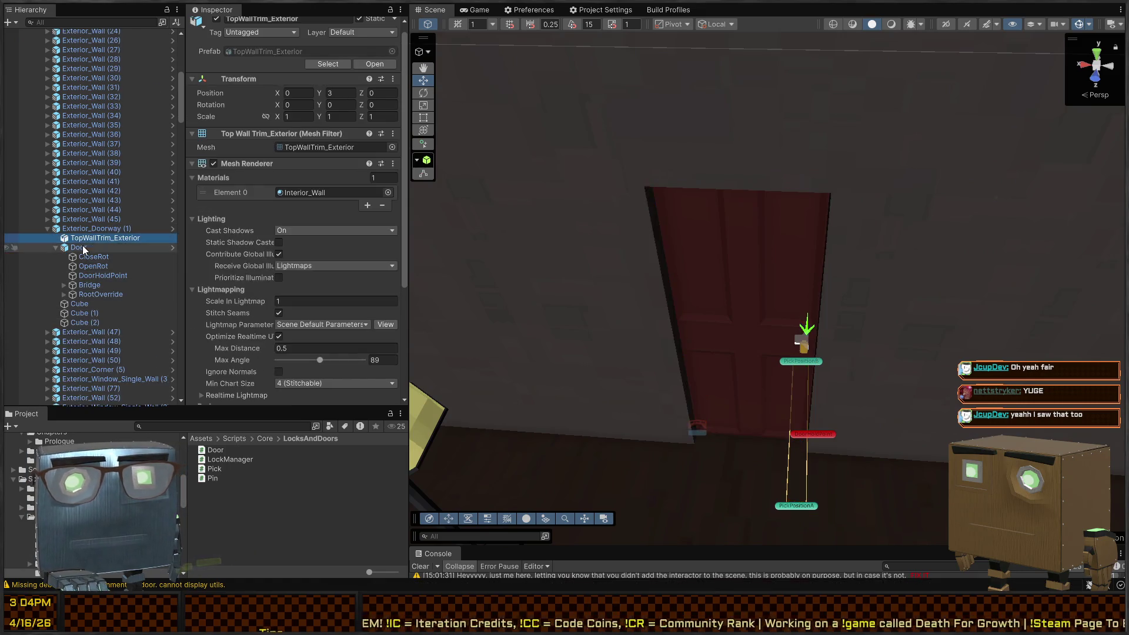
click(82, 248)
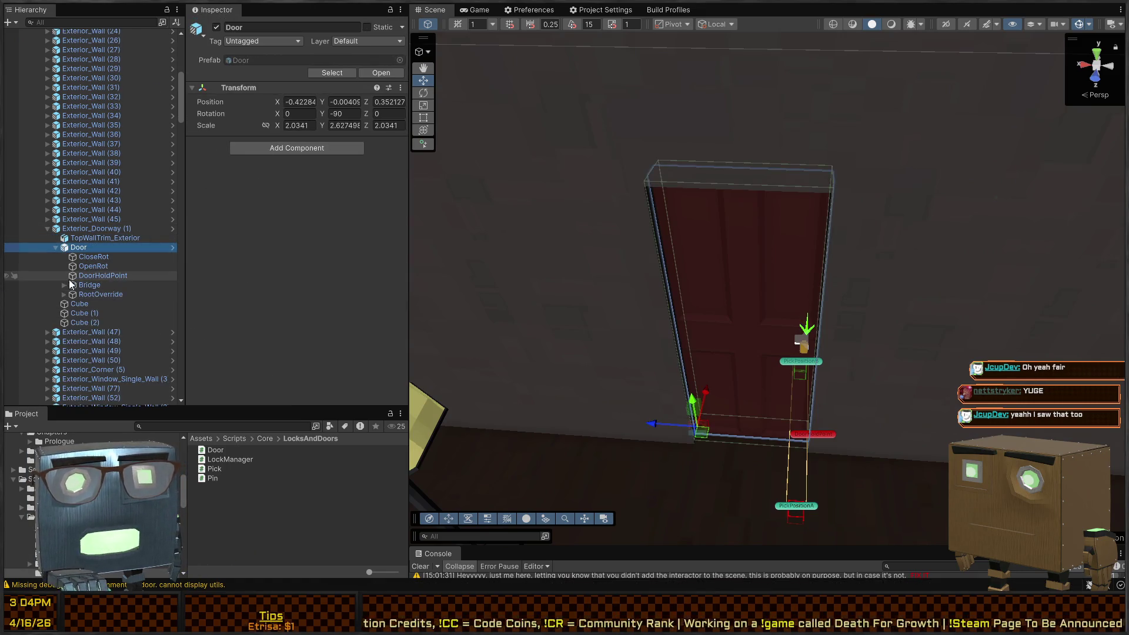
- Tick Locked on the Door component of RootOverride's DoorInteractableBounds
click(63, 294)
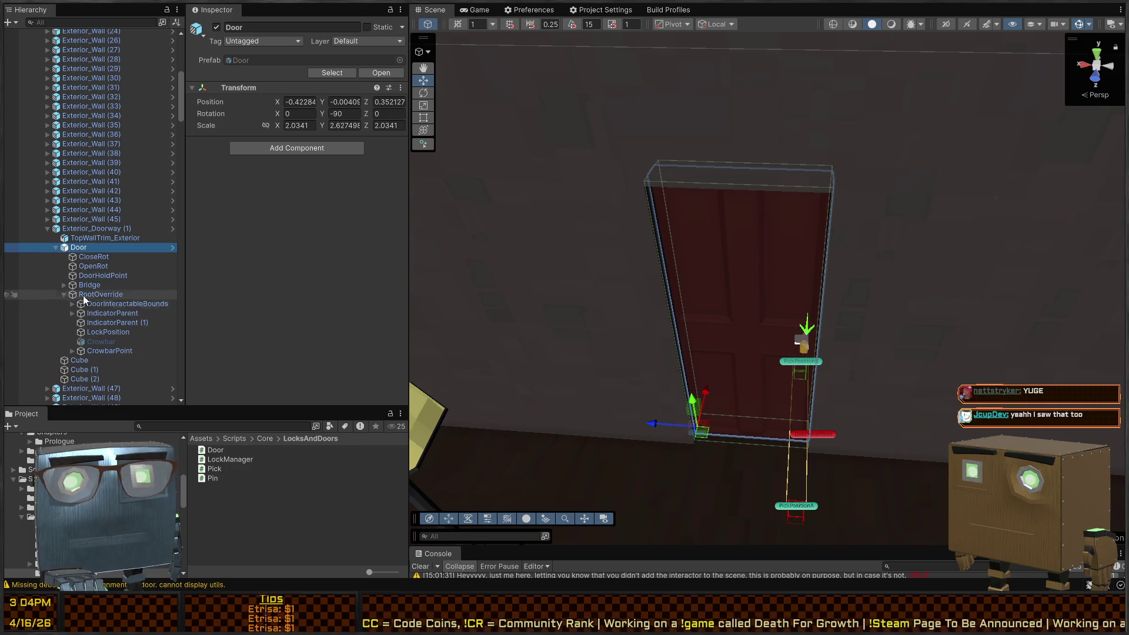
click(107, 304)
scroll(275, 201, down, 10)
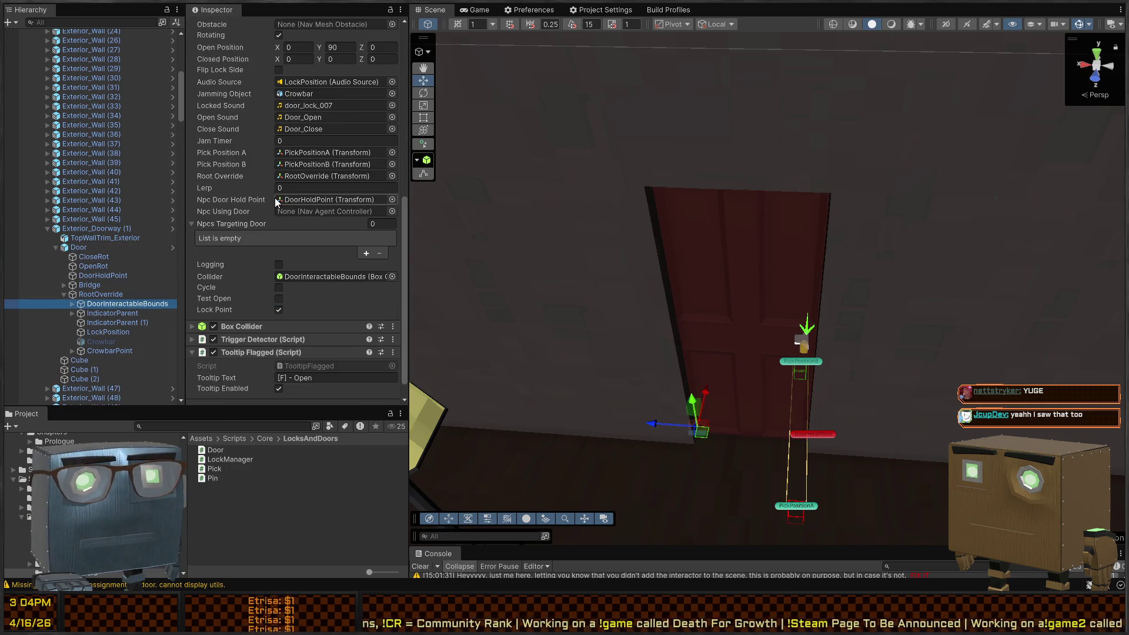
scroll(236, 199, up, 5)
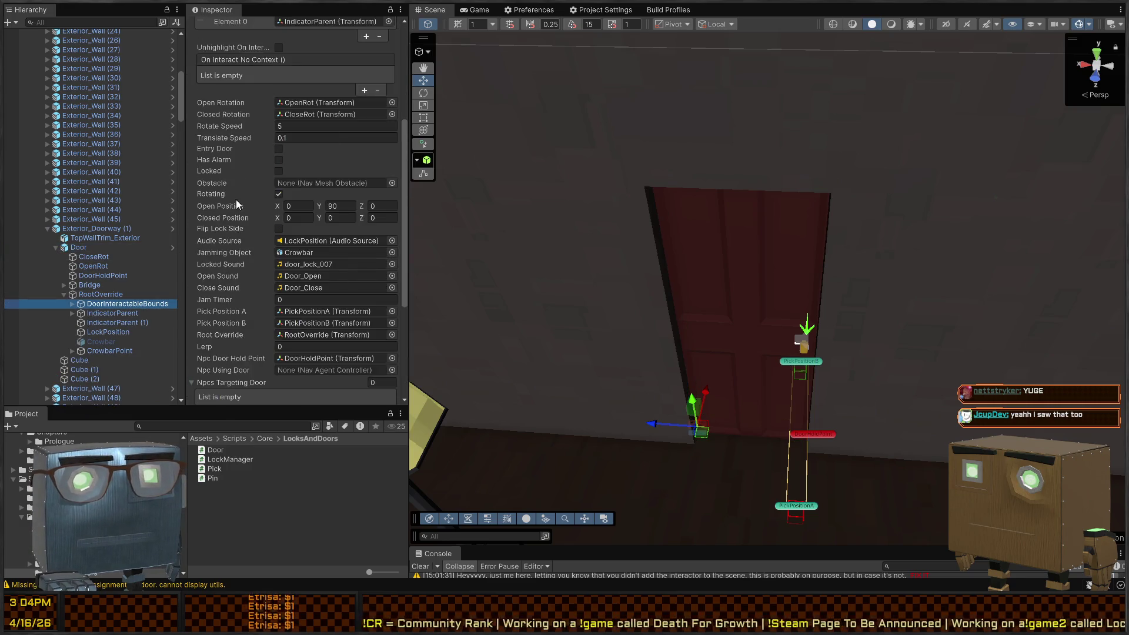
click(280, 170)
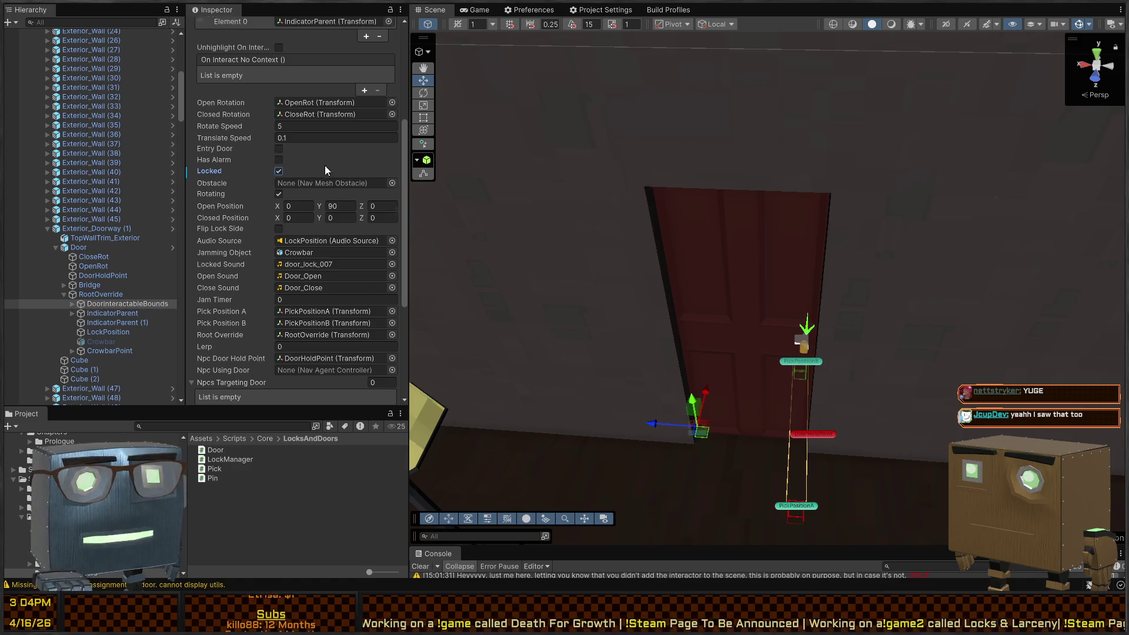
scroll(306, 176, up, 5)
scroll(283, 228, down, 2)
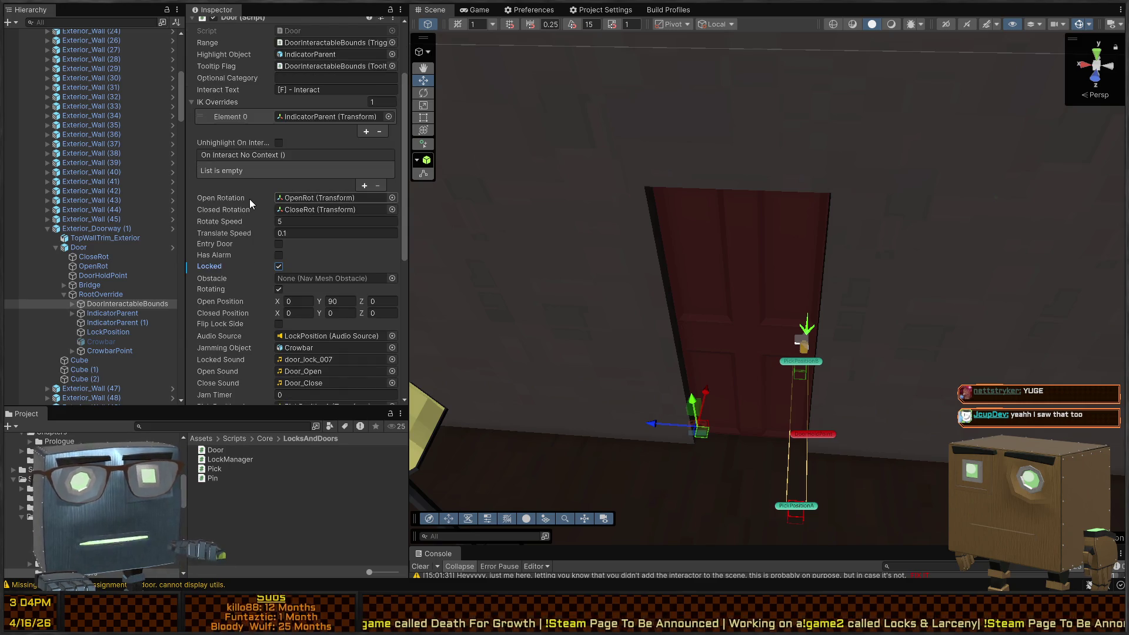
right_click(782, 232)
- Fly over the rooms, select the Player and drag it to stand just outside the red door
key(s)
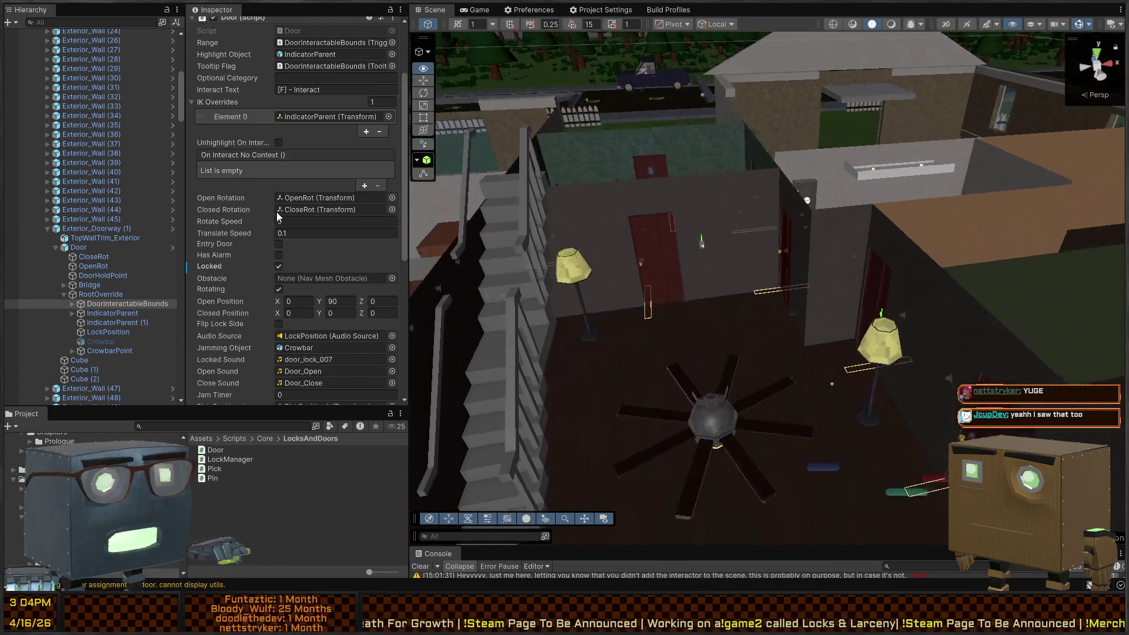
right_click(577, 287)
key(w)
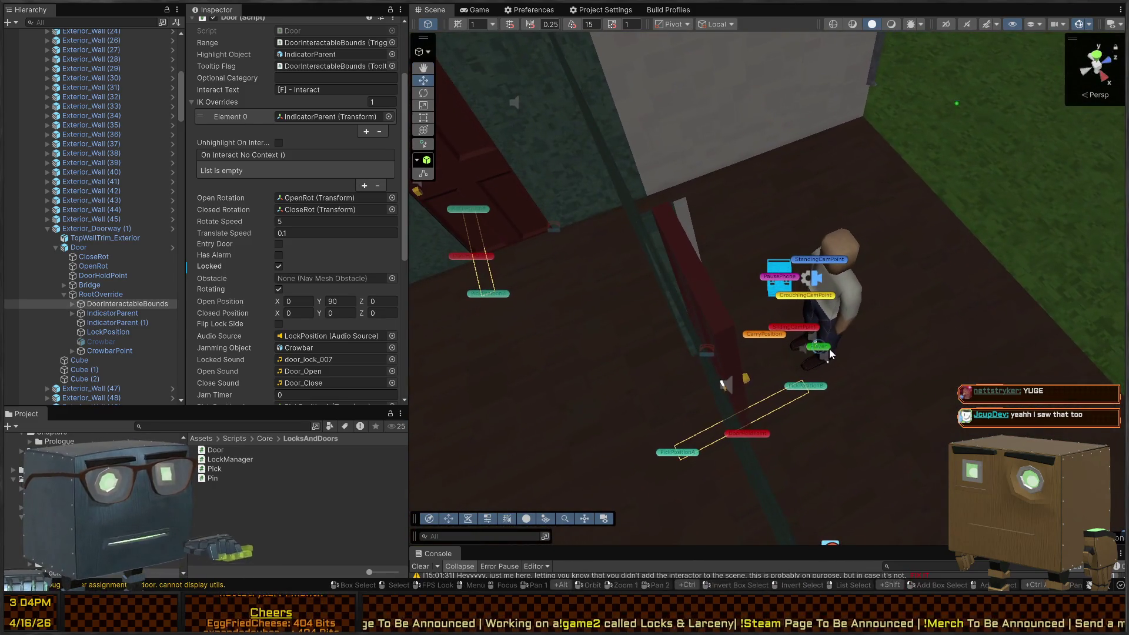
click(838, 276)
right_click(581, 282)
key(s)
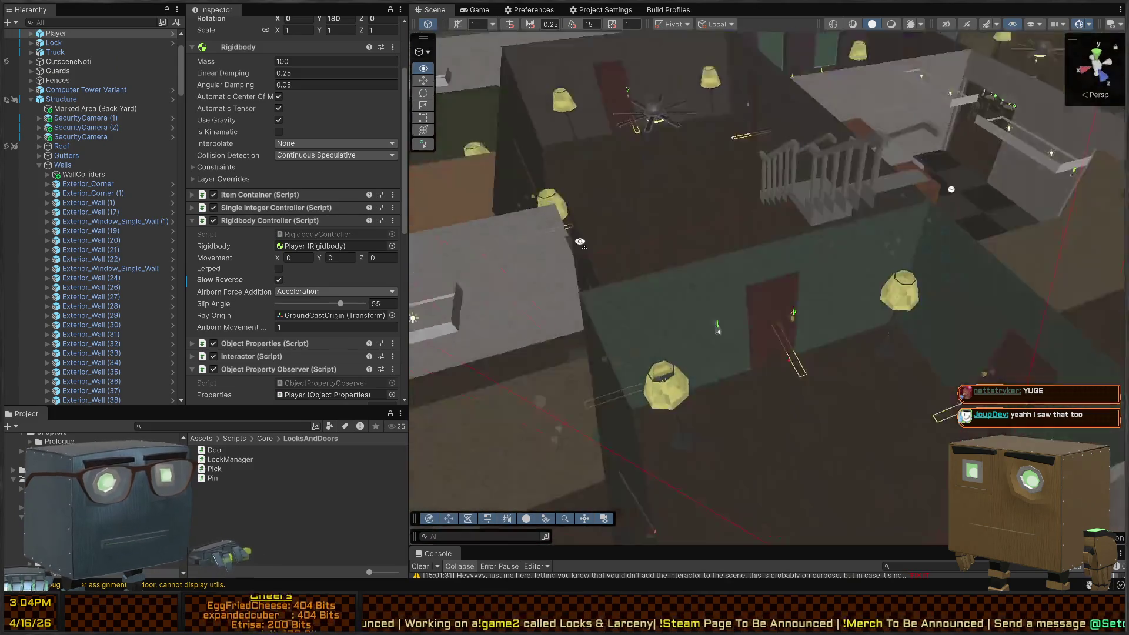
key(w)
mouse_move(850, 444)
mouse_down()
mouse_move(618, 114)
mouse_move(635, 108)
mouse_up()
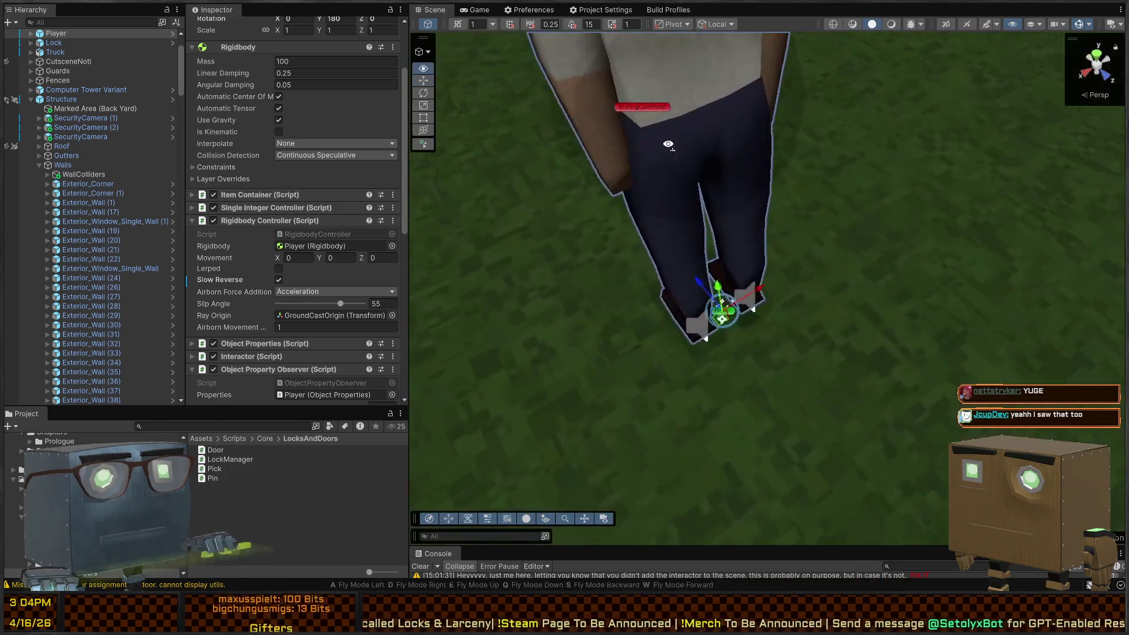
key(e)
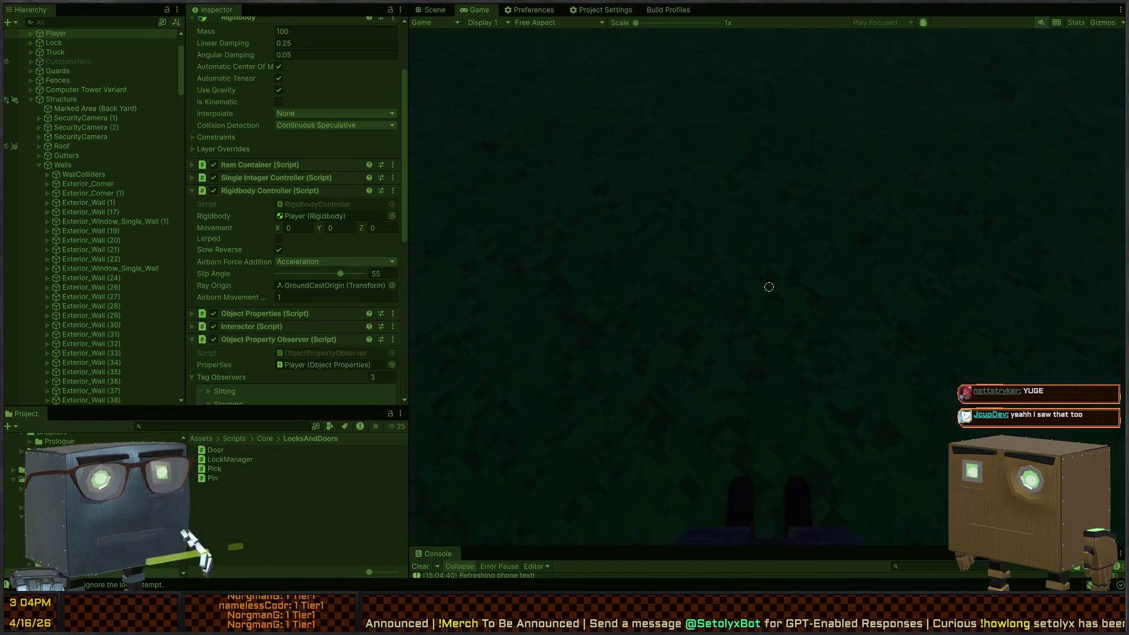
- Play-test opening the door with F, stepping back and closing it, then return to the Scene view
key(w)
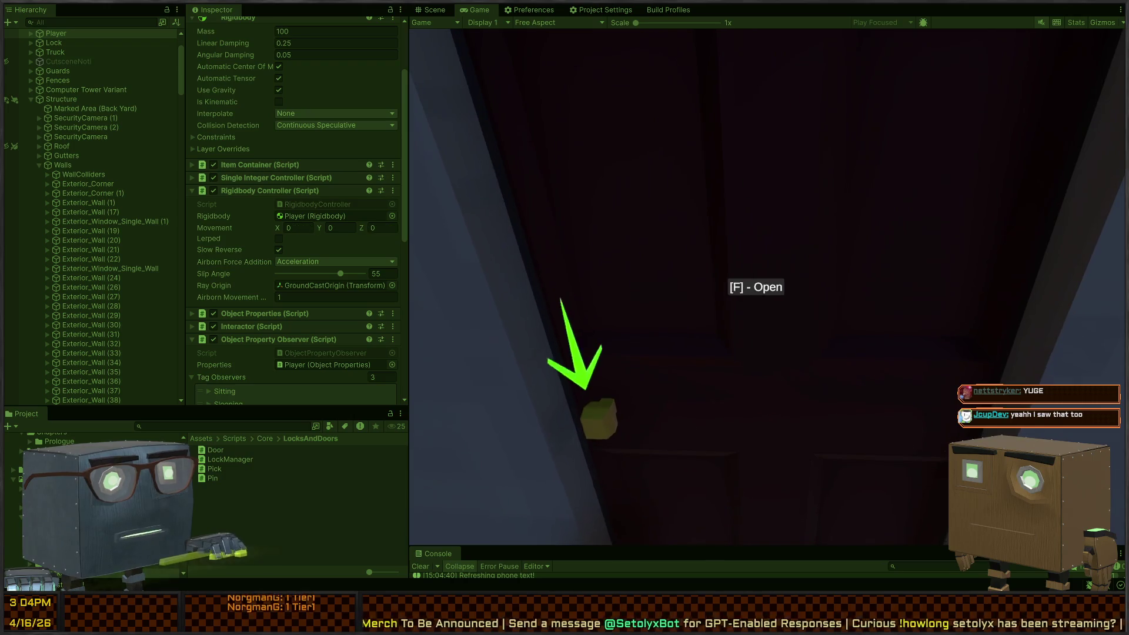
key(f)
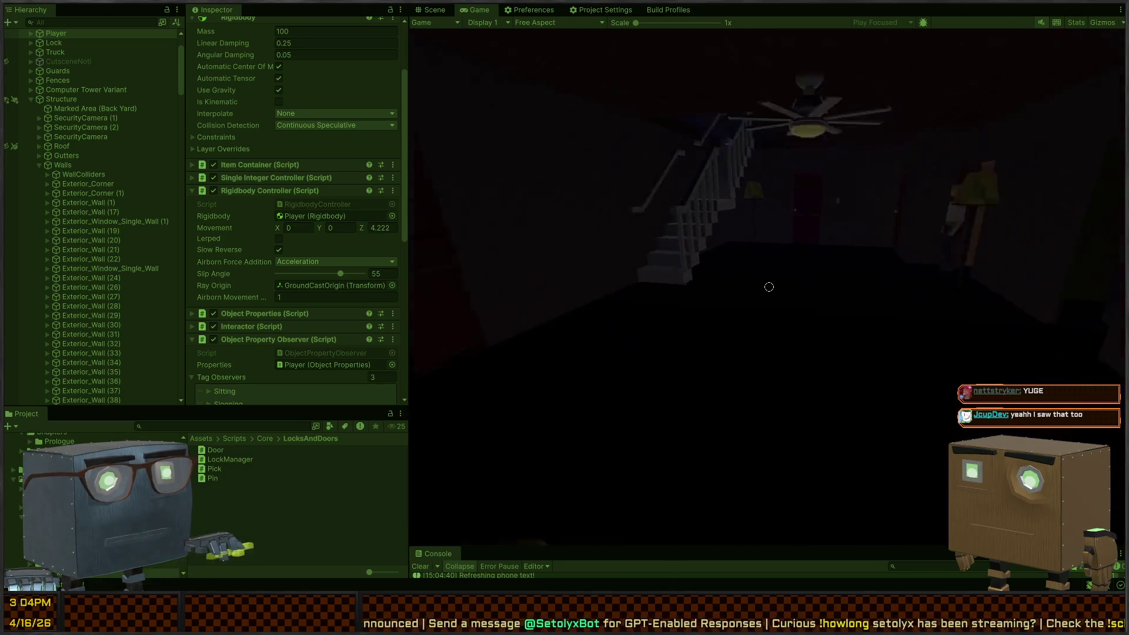
key(w)
key(a)
key(f)
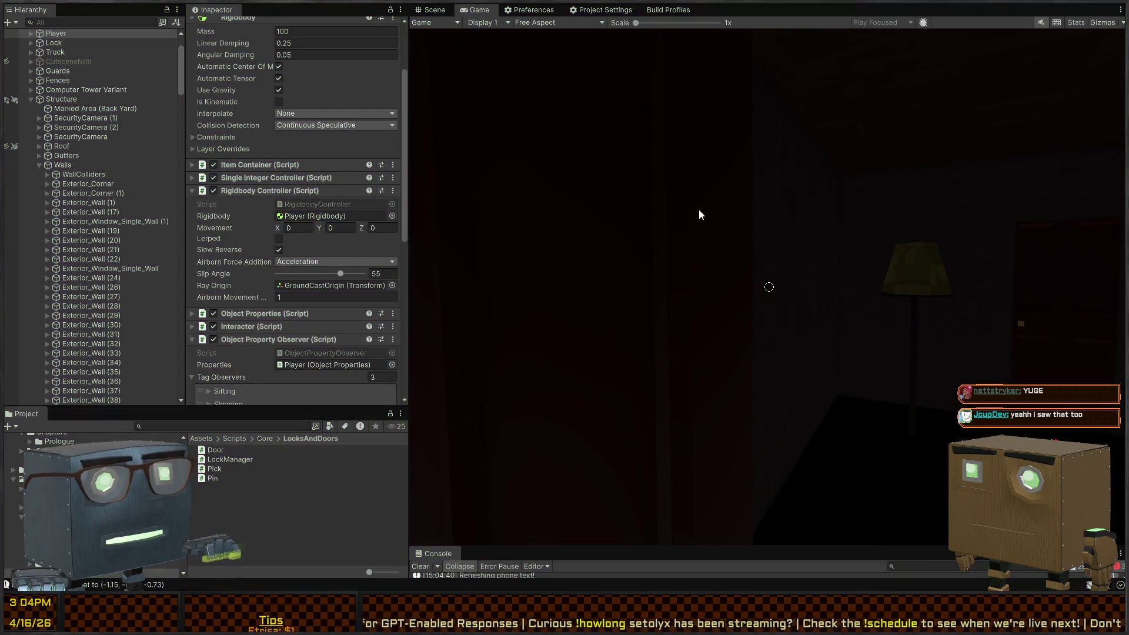
click(439, 11)
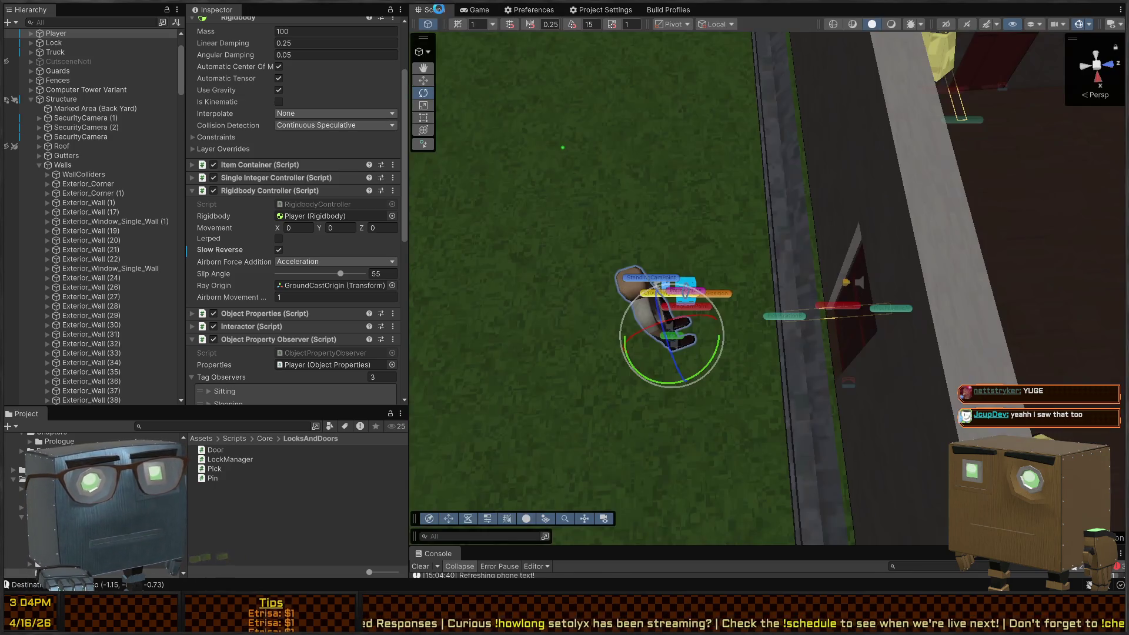
- Tick Flip Lock Side on the red door's RootOverride Door component, then view Door.cs in Visual Studio
key(s)
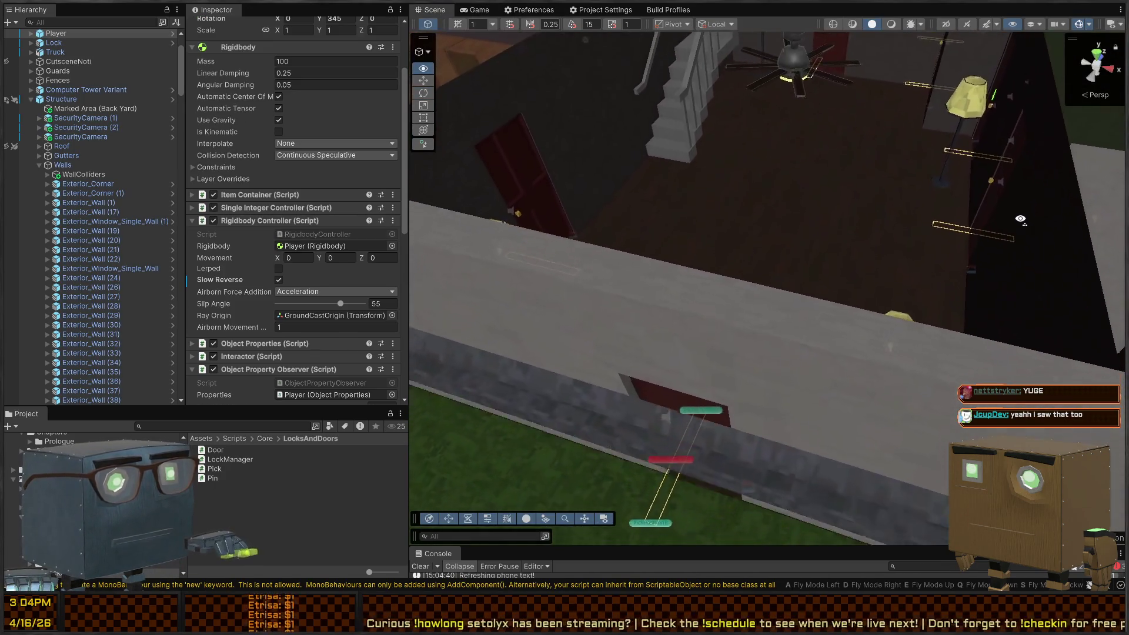
click(747, 258)
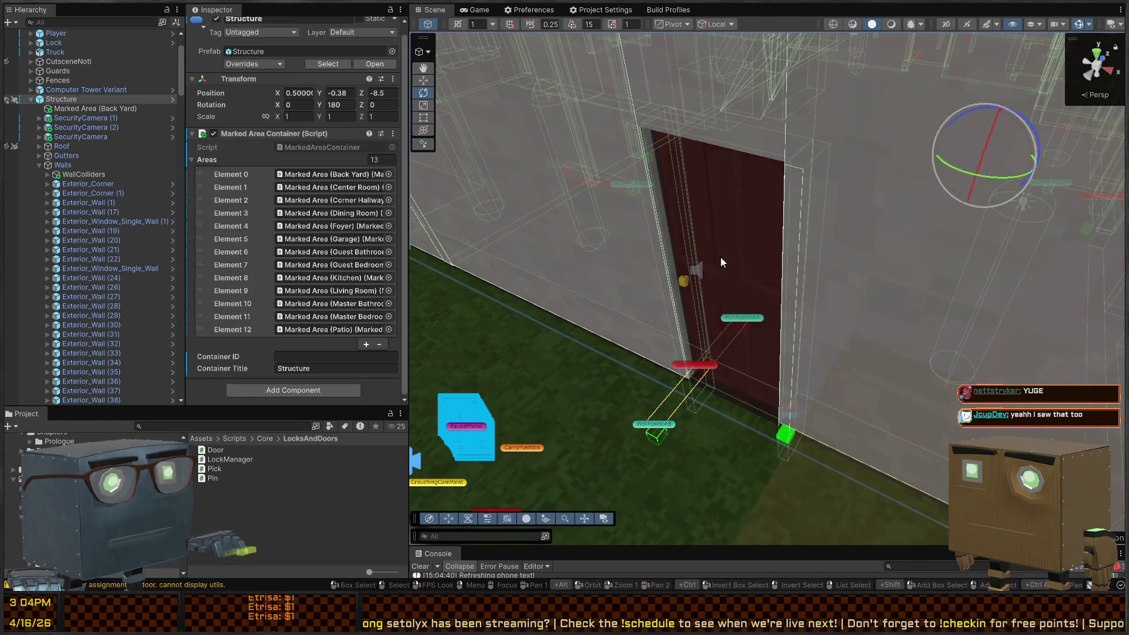
click(730, 225)
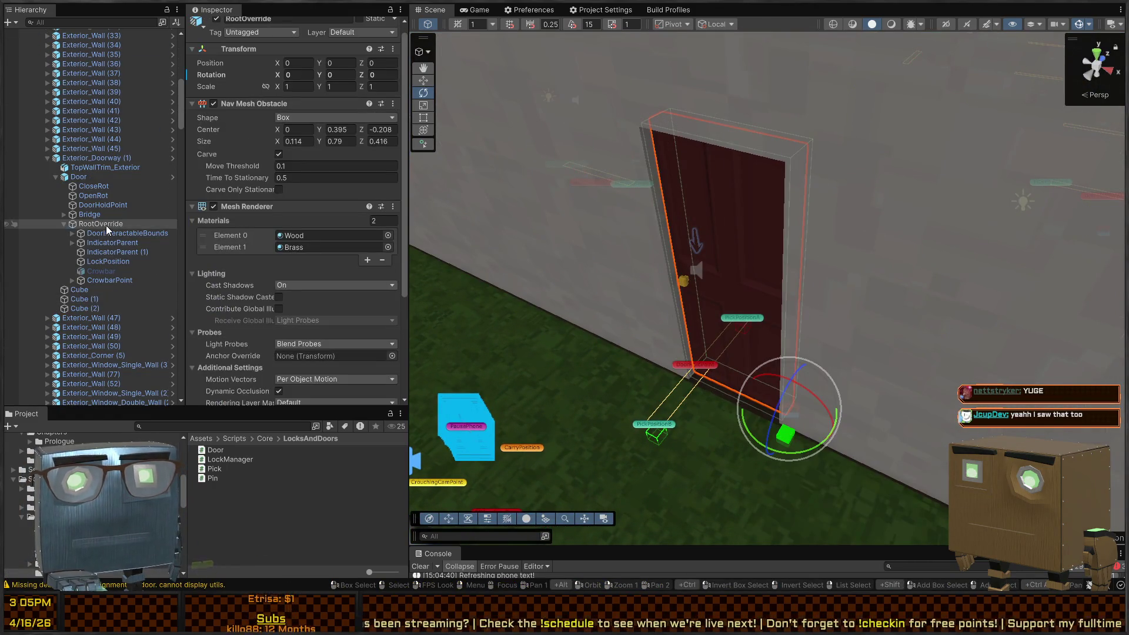
scroll(259, 188, down, 10)
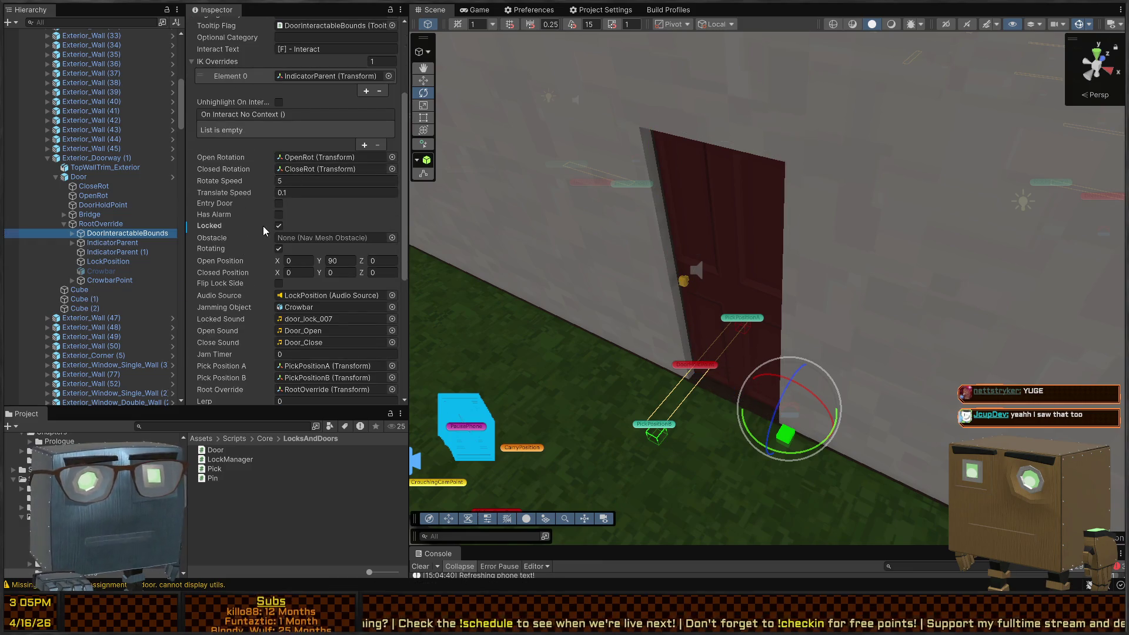
scroll(248, 301, down, 4)
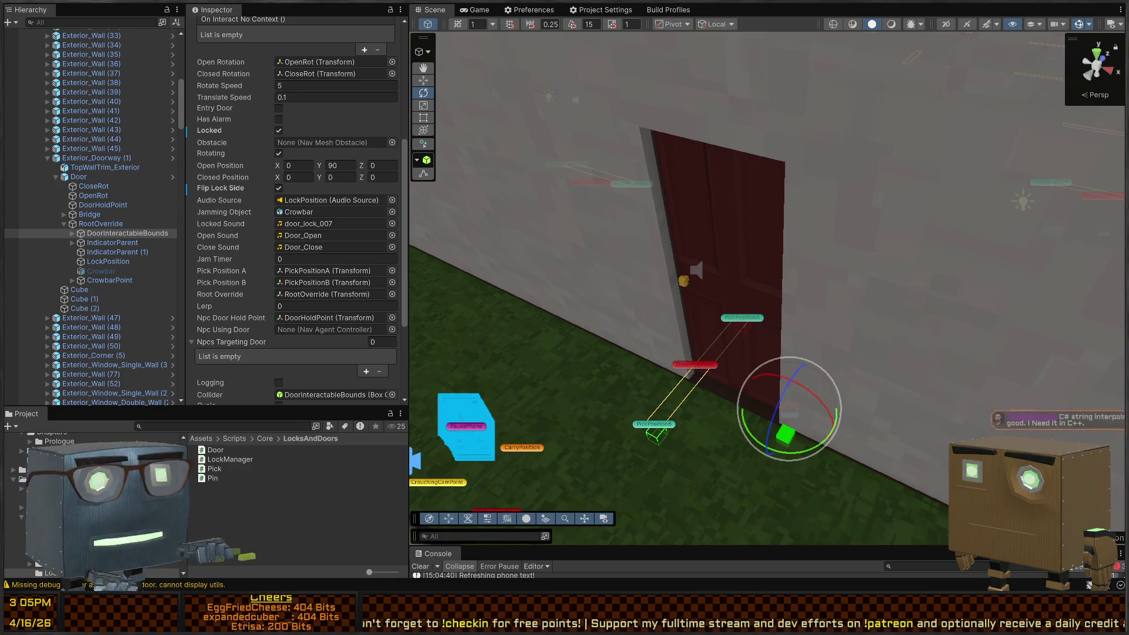
key(alt+Tab)
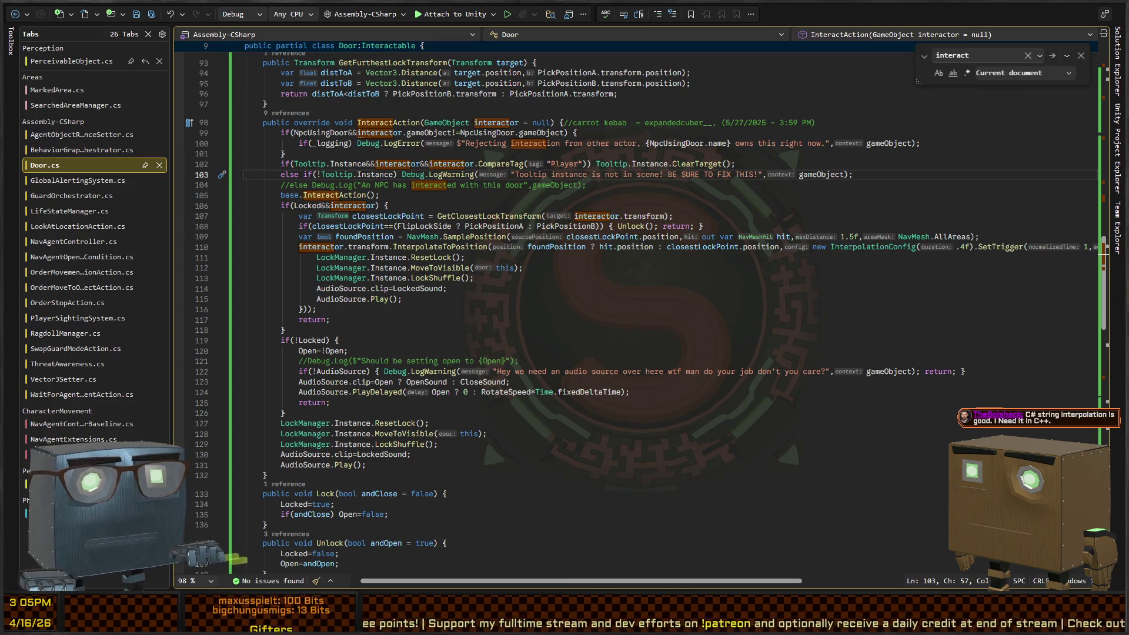
- Return to Unity and fly the Scene camera over the wall into the house interior
key(alt+Tab)
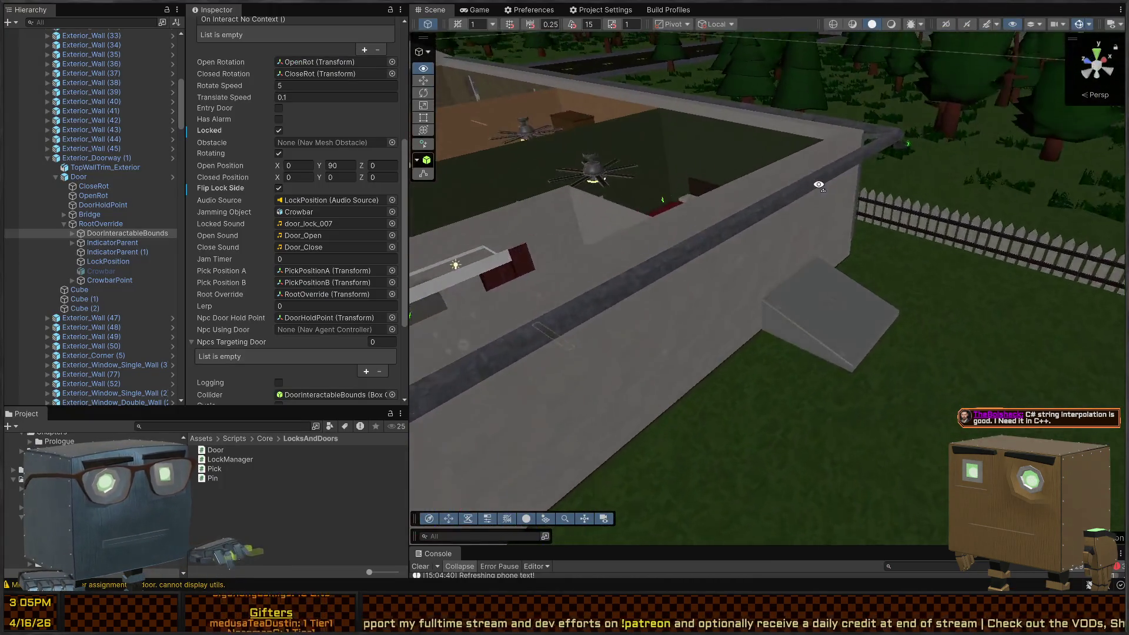
mouse_move(819, 184)
mouse_down()
mouse_move(529, 241)
mouse_move(459, 212)
mouse_move(650, 265)
mouse_move(638, 265)
mouse_up()
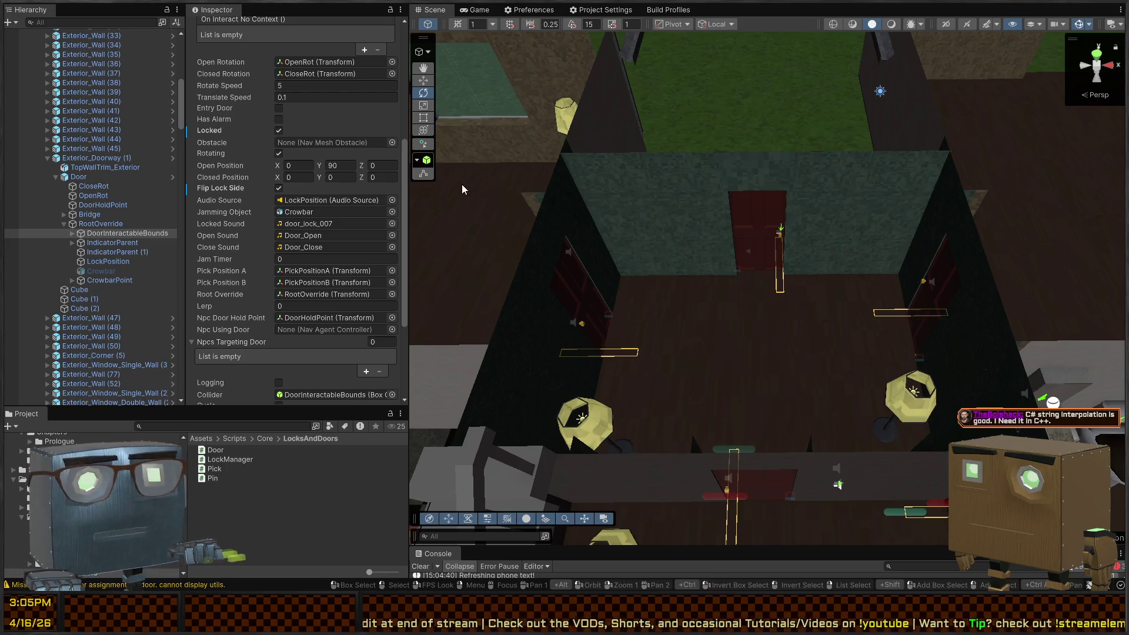
- In the Game view, walk to the locked exterior door, start lockpicking, then back out
click(463, 11)
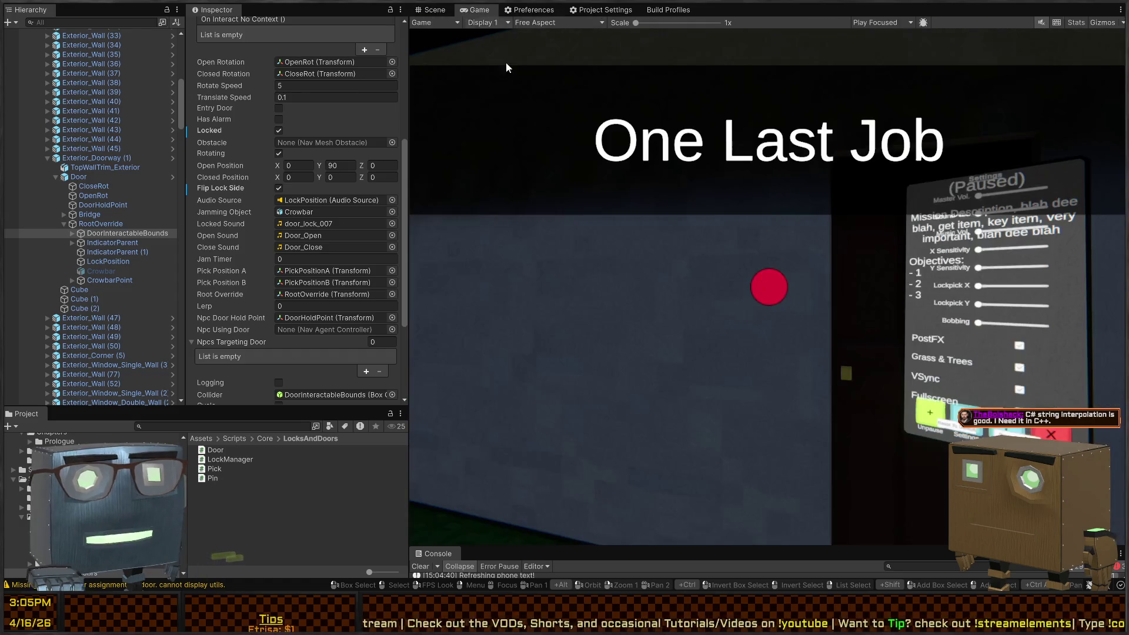
key(ctrl+p)
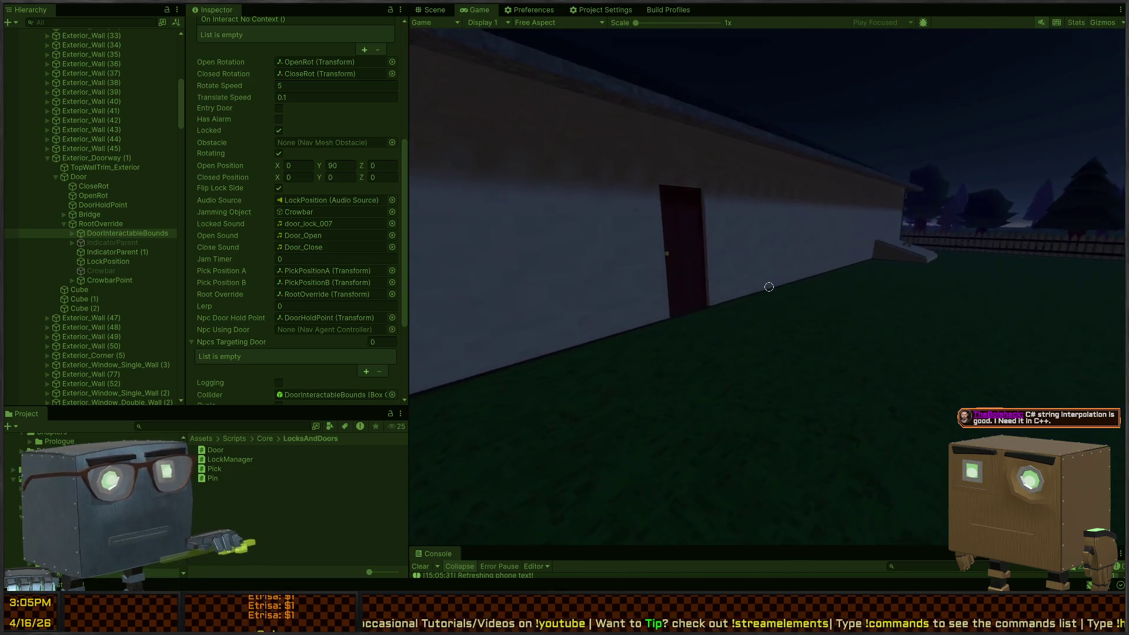
key(w)
key(f)
key(Escape)
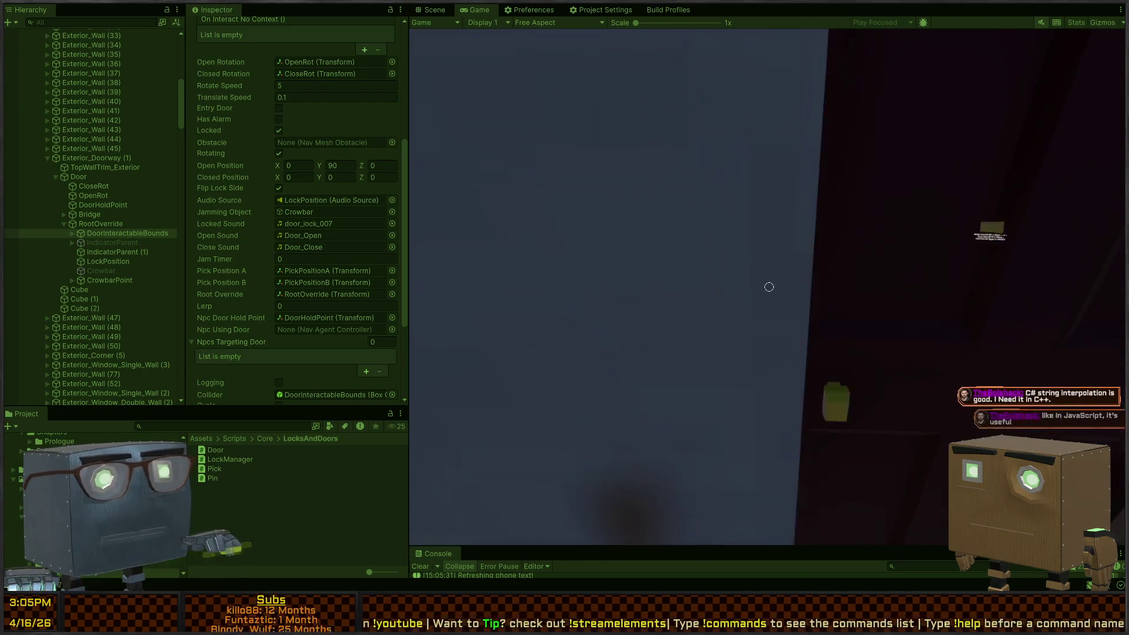
- Climb in through the dining room window, cross the kitchen and steal the frying pan
key(a)
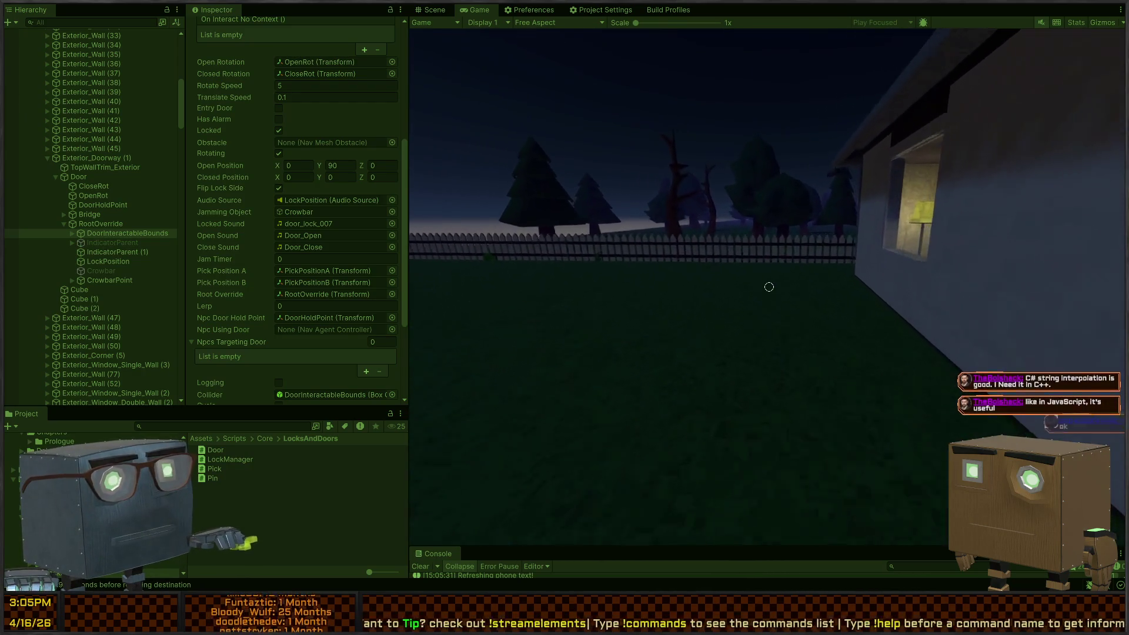
key(w)
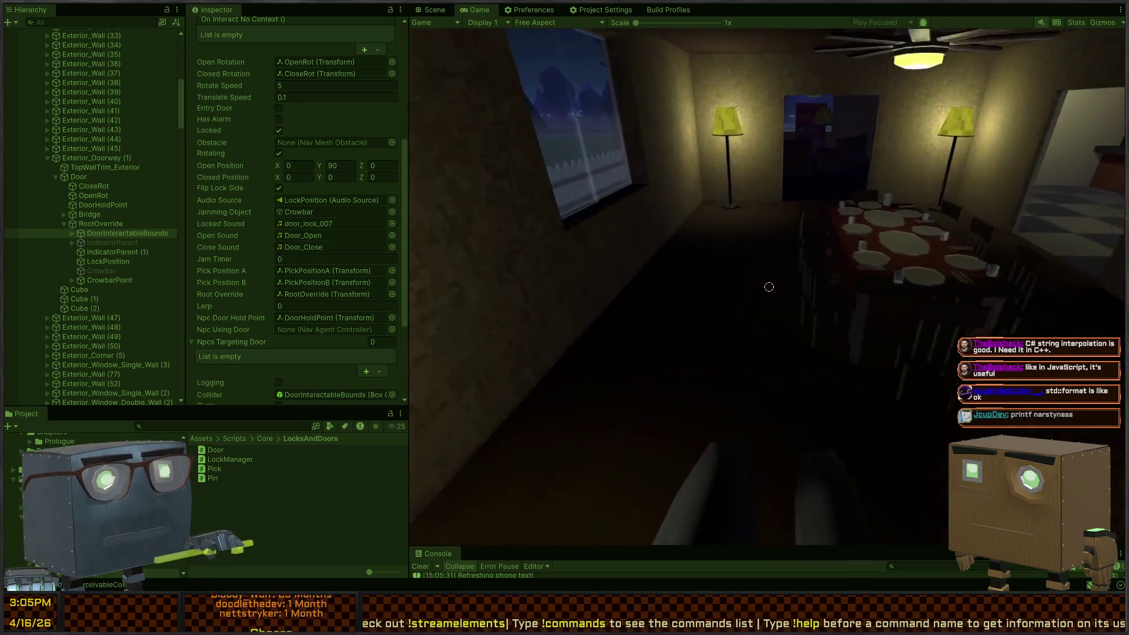
key(w)
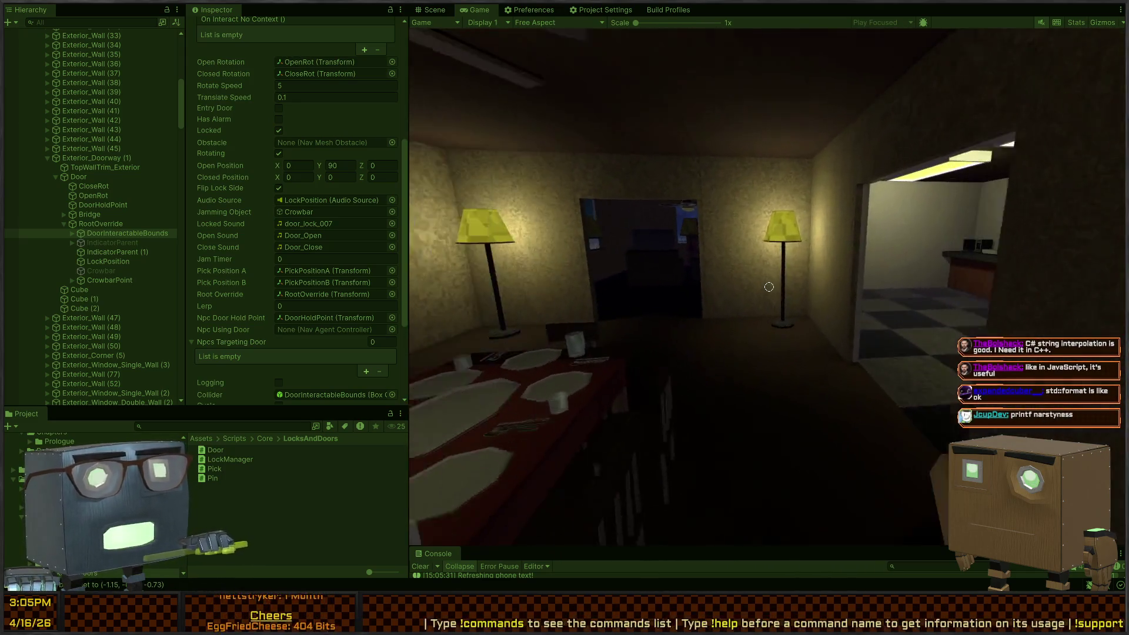
key(w)
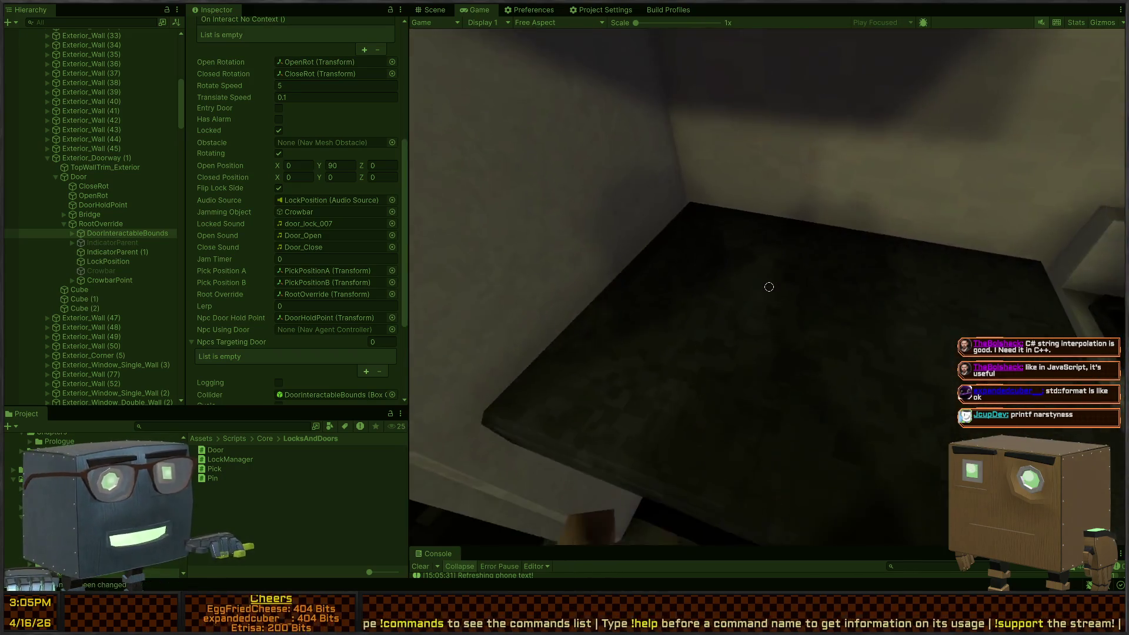
key(w)
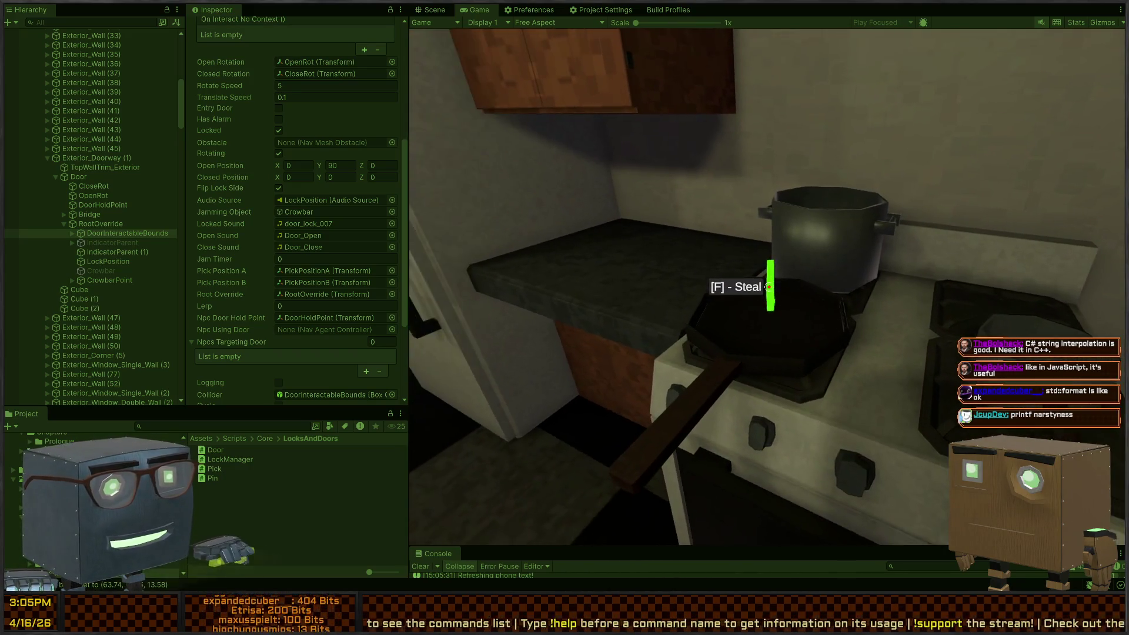
key(f)
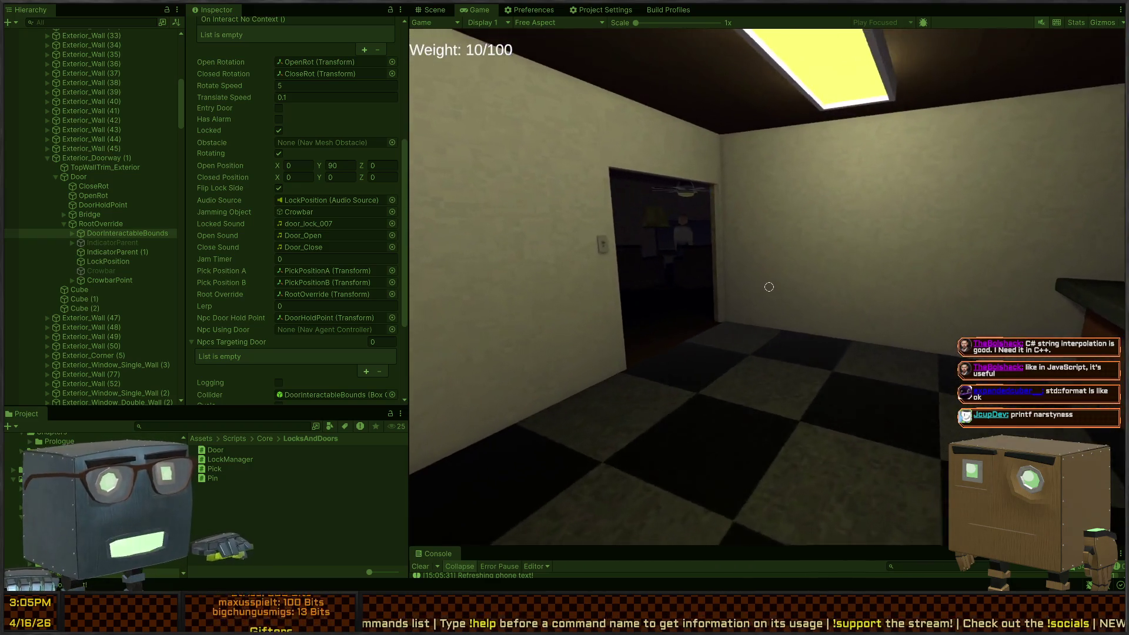
- Walk into the dark living room, flip the wall light switch, and stop playing
key(w)
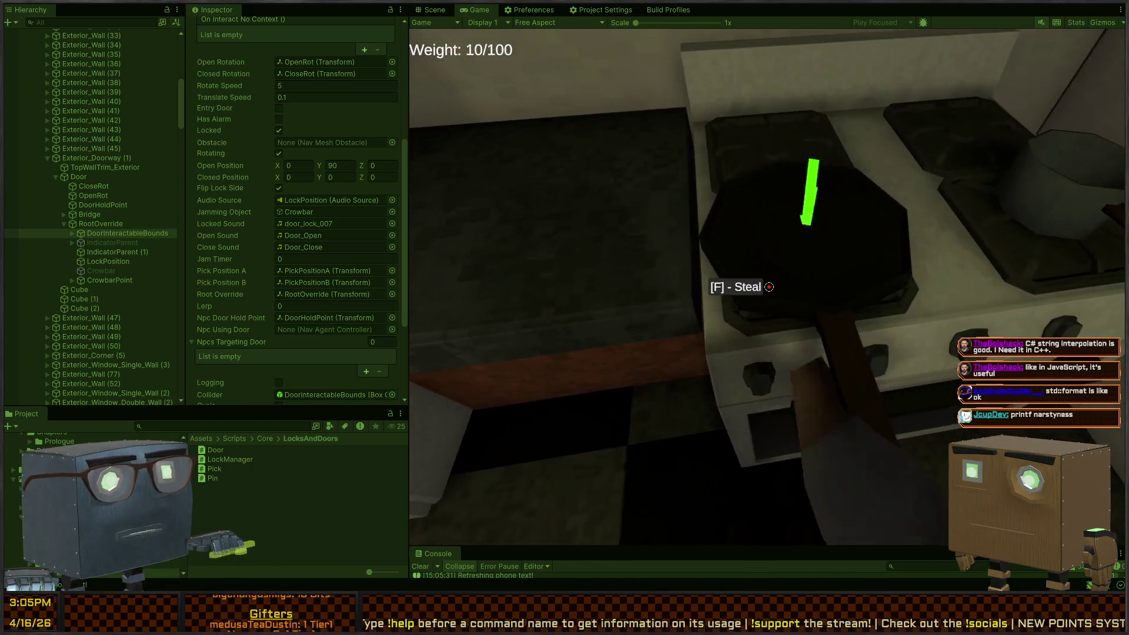
key(w)
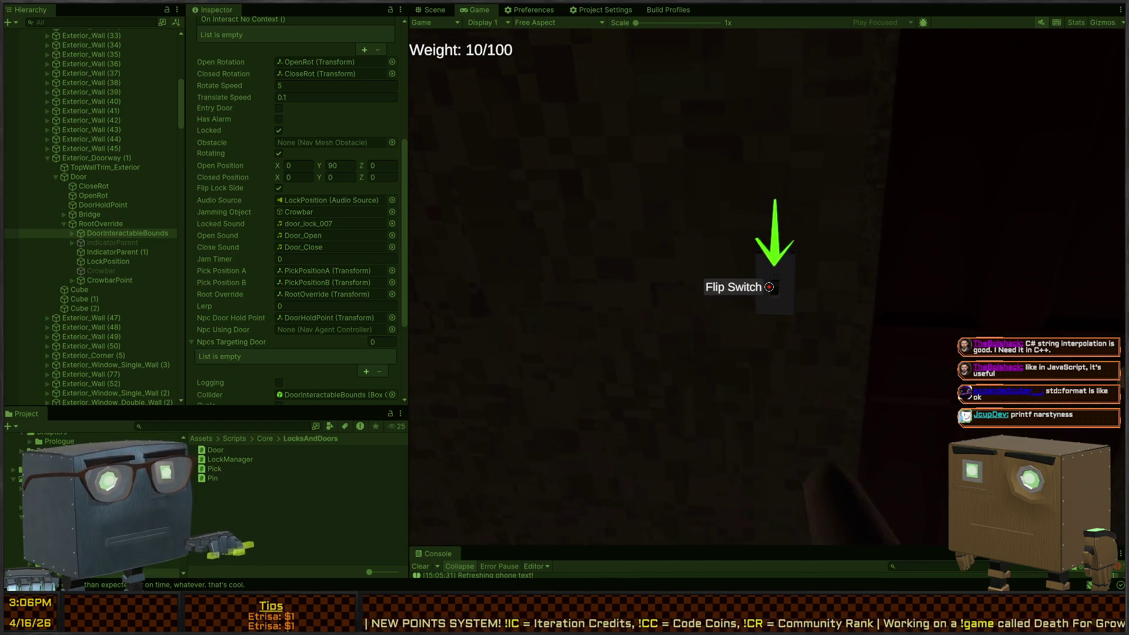
key(e)
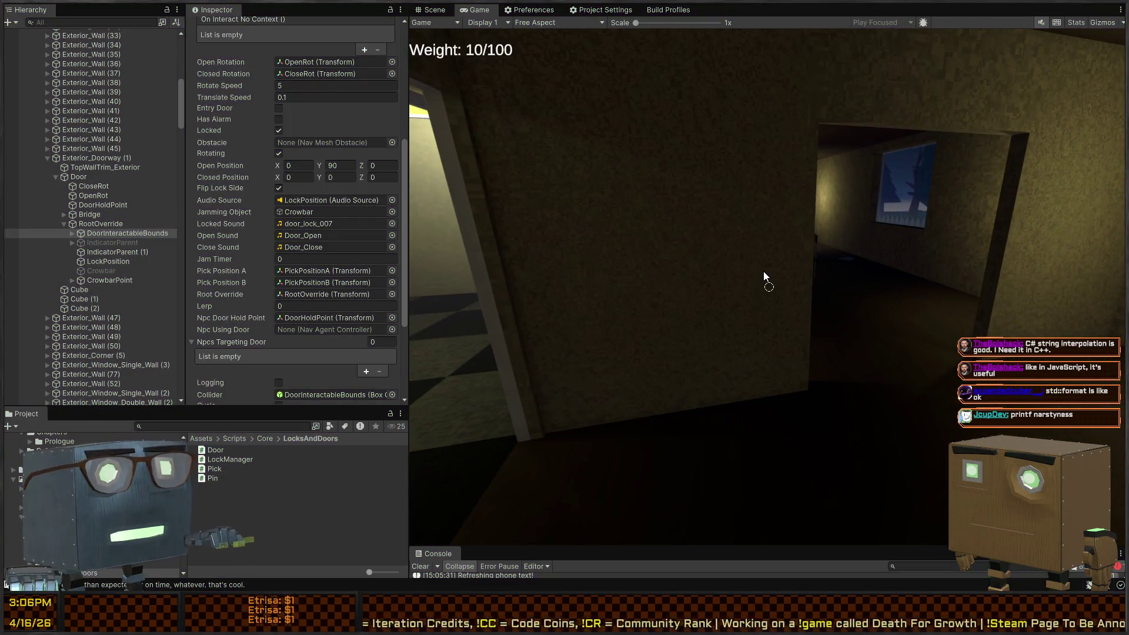
key(Escape)
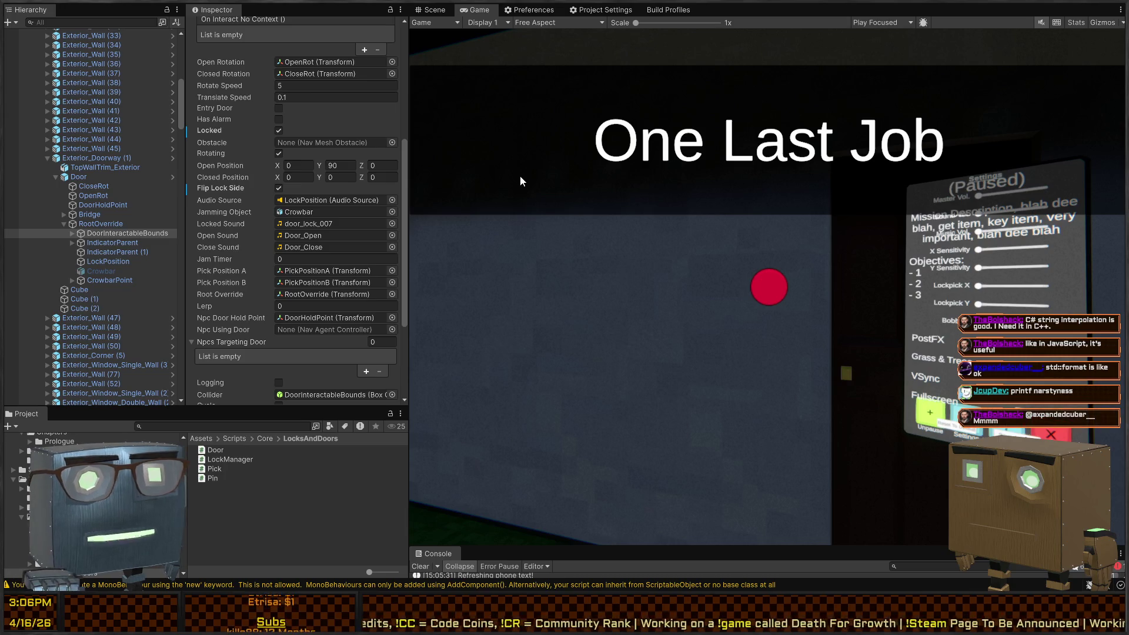
- Fly the Scene view to the backyard picket fence gate and start a new play test
click(443, 14)
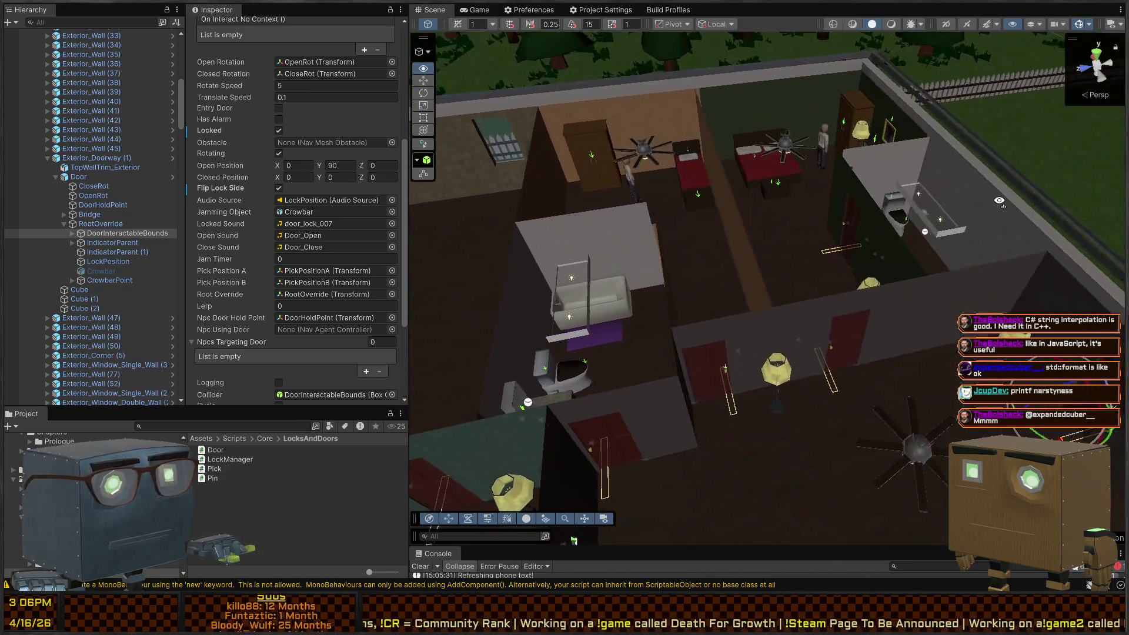
mouse_move(999, 201)
mouse_down()
mouse_move(587, 217)
mouse_move(628, 194)
mouse_move(854, 196)
mouse_move(101, 130)
mouse_move(1119, 117)
mouse_up()
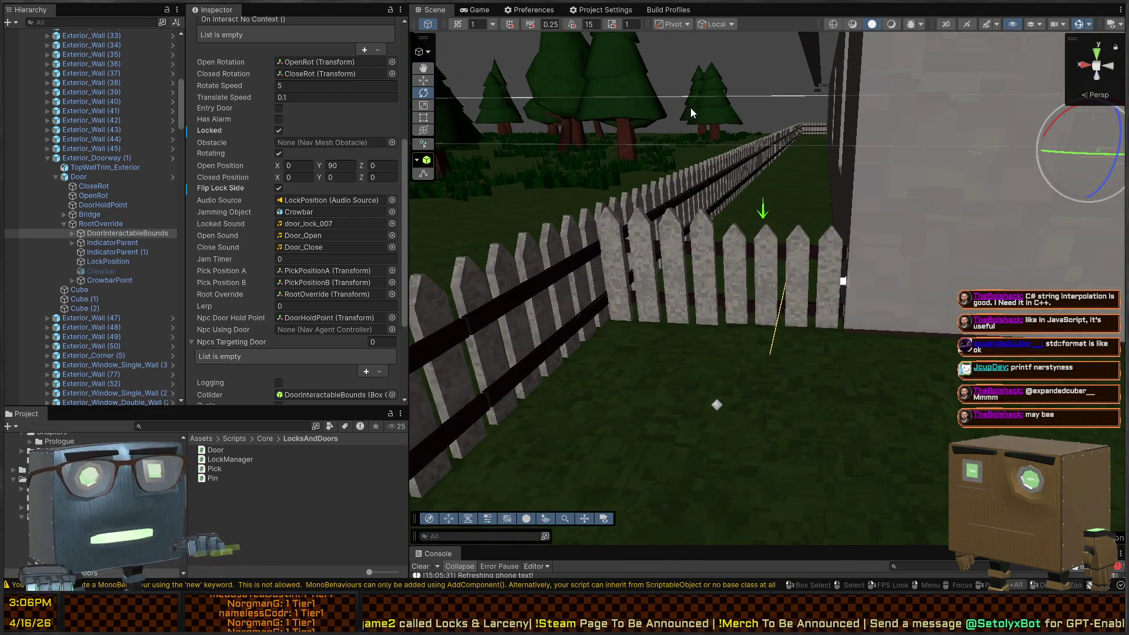
click(478, 10)
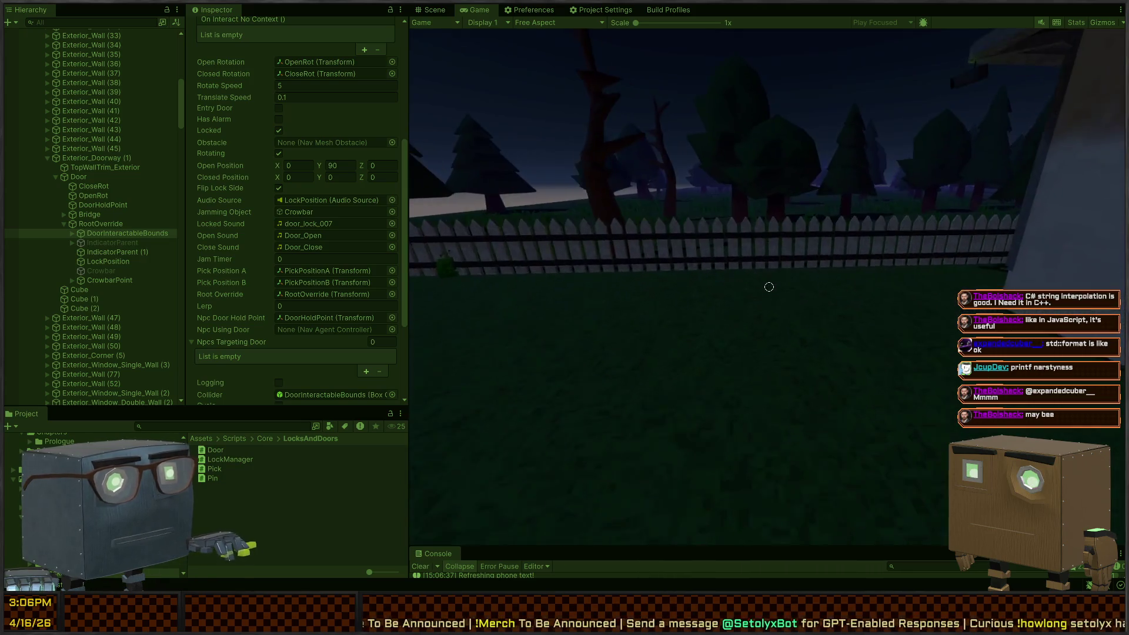
- Walk the player along the fence and up to the house wall, testing movement against it
click(769, 287)
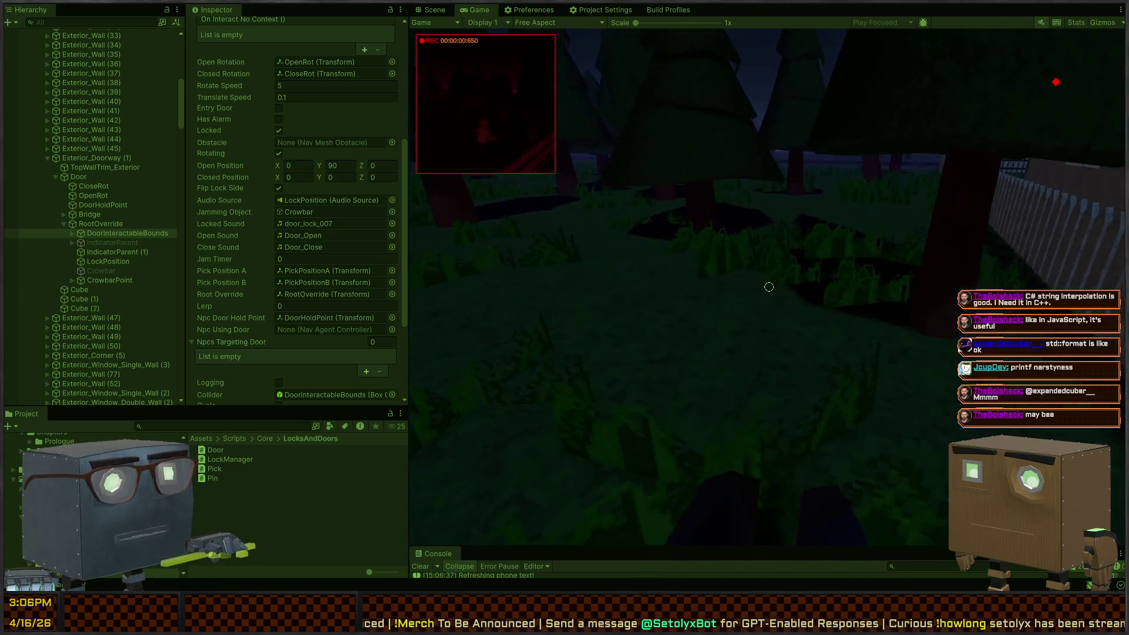
key(w)
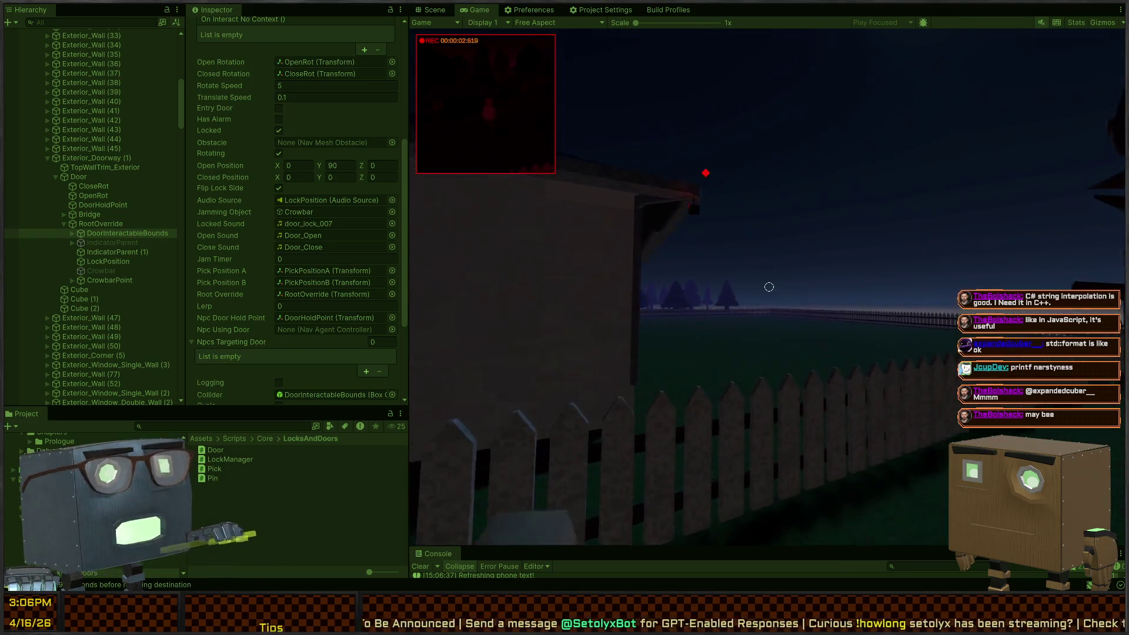
key(w)
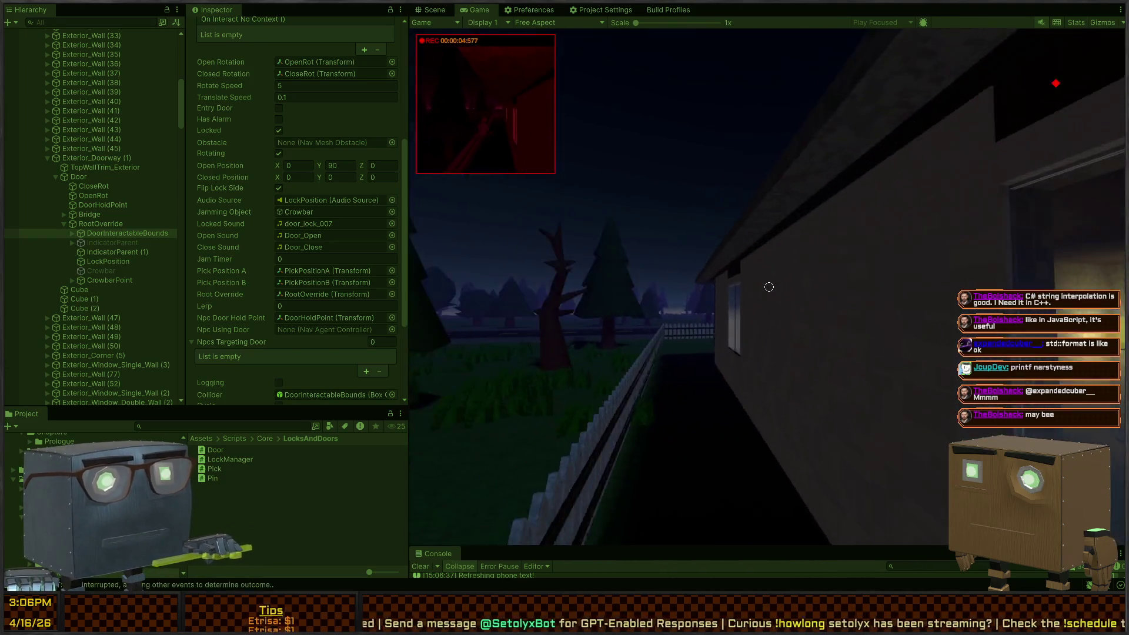
key(w)
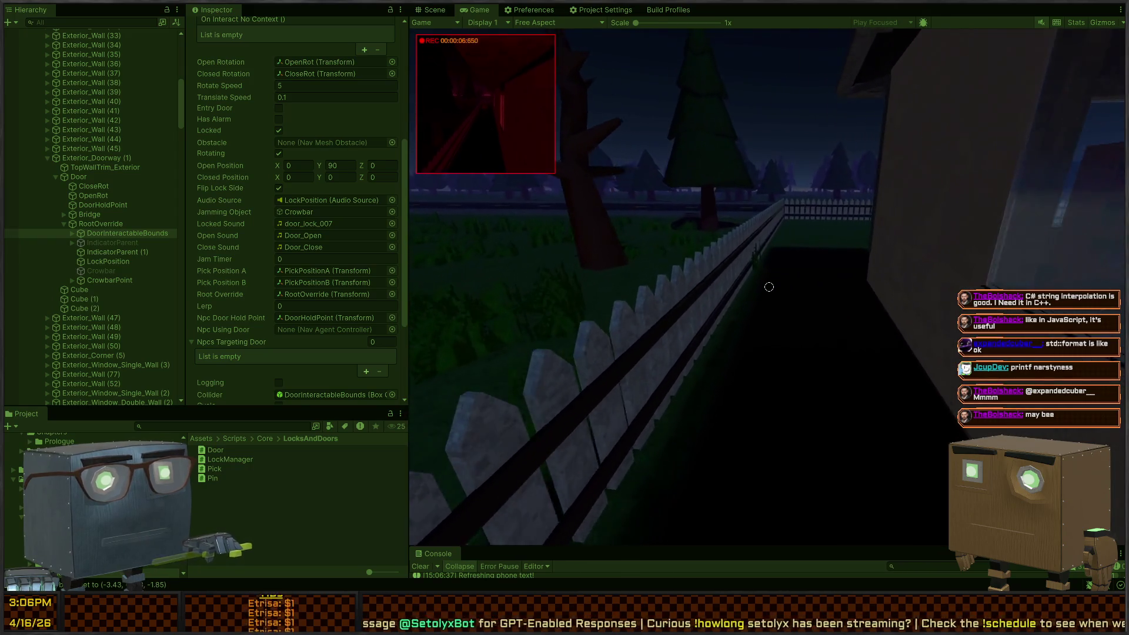
key(w)
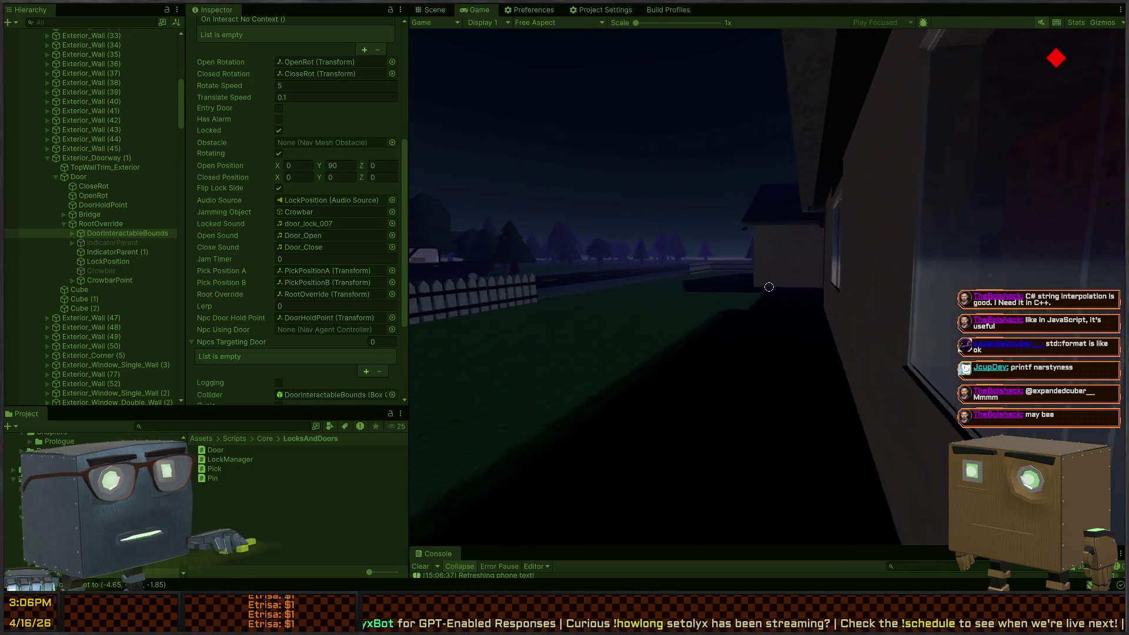
key(w)
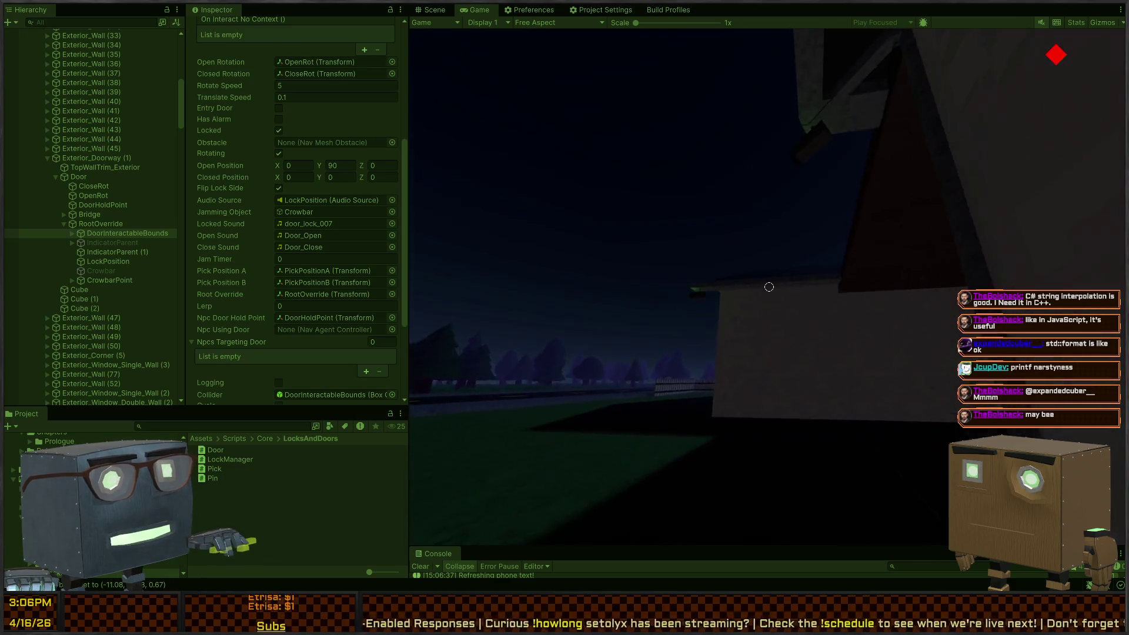
key(s)
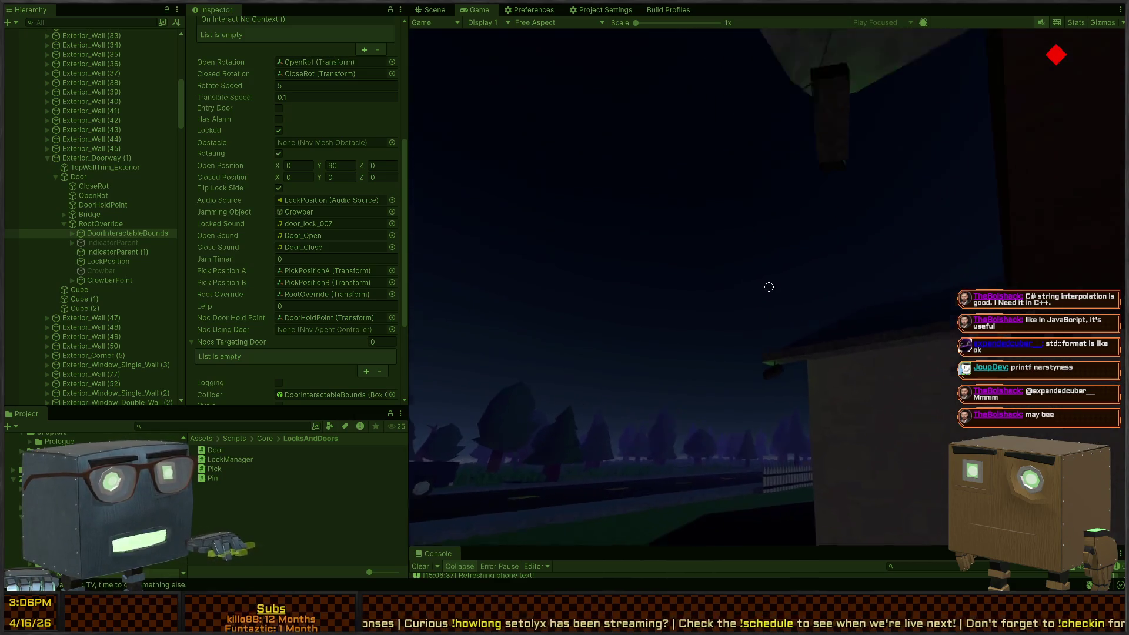
key(w)
key(s)
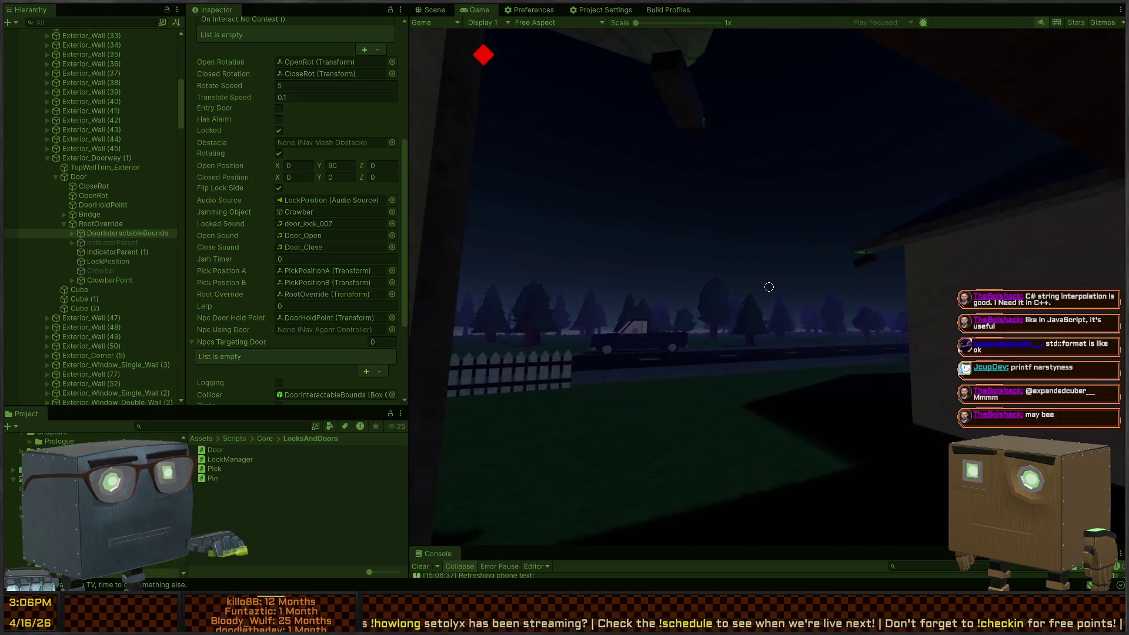
key(w)
key(s)
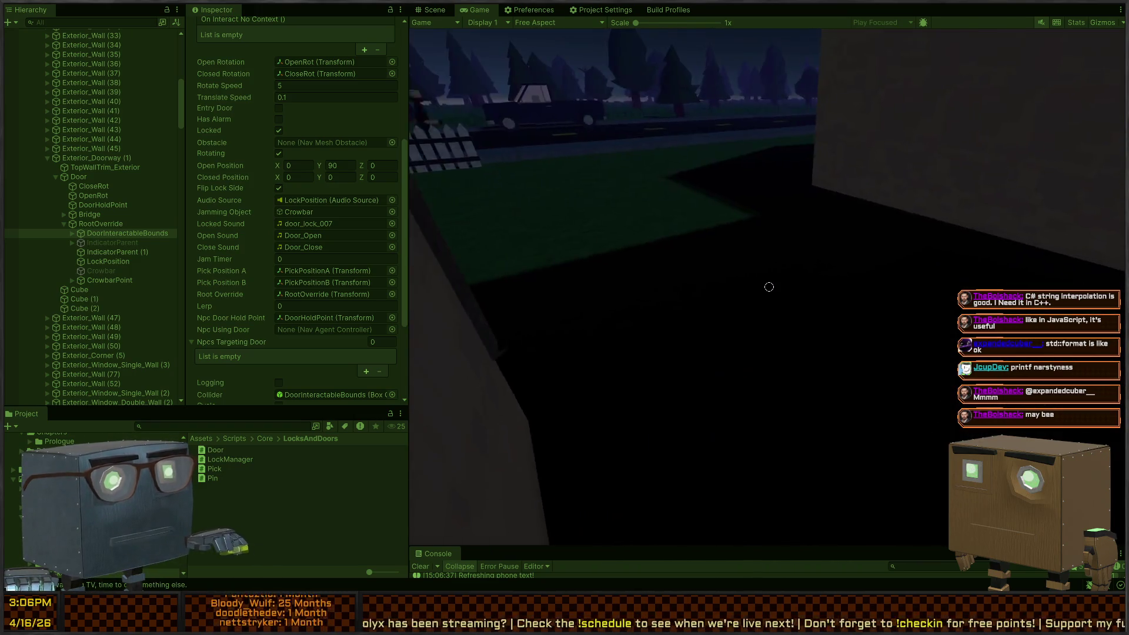
key(w)
- Approach the fence gate, open it with F, back away to view it, and stop playing
key(s)
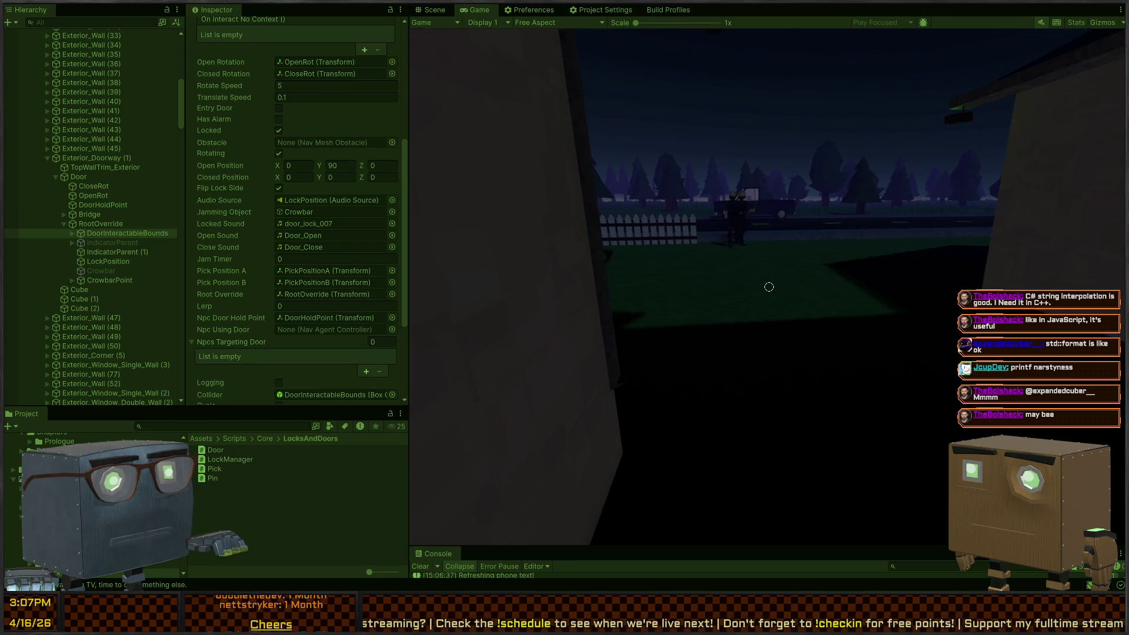
key(s)
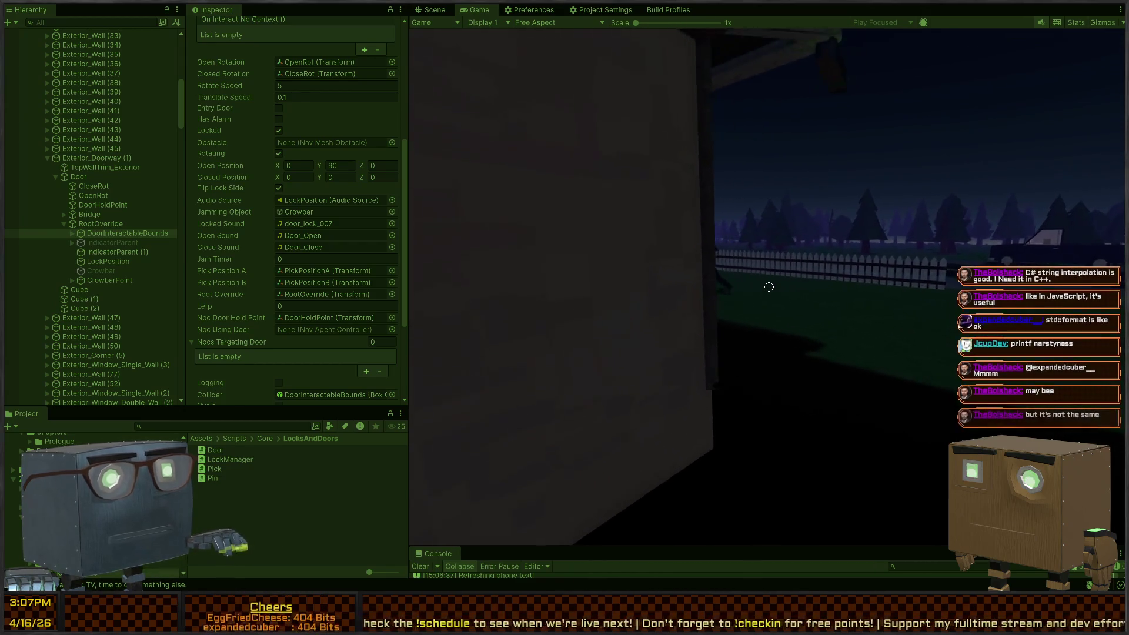
key(w)
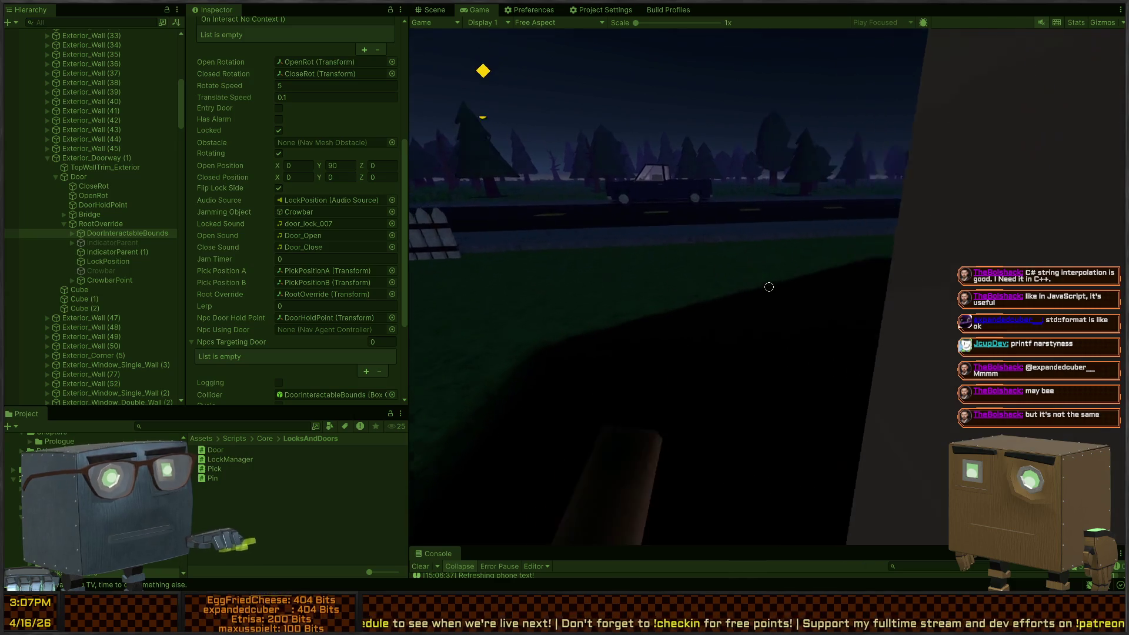
key(s)
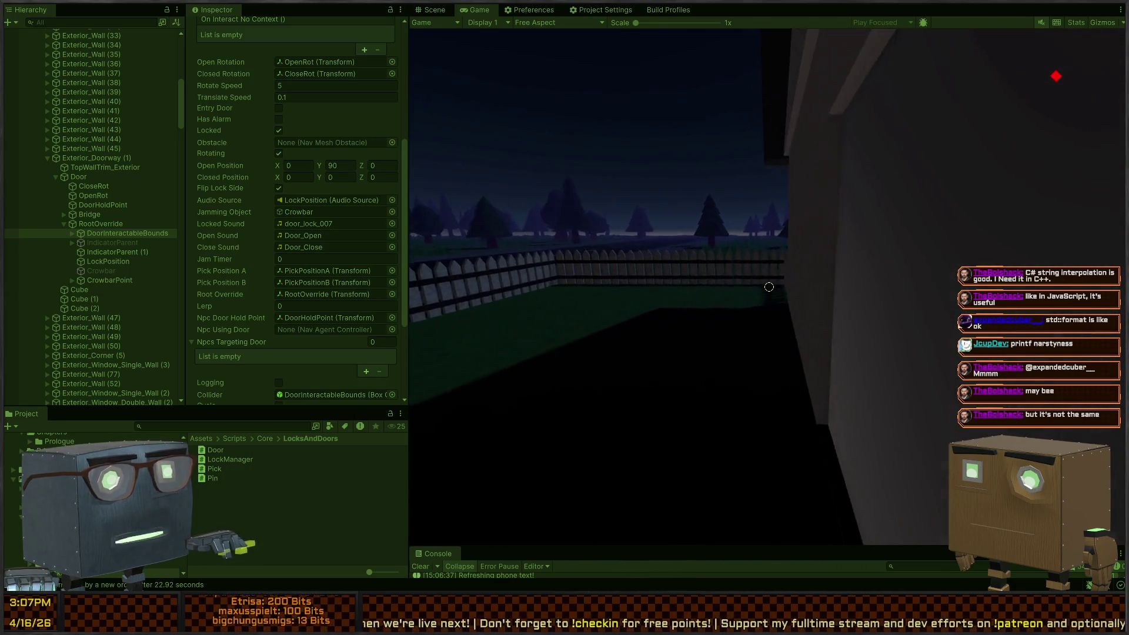
key(w)
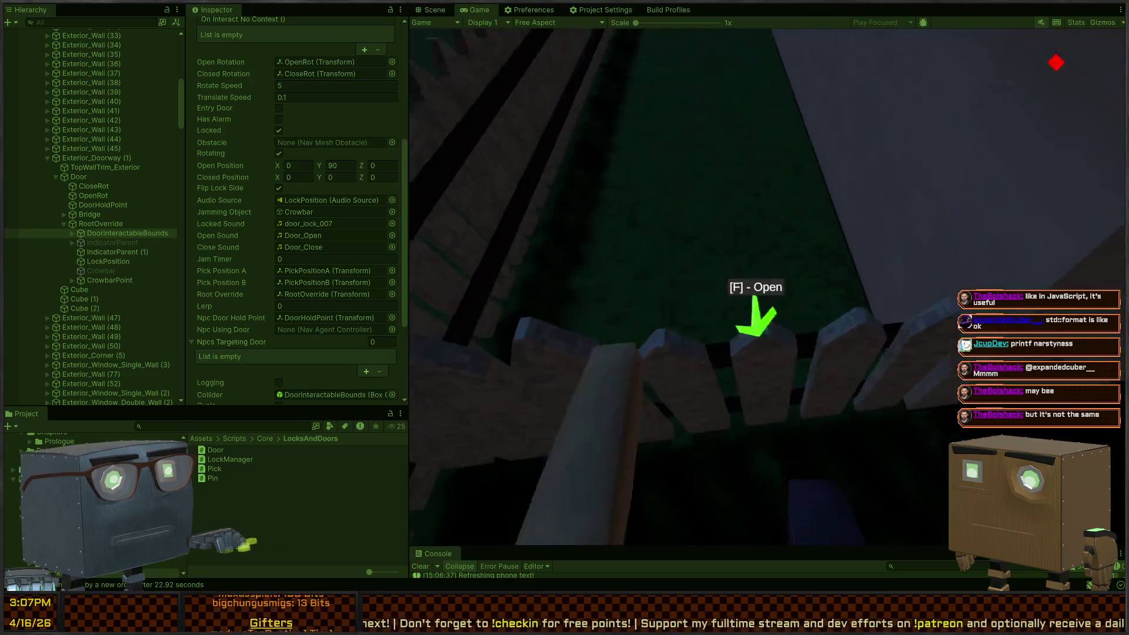
key(f)
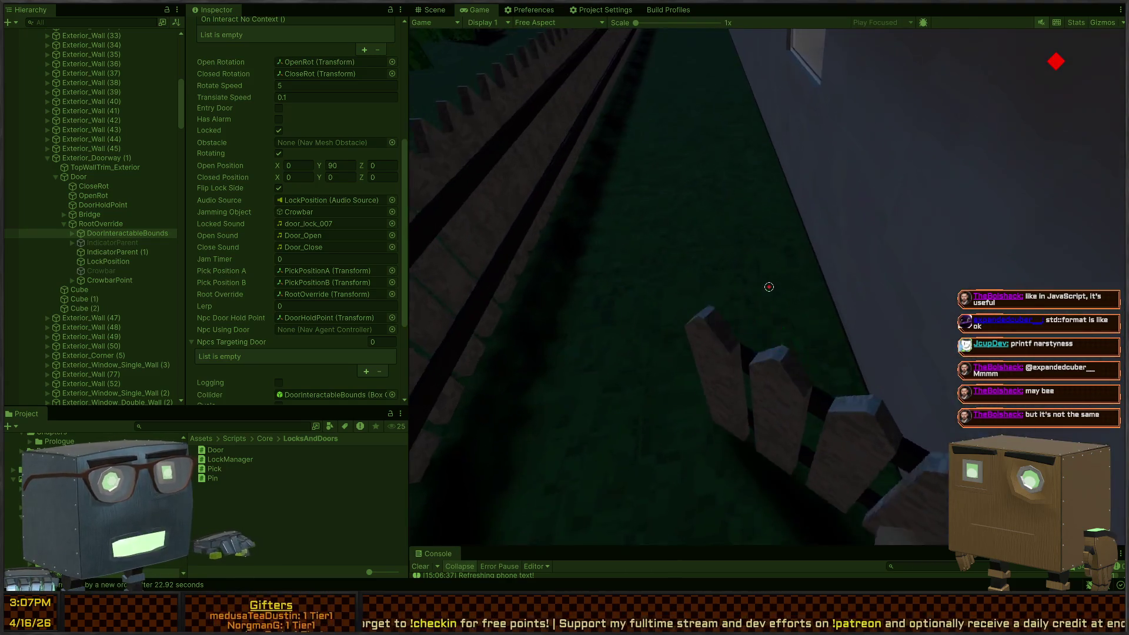
key(s)
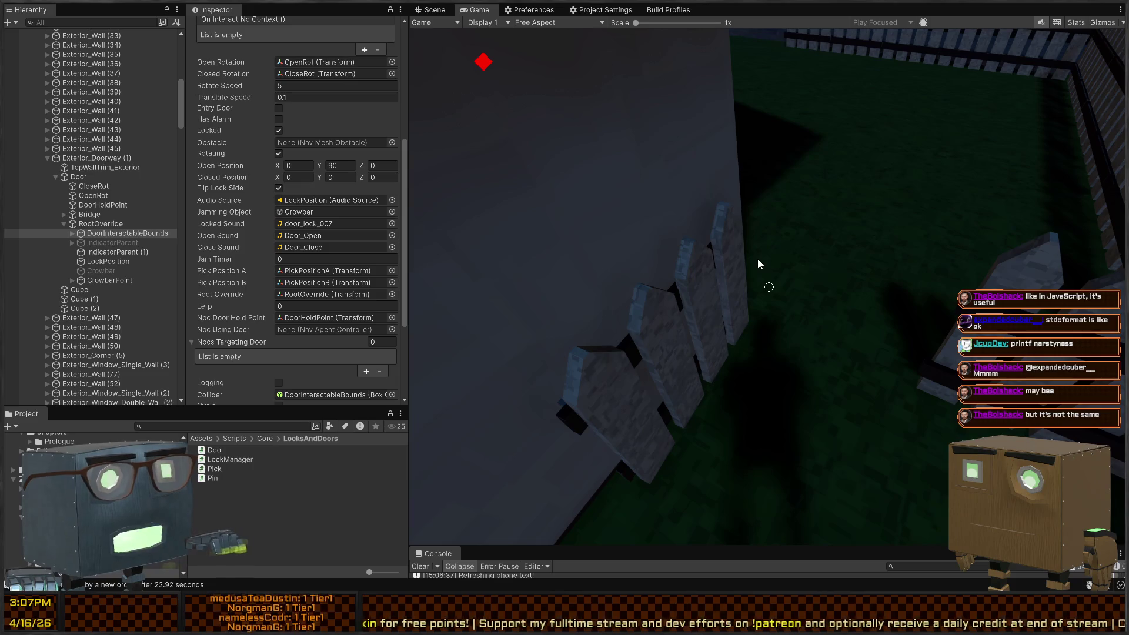
key(ctrl+p)
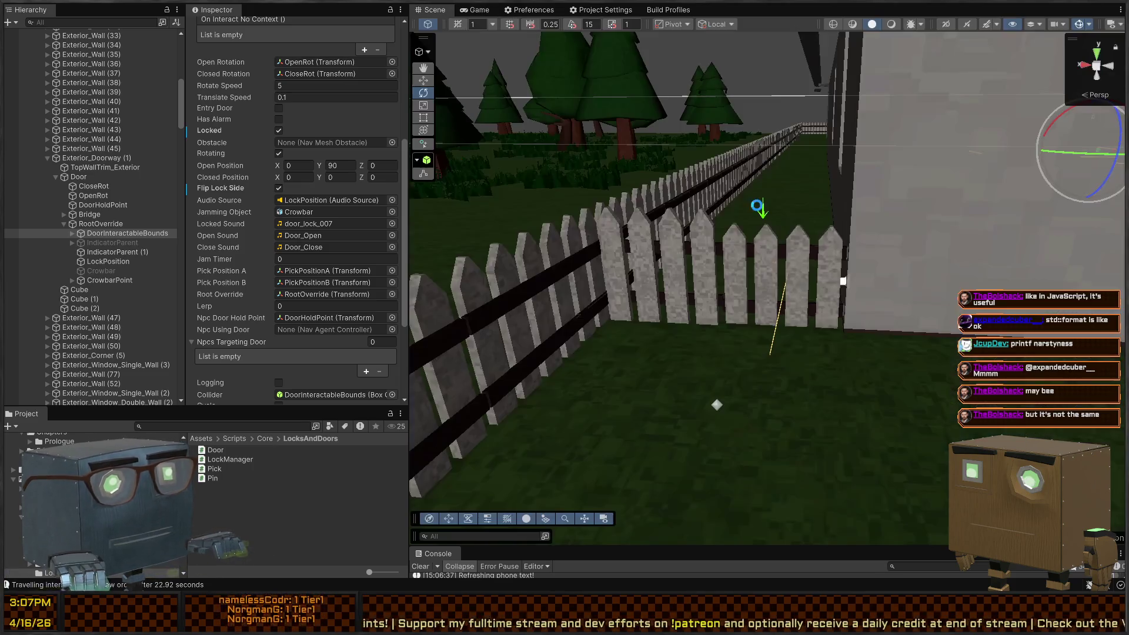
- Restart the play test, walk along the house wall to the gate, open it, then return to Scene view
key(ctrl+p)
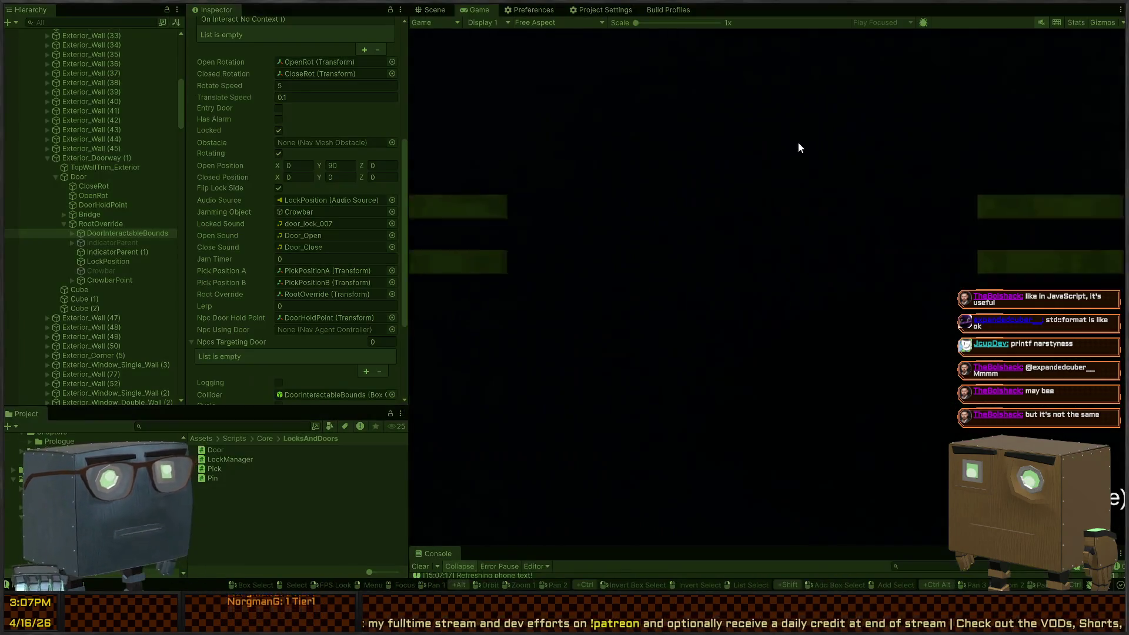
key(s)
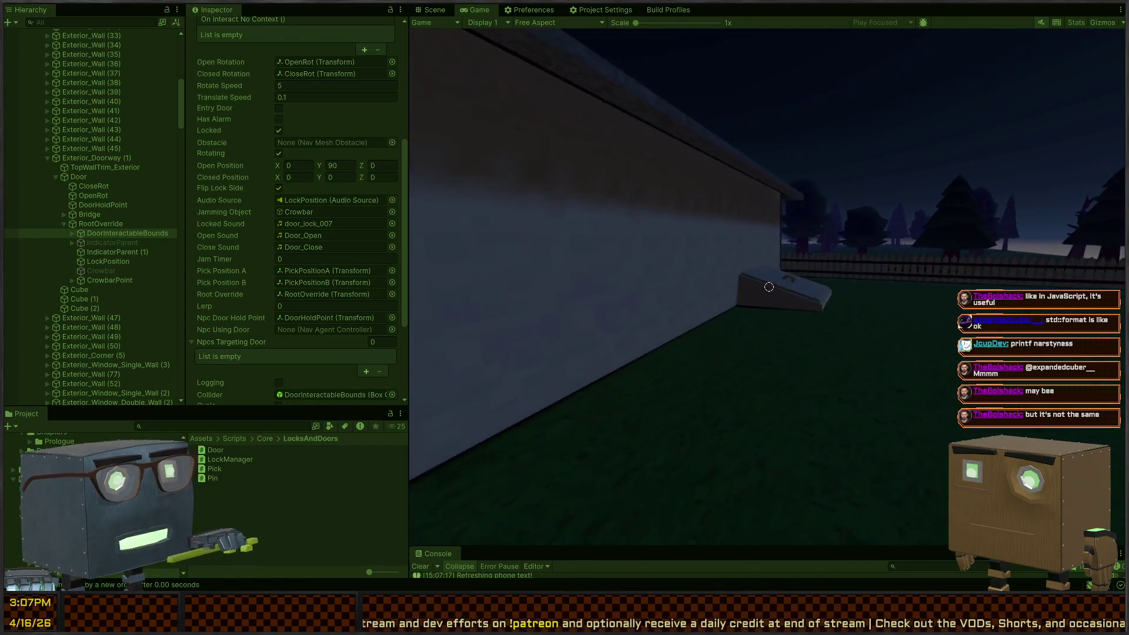
key(w)
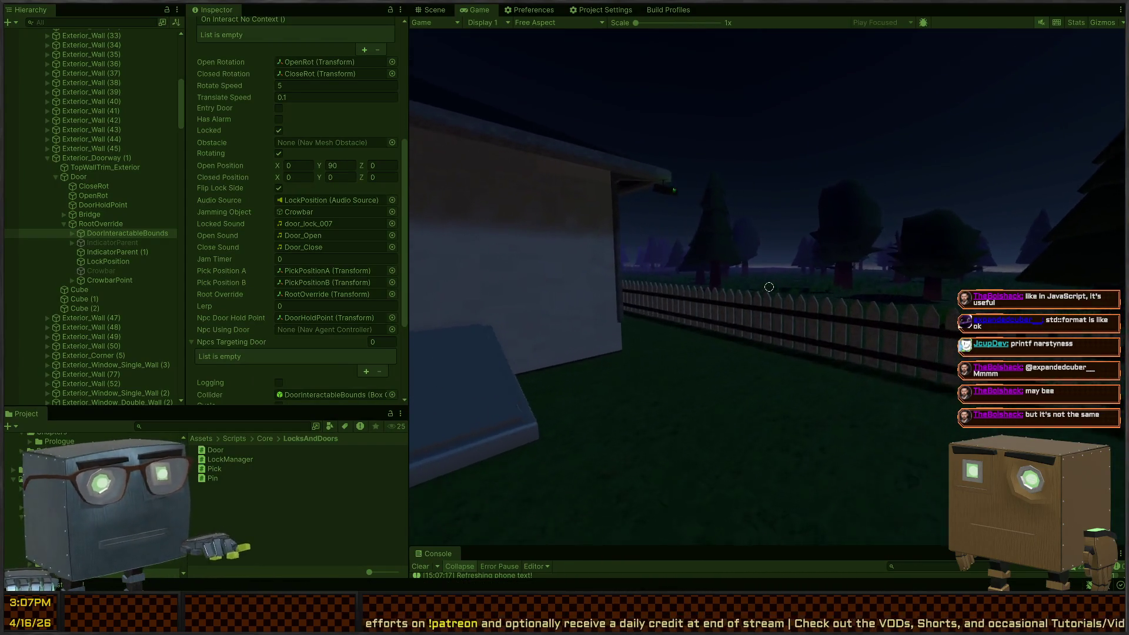
key(w)
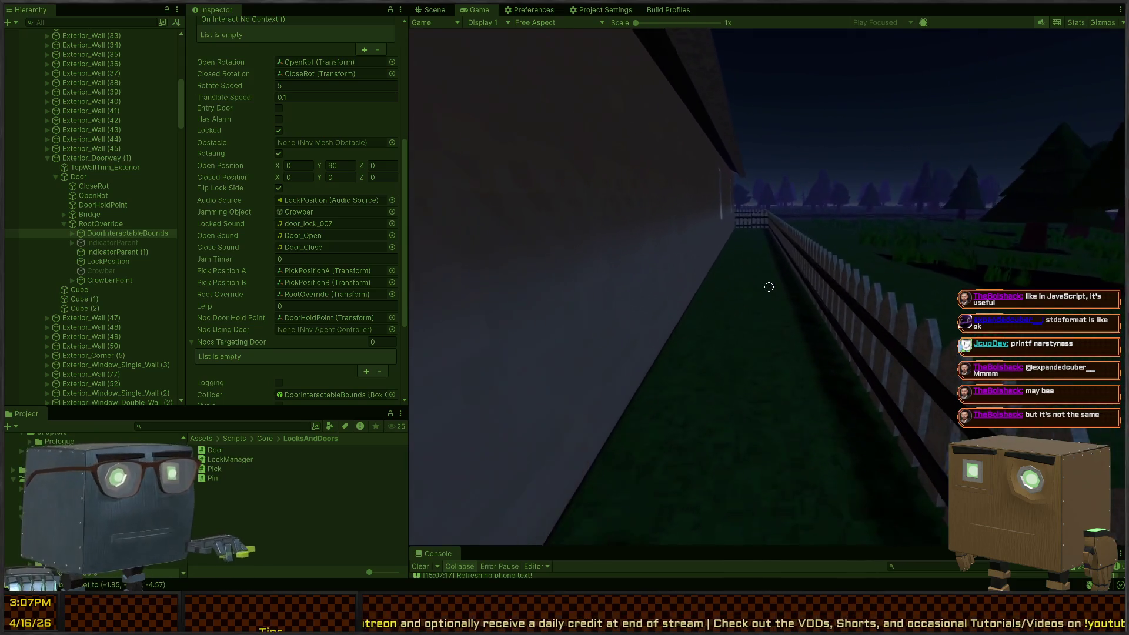
key(w)
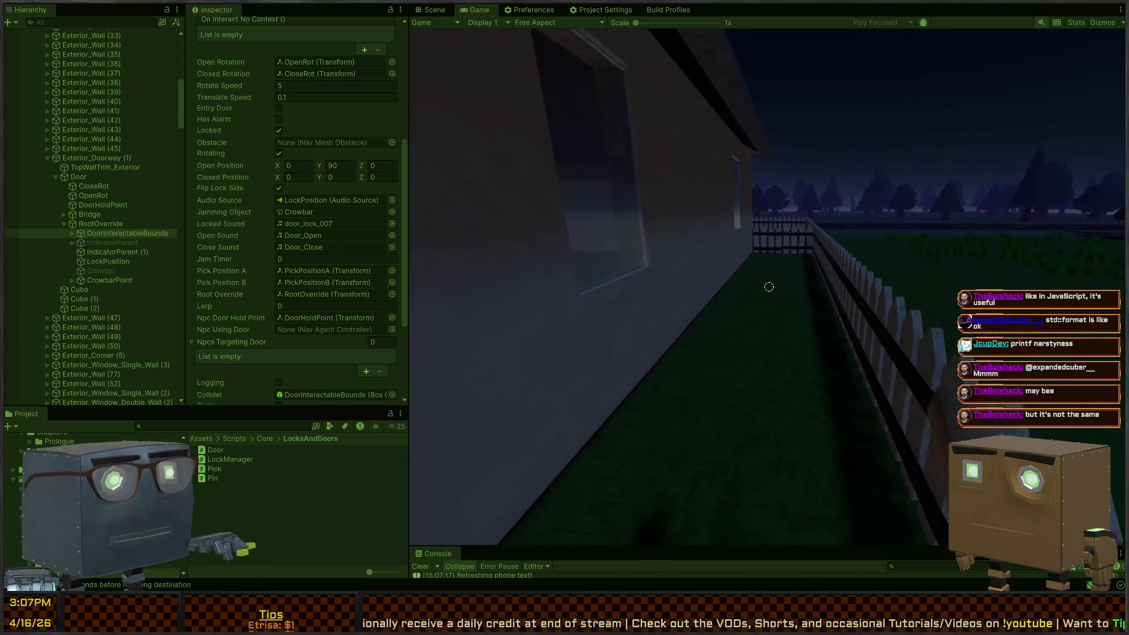
key(w)
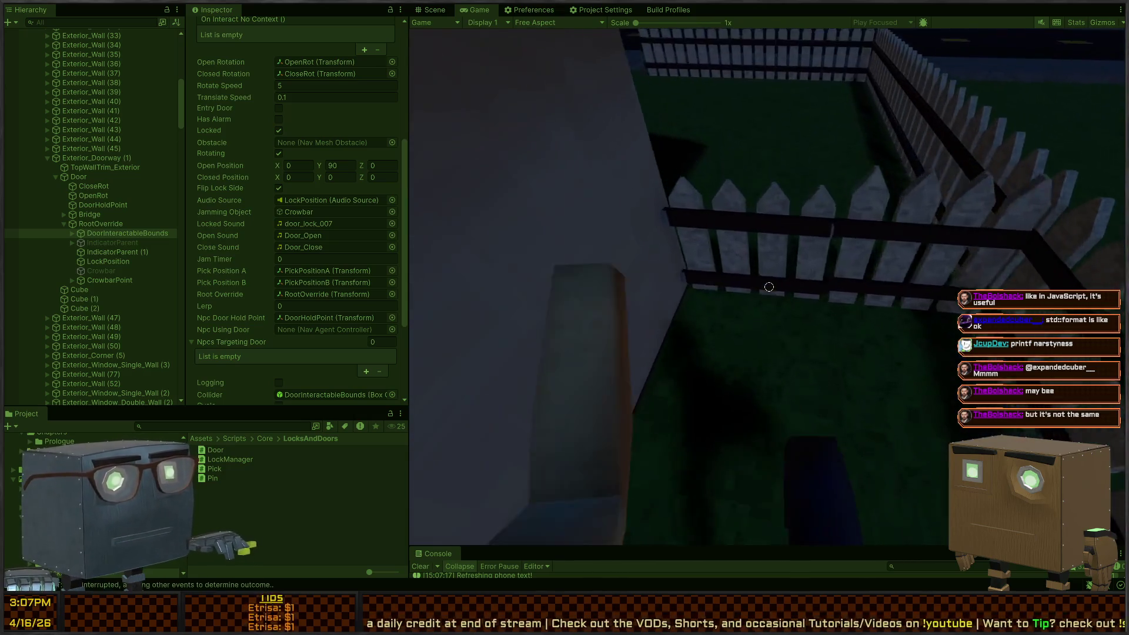
key(f)
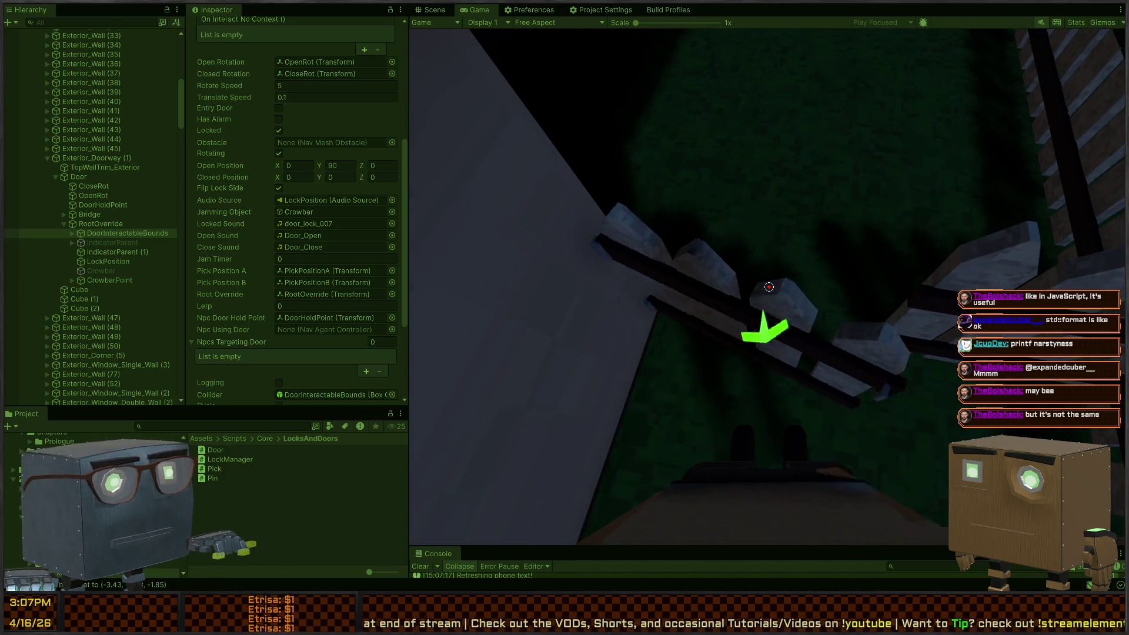
key(w)
key(w)
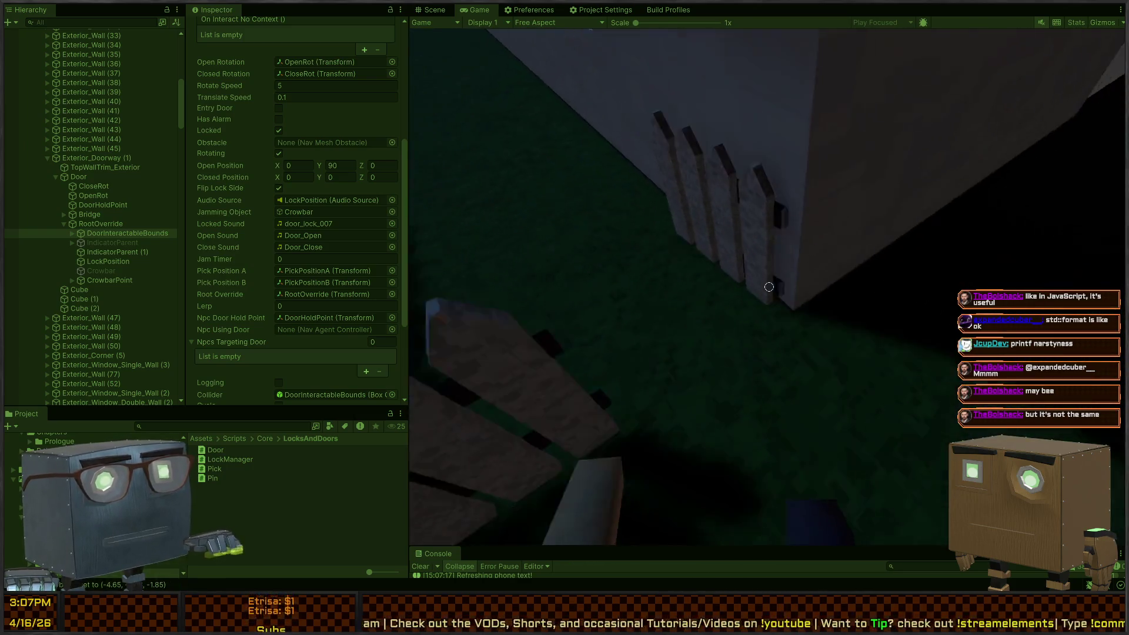
click(436, 8)
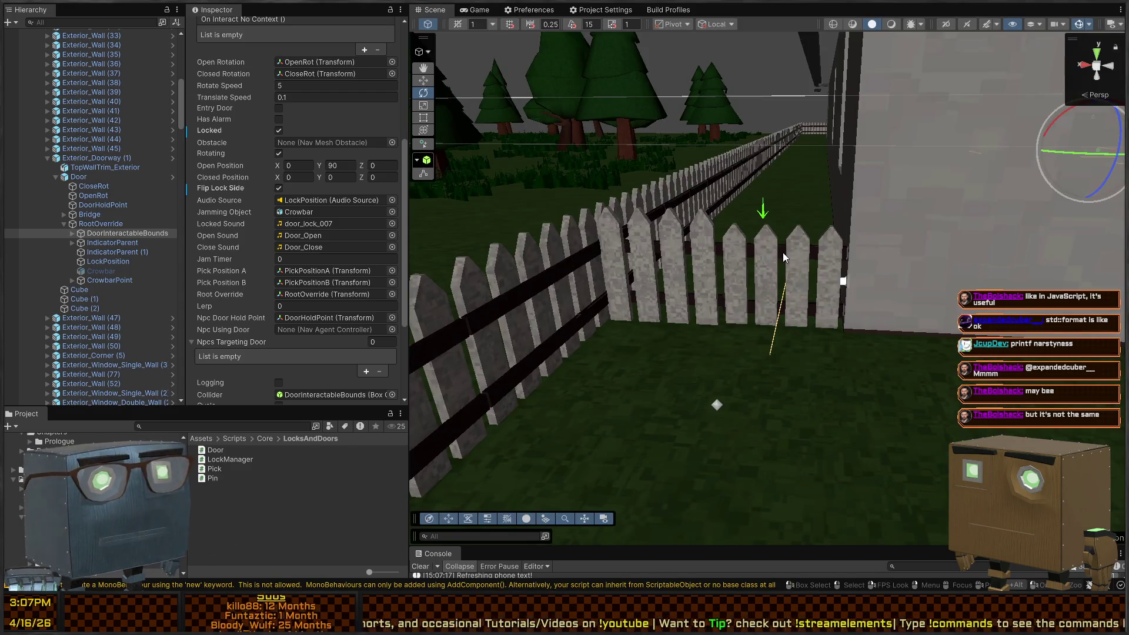
- Set the fence gate ObstacleAndDetector Door Rotate Speed from 0.5 to 5 and start a play test
click(784, 258)
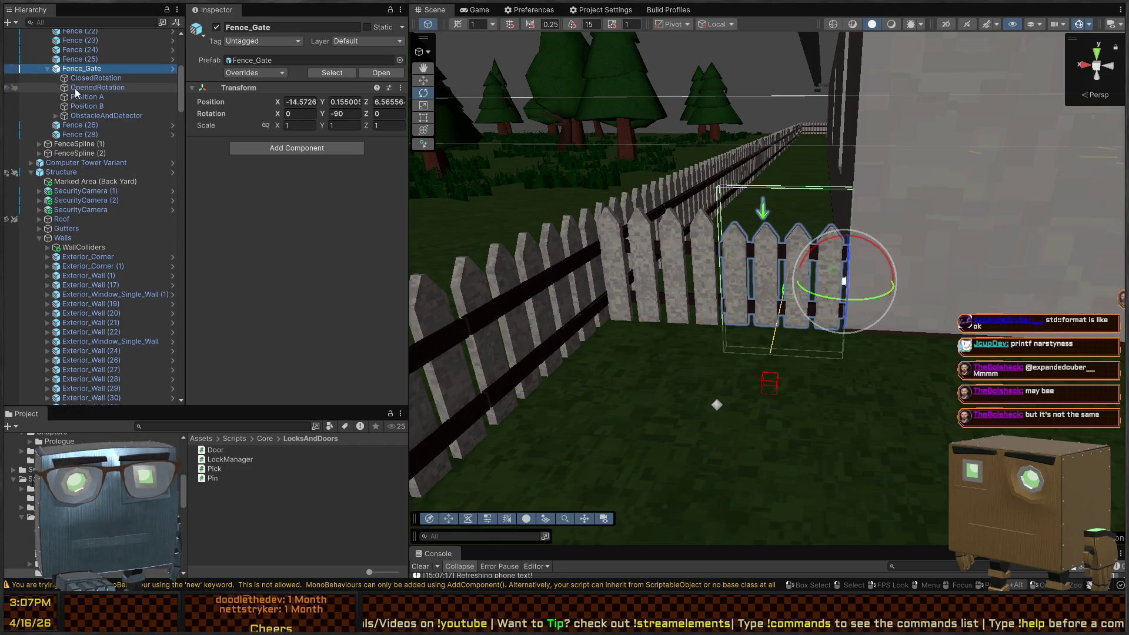
click(87, 116)
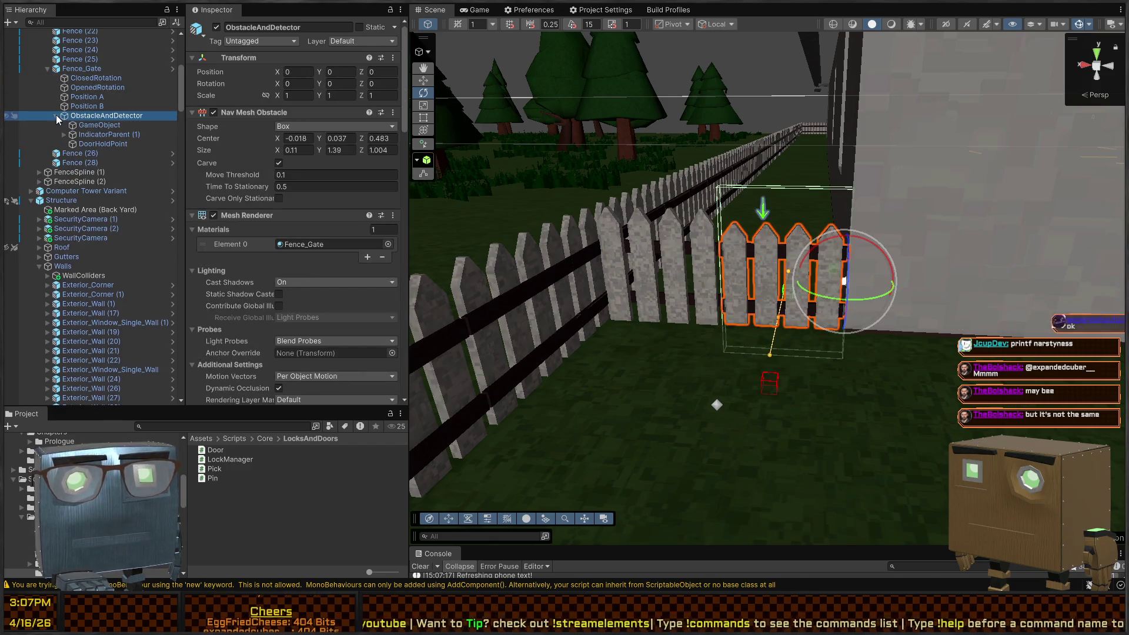
scroll(284, 132, down, 15)
scroll(285, 132, down, 9)
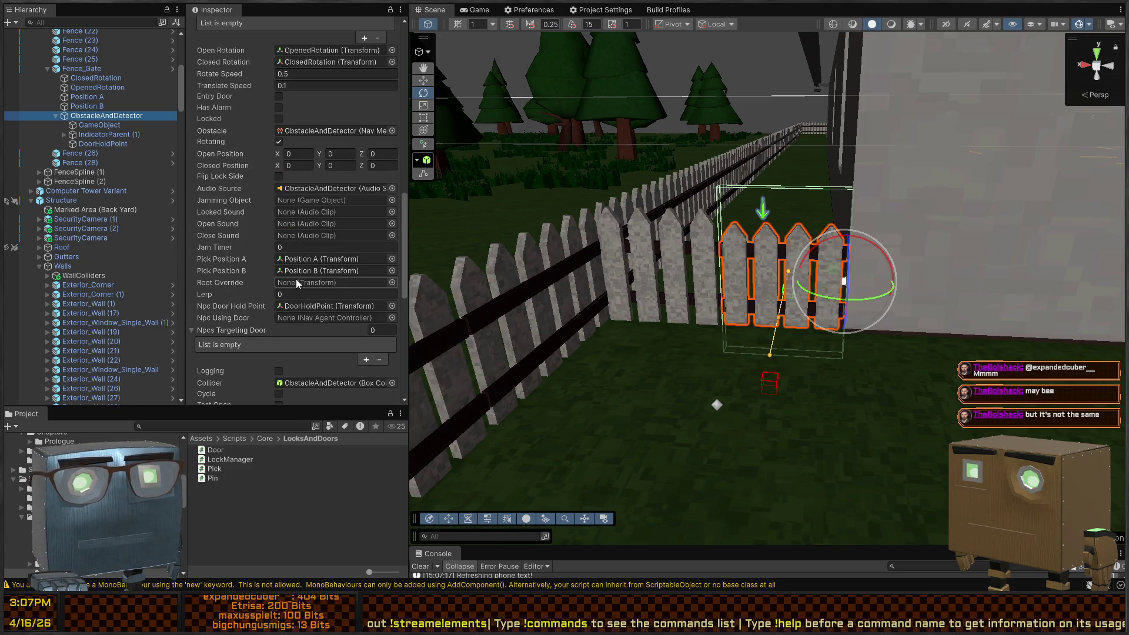
scroll(279, 159, up, 2)
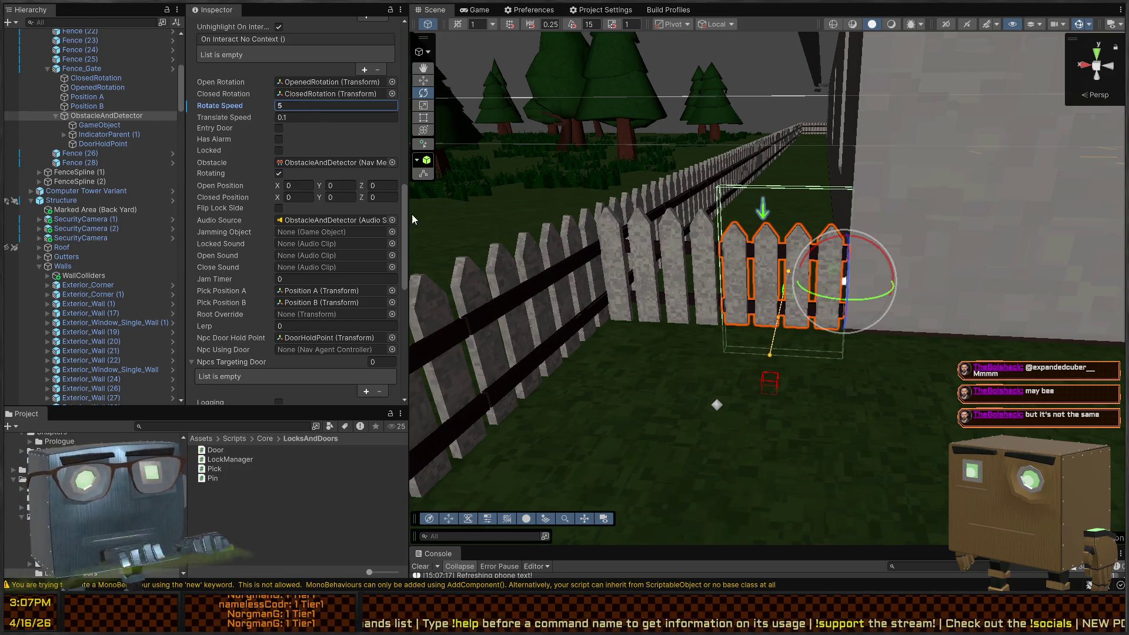
key(ctrl+p)
key(ctrl+p)
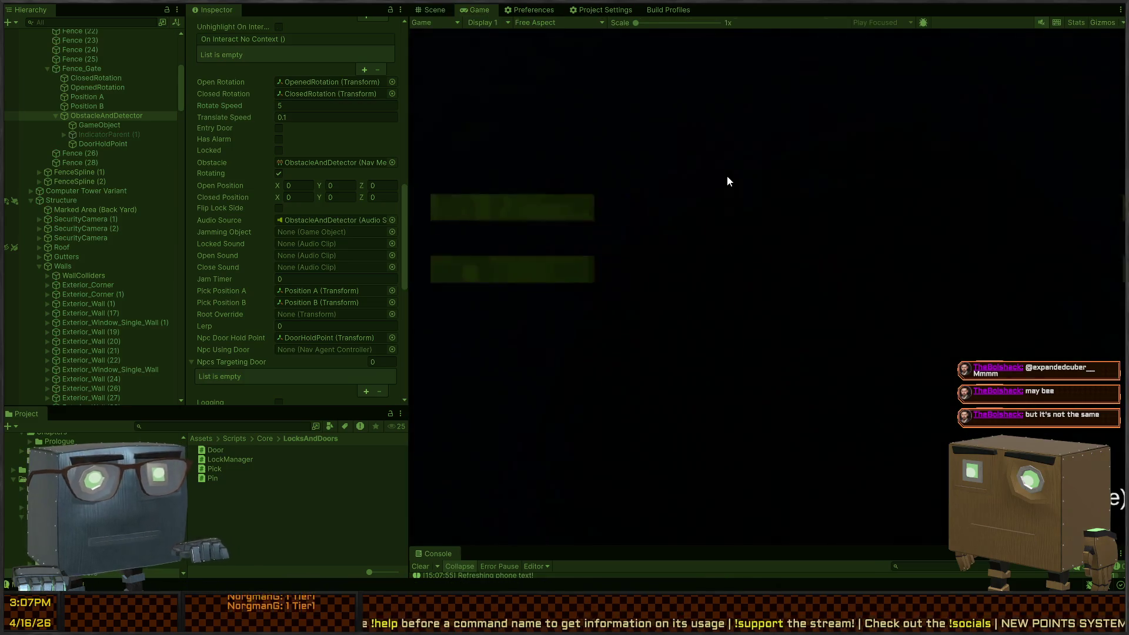
- Walk along the house wall to the fence corner, then open and close the gate
key(w)
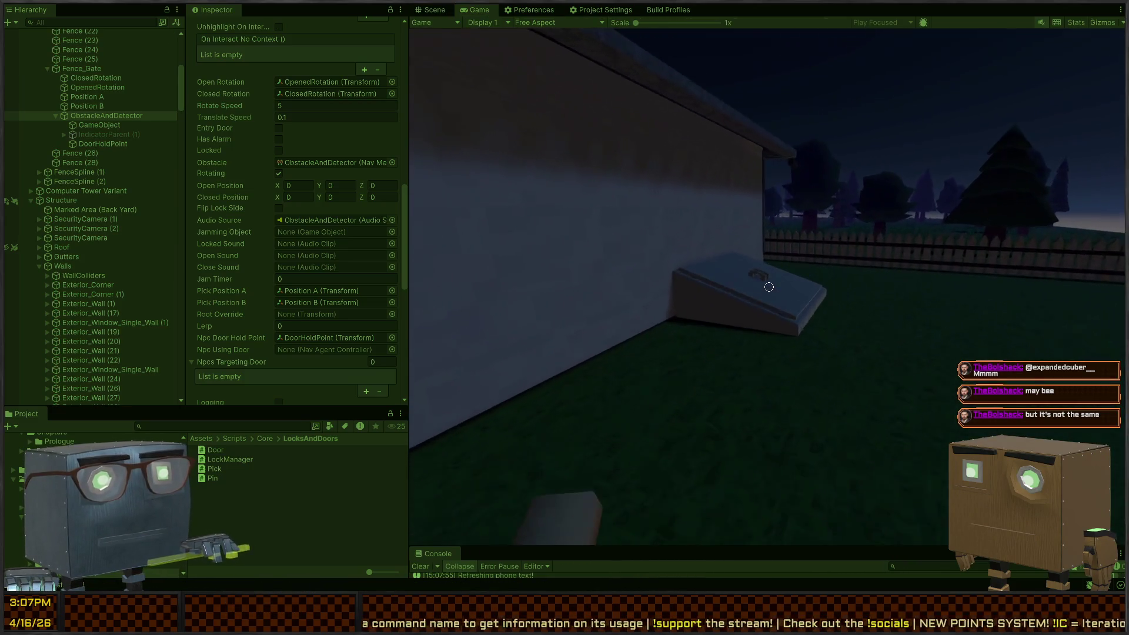
key(w)
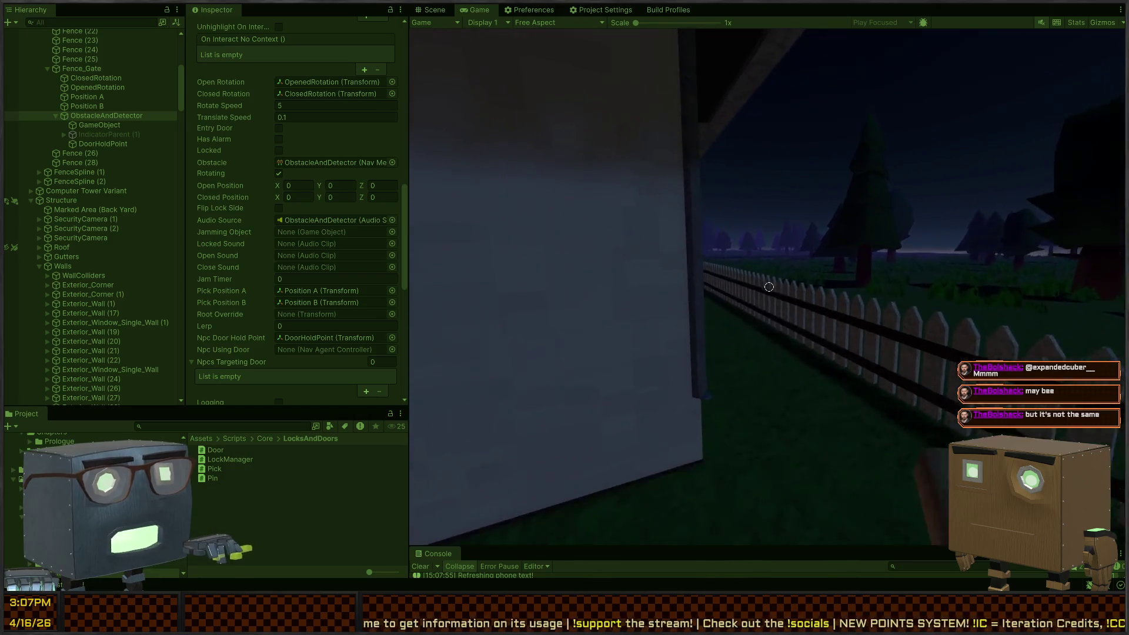
key(w)
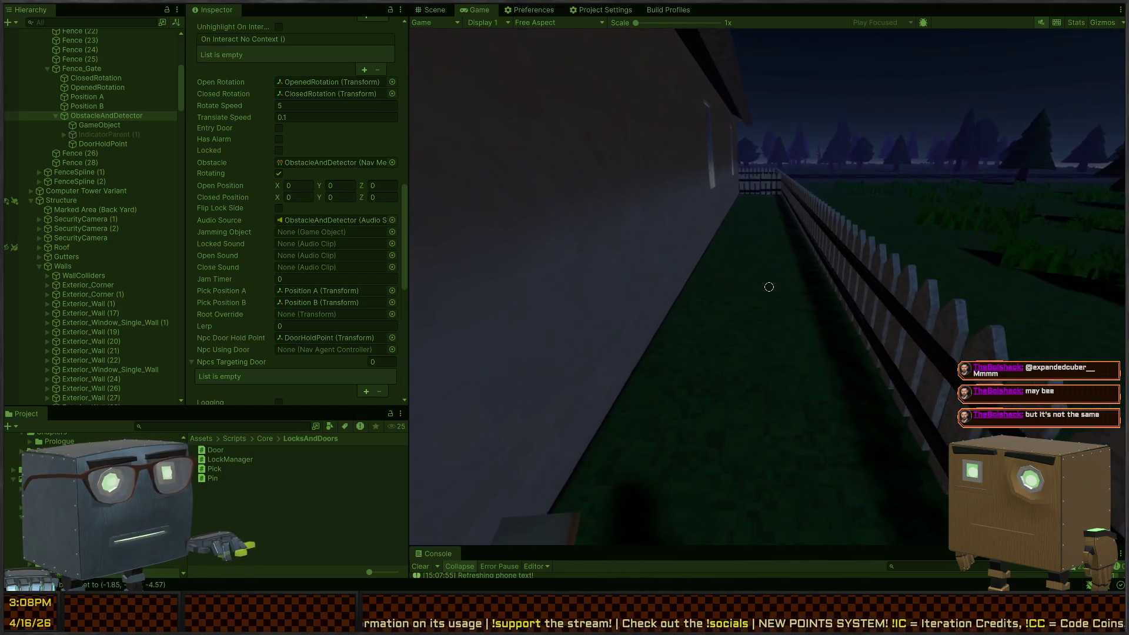
key(w)
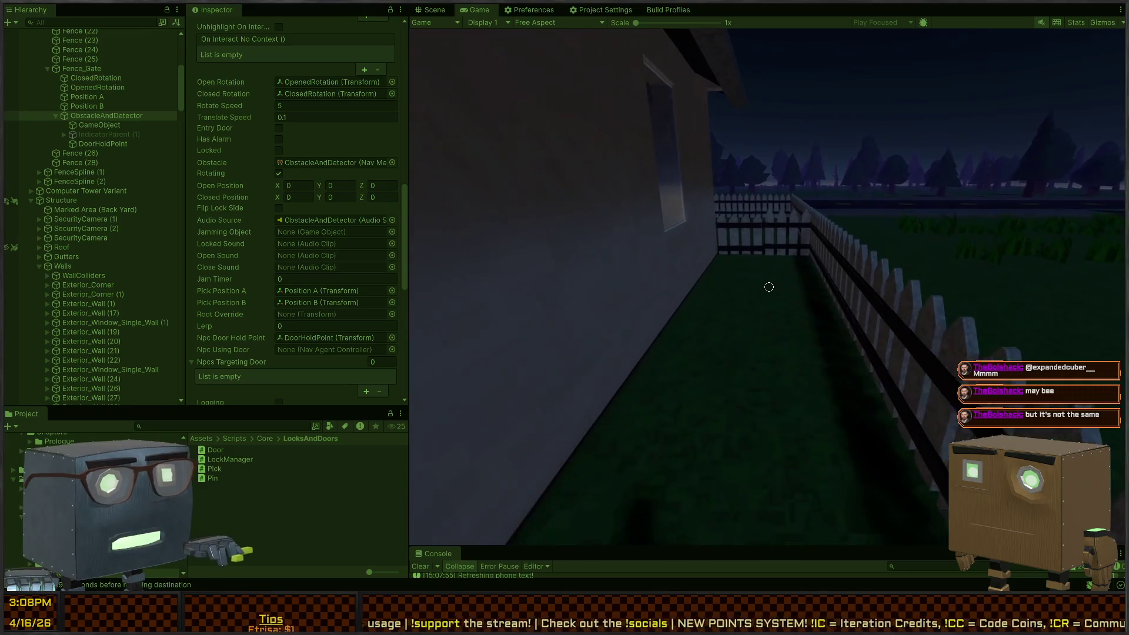
mouse_move(769, 287)
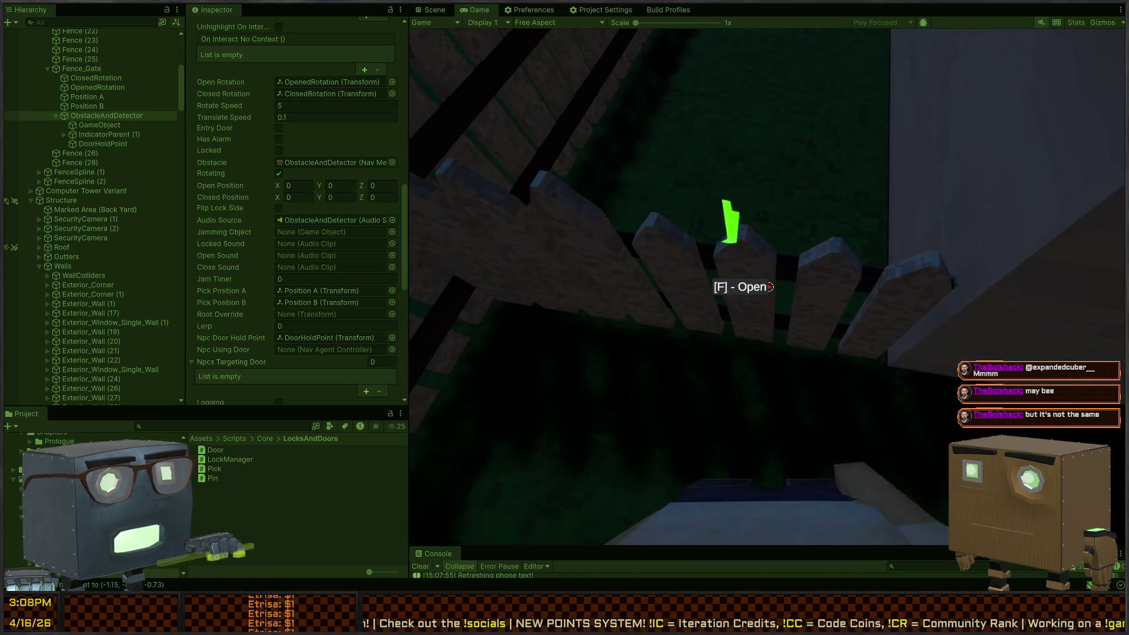
key(f)
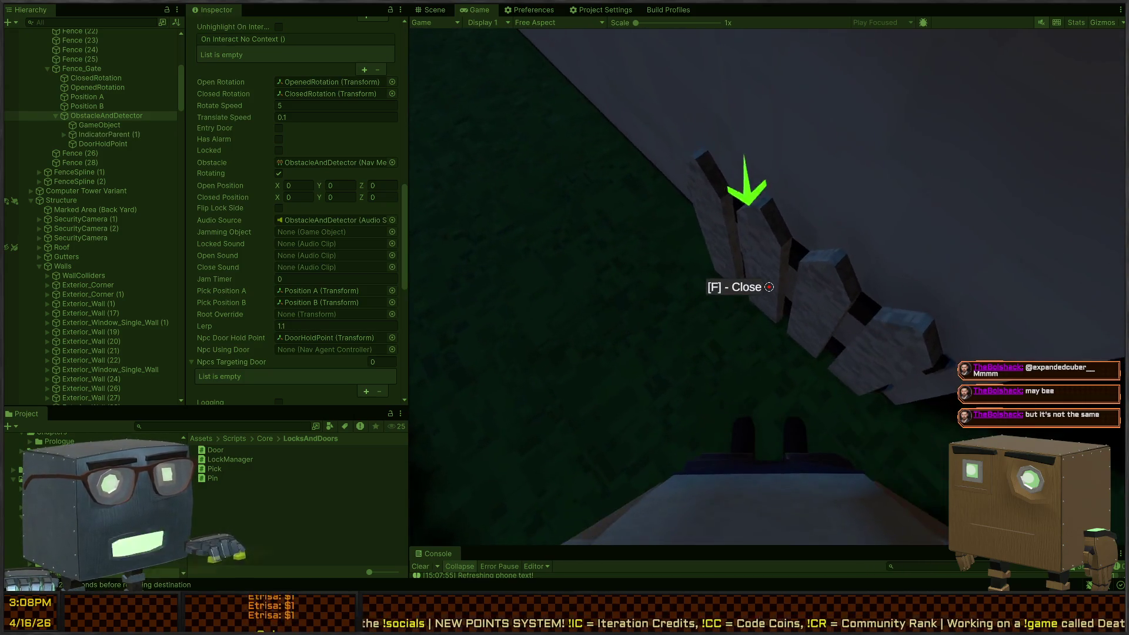
key(f)
key(f)
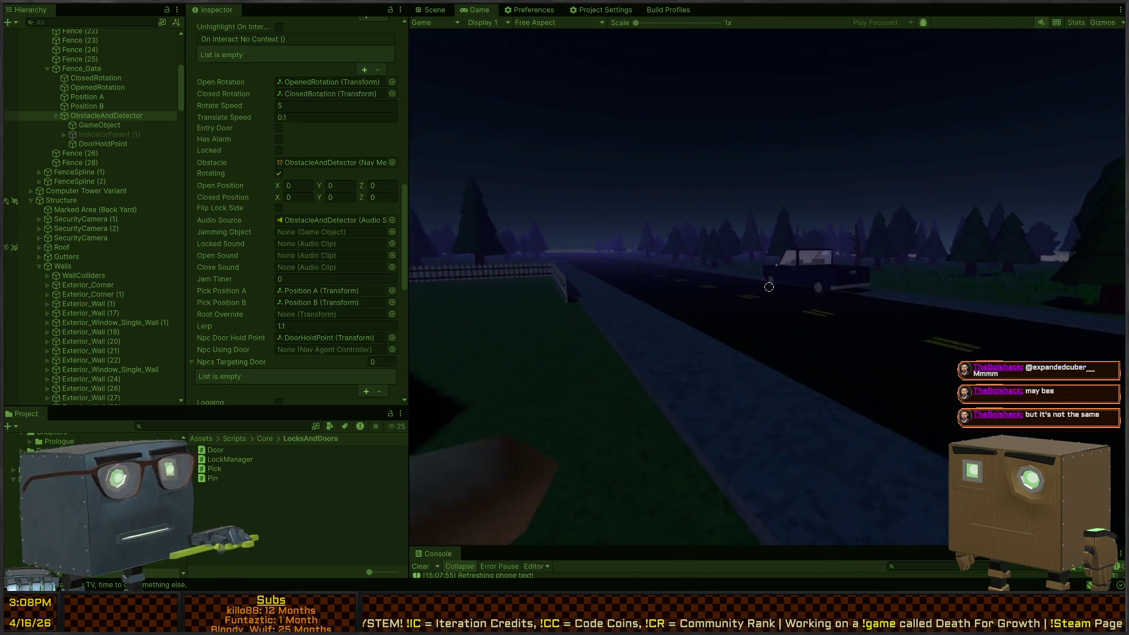
- Walk onto the road, climb in and out of the truck bed, then head toward the house
key(w)
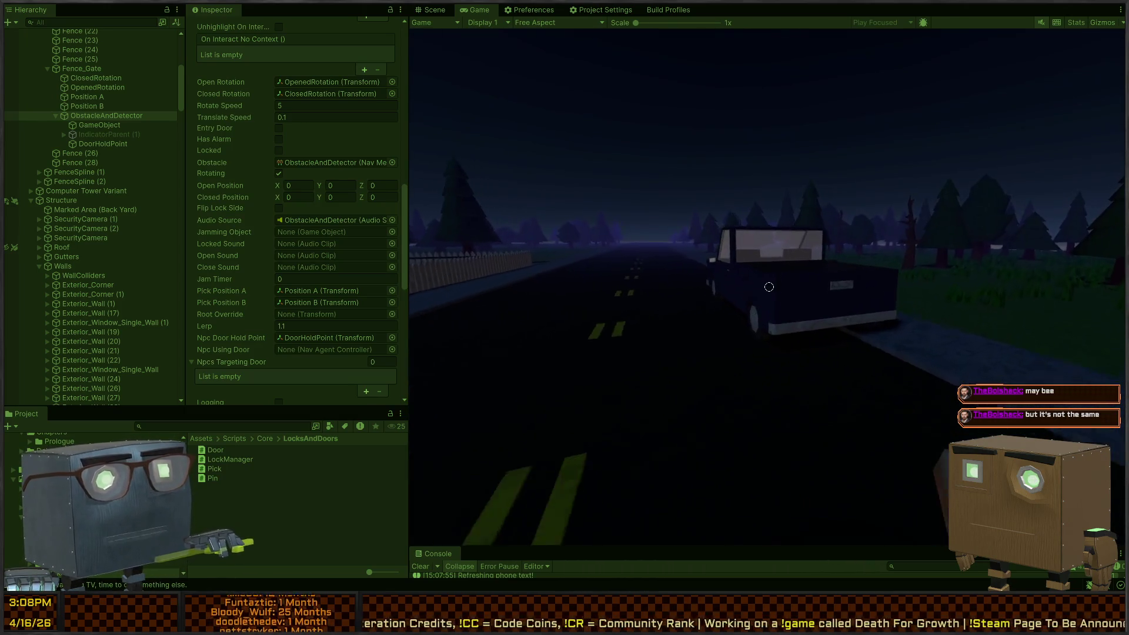
key(f)
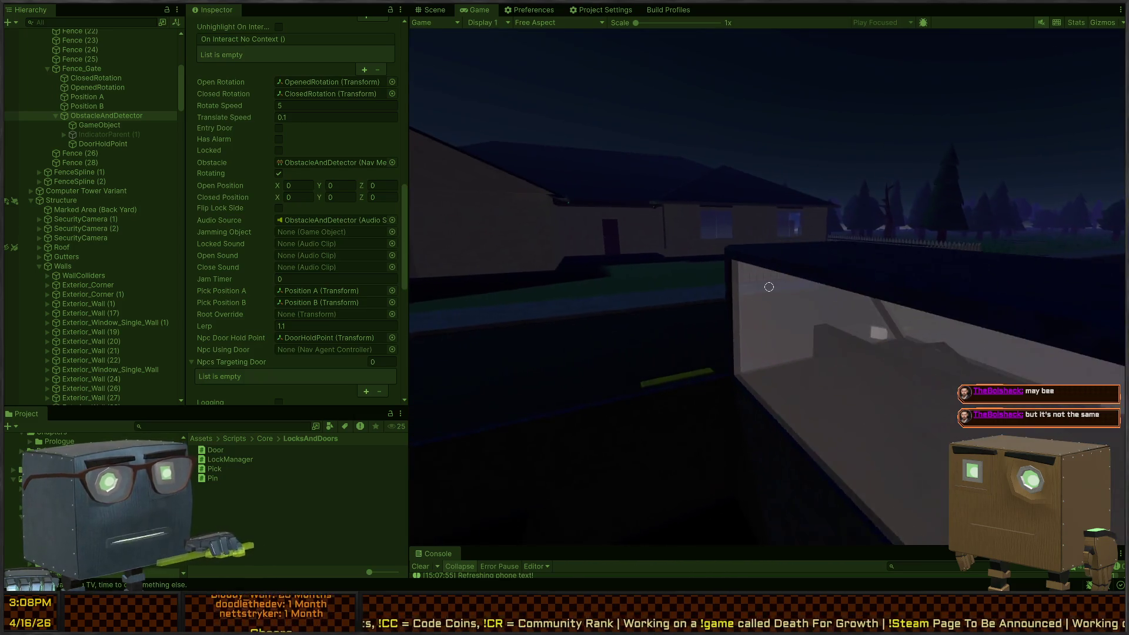
key(f)
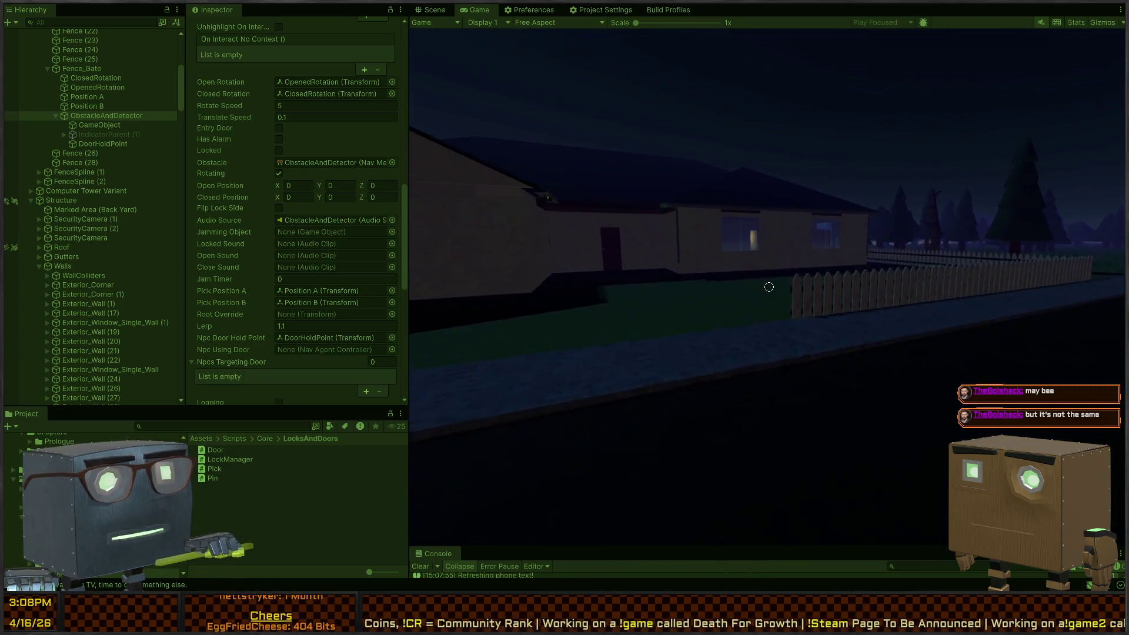
key(w)
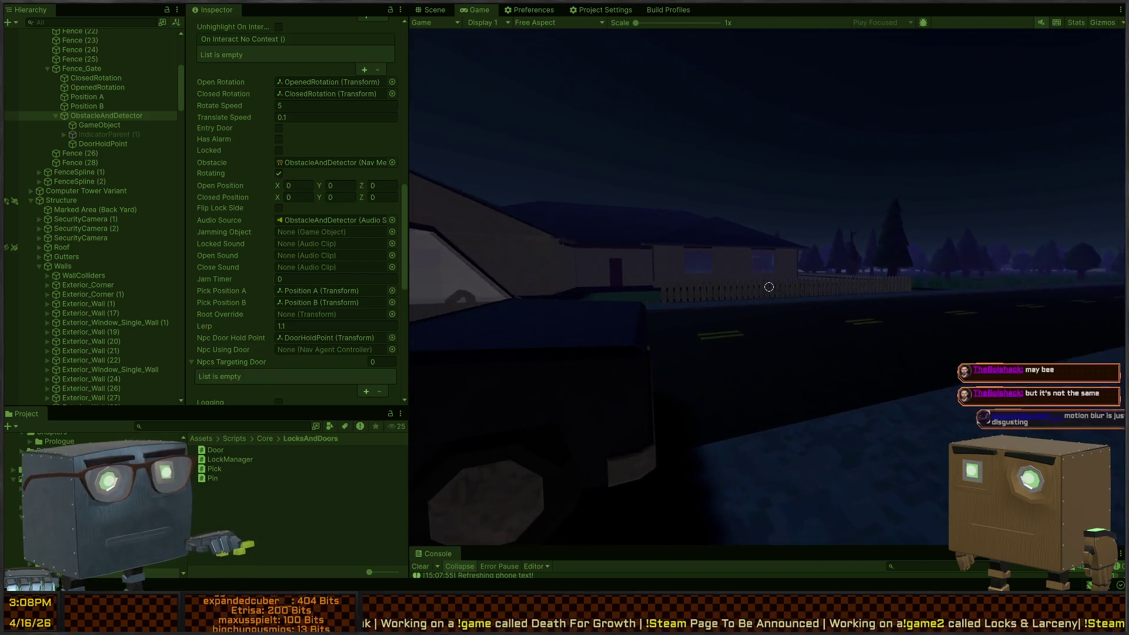
key(w)
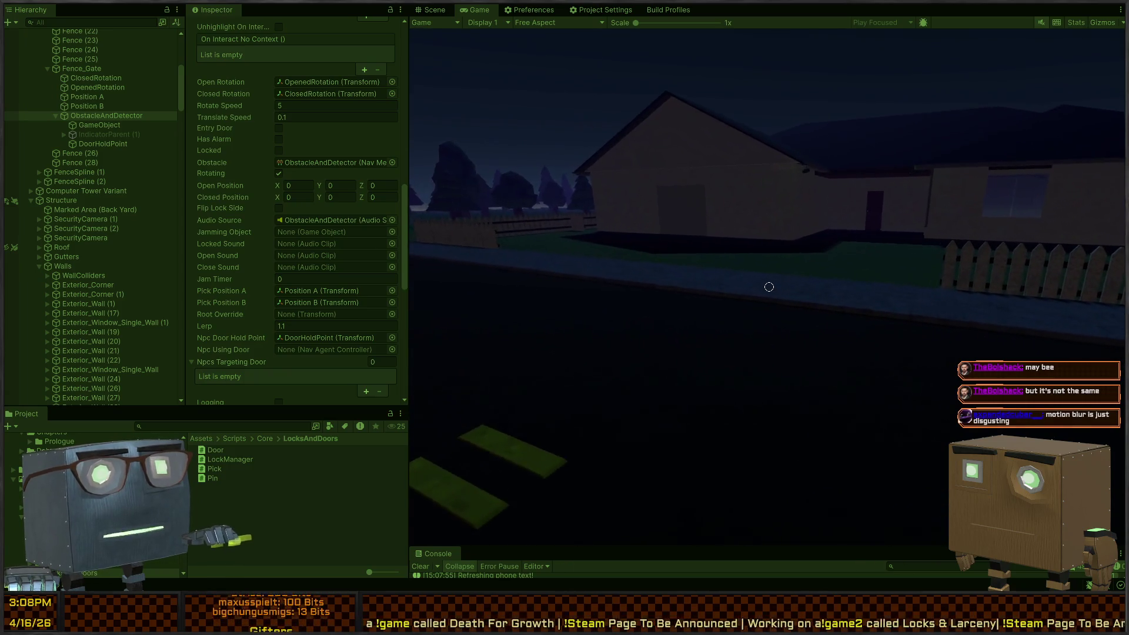
key(w)
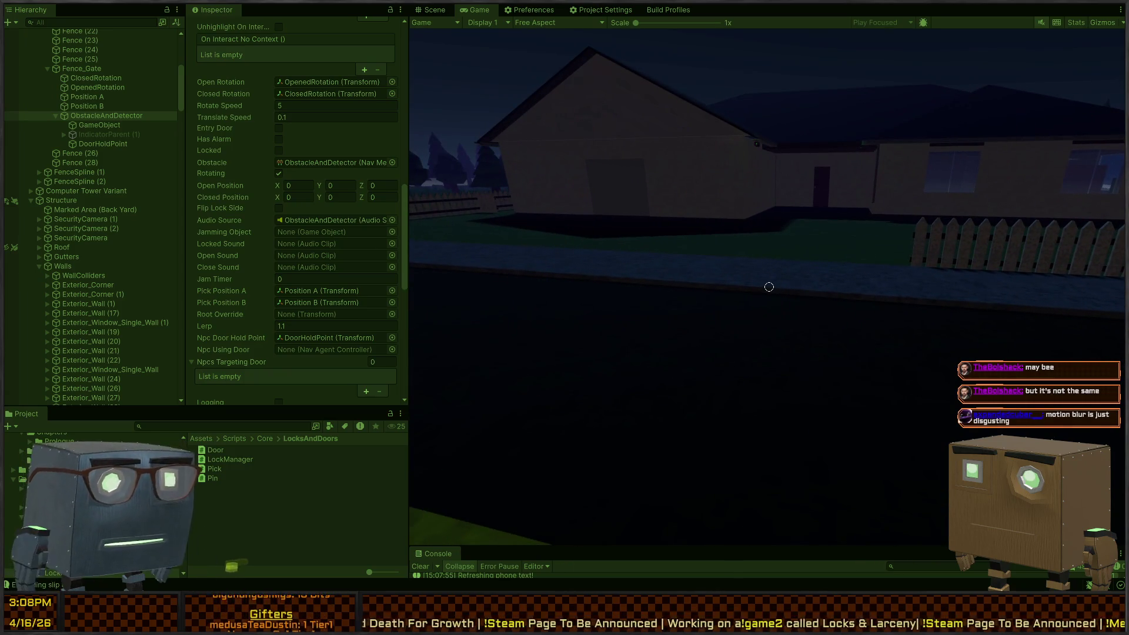
- Cross the lawn along the fence and side of the house up to the lamp-lit window
key(s)
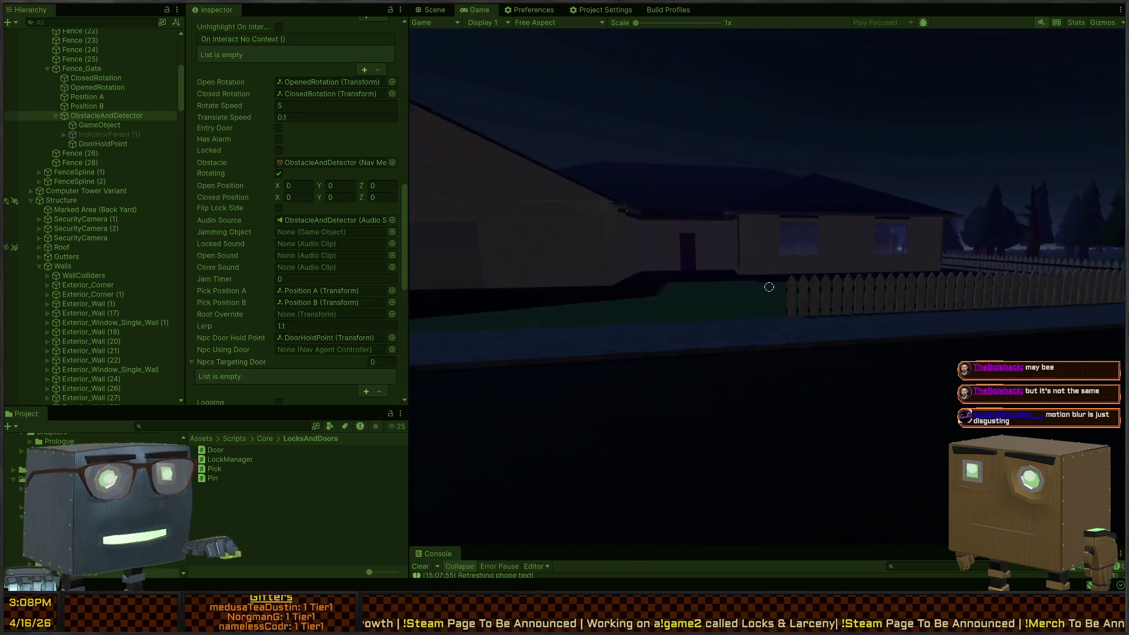
key(w)
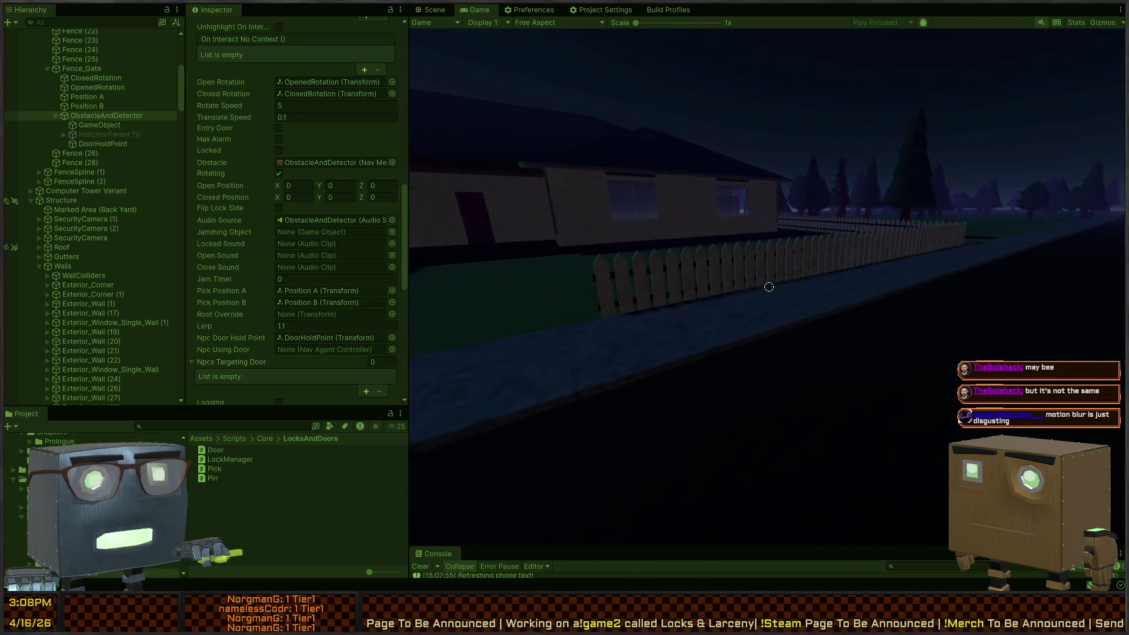
key(w)
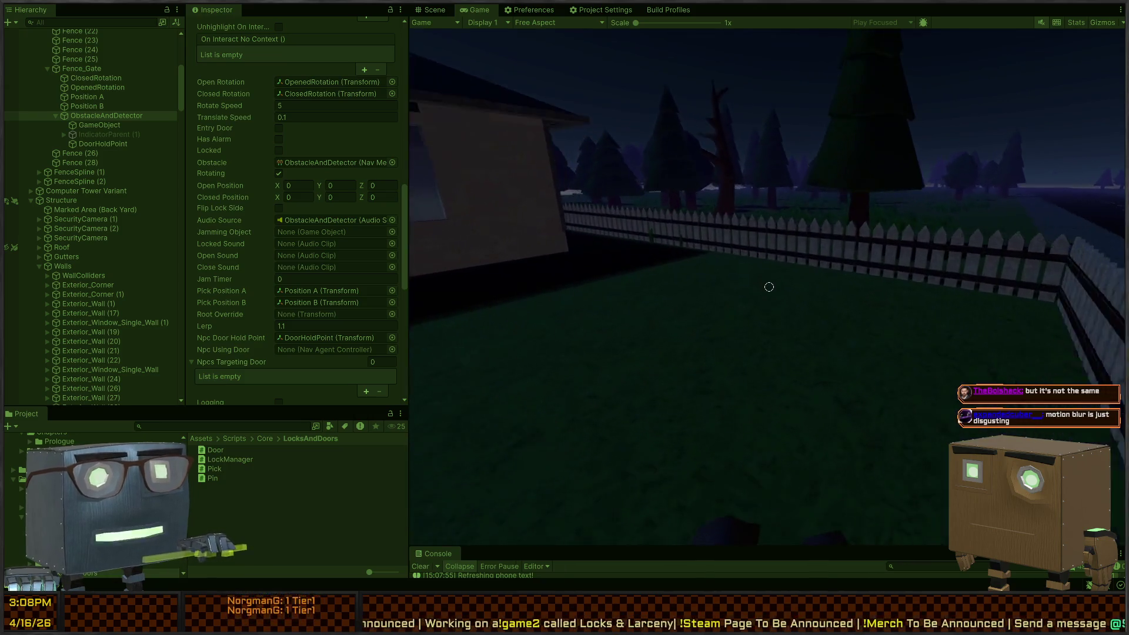
key(w)
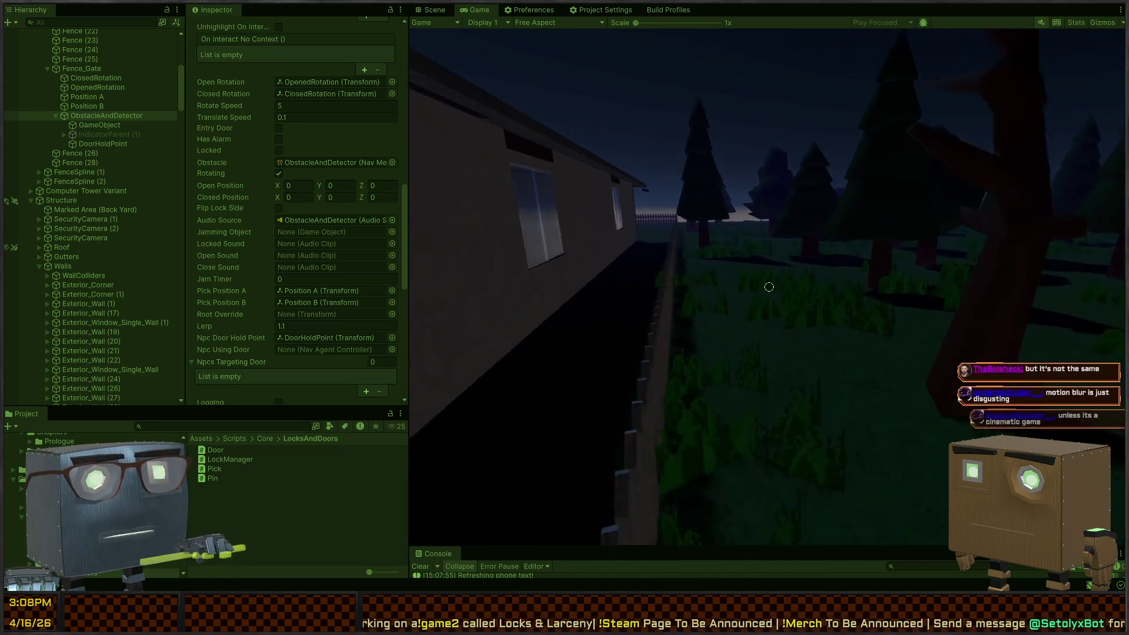
key(w)
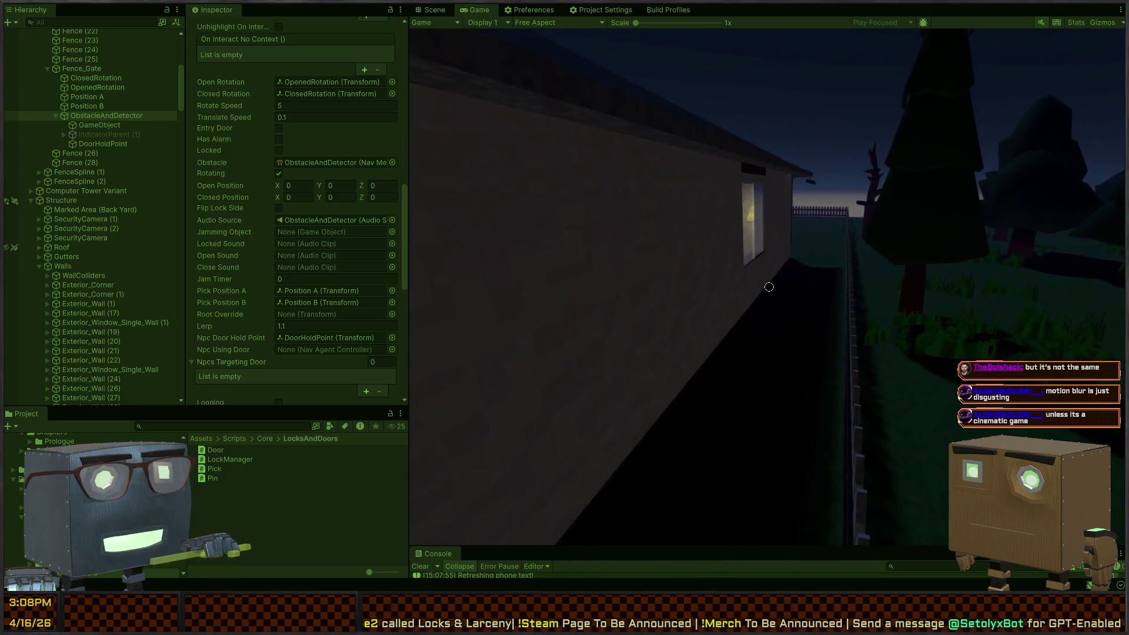
key(w)
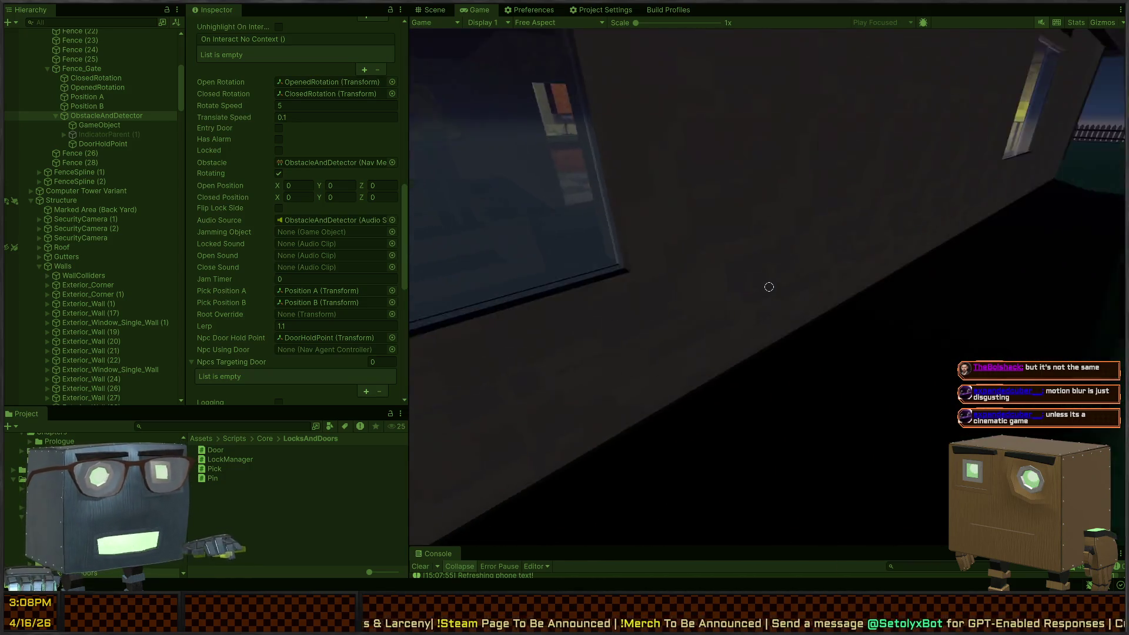
key(w)
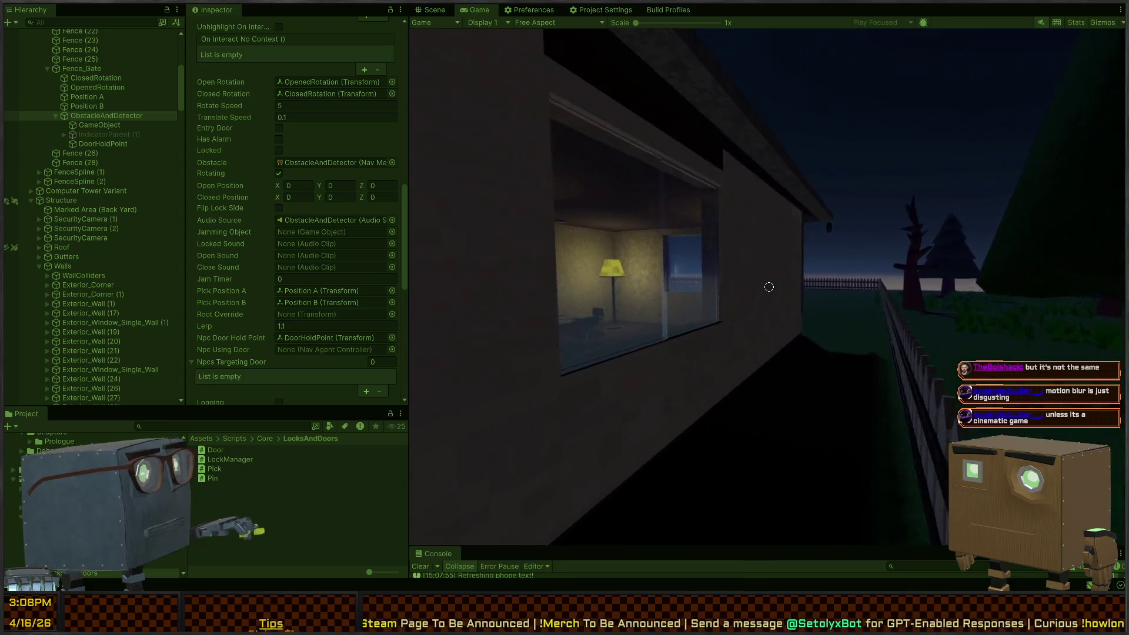
key(w)
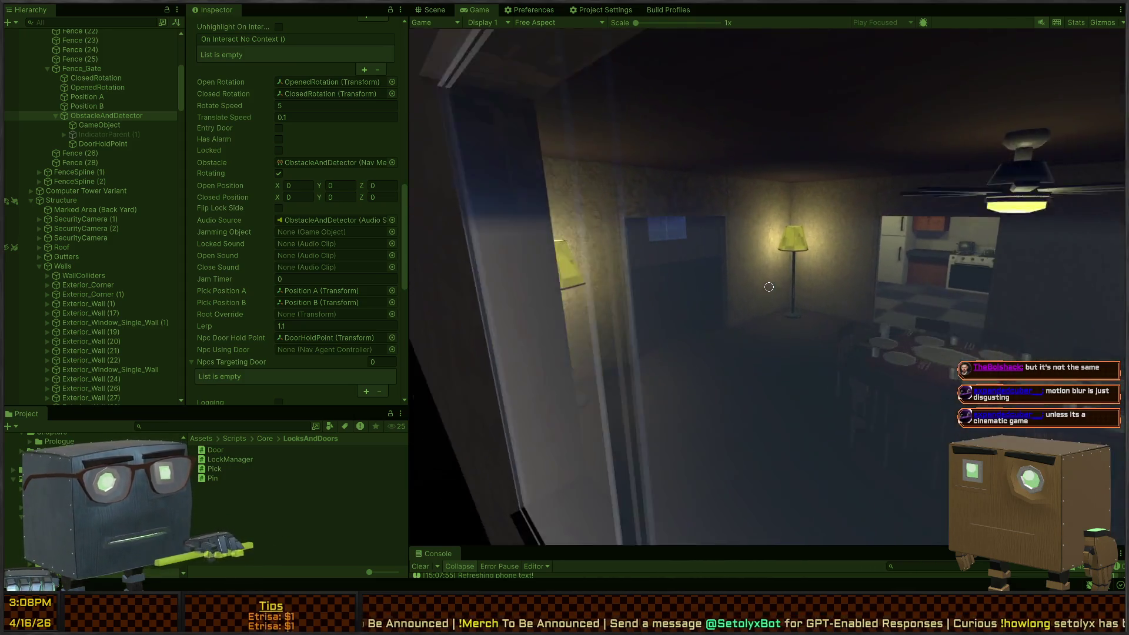
- Line up with the lit window, climb through into the dining room, and stop the test
key(w)
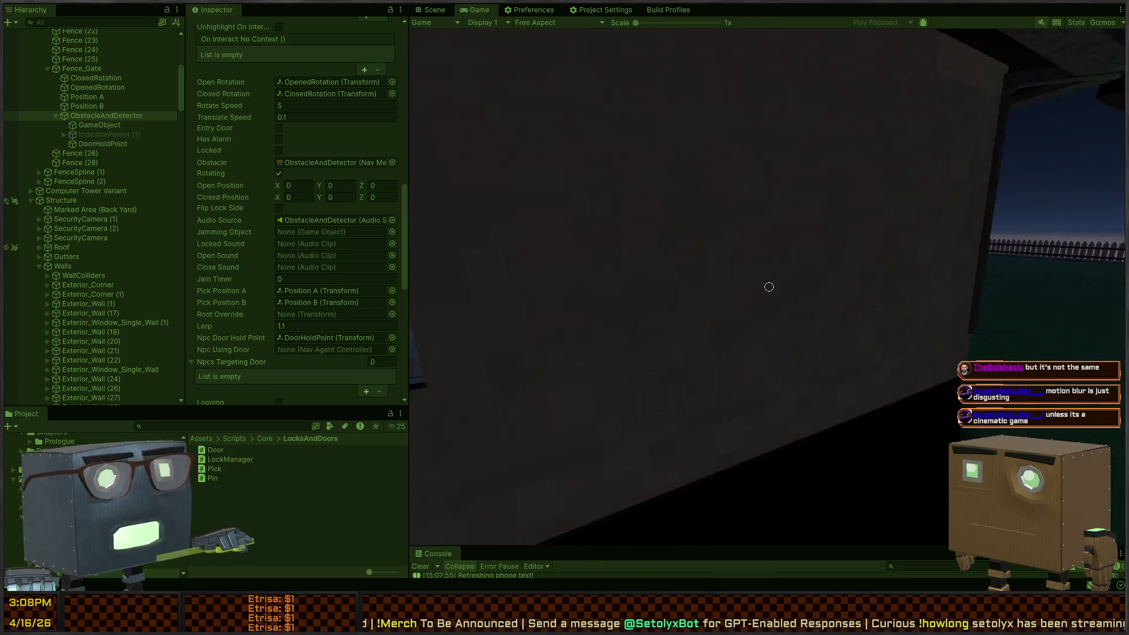
key(w)
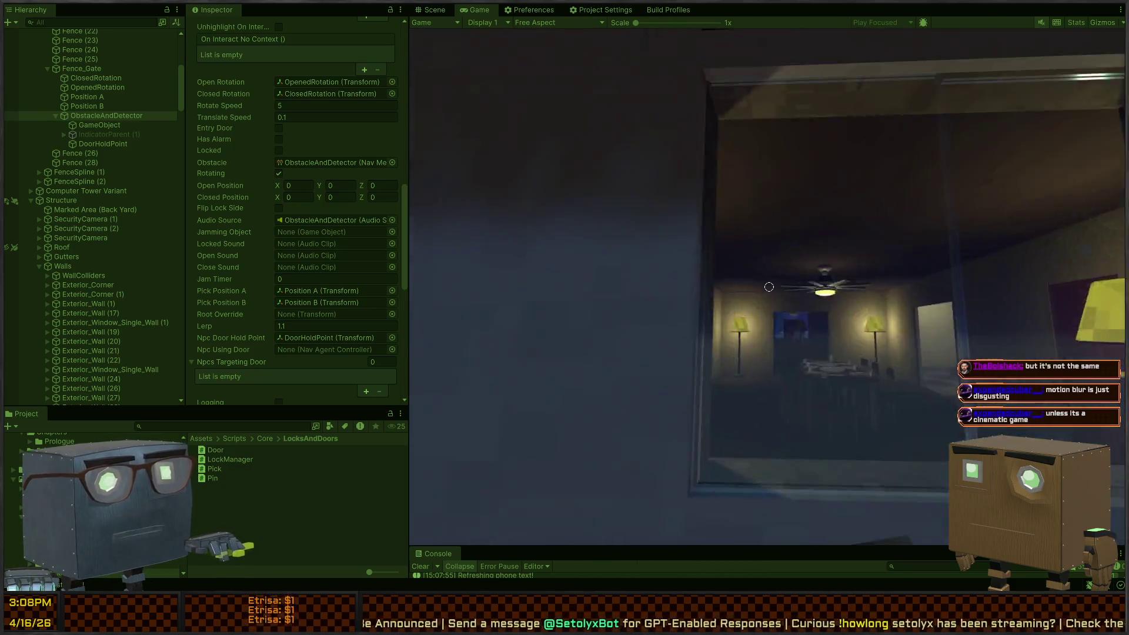
key(w)
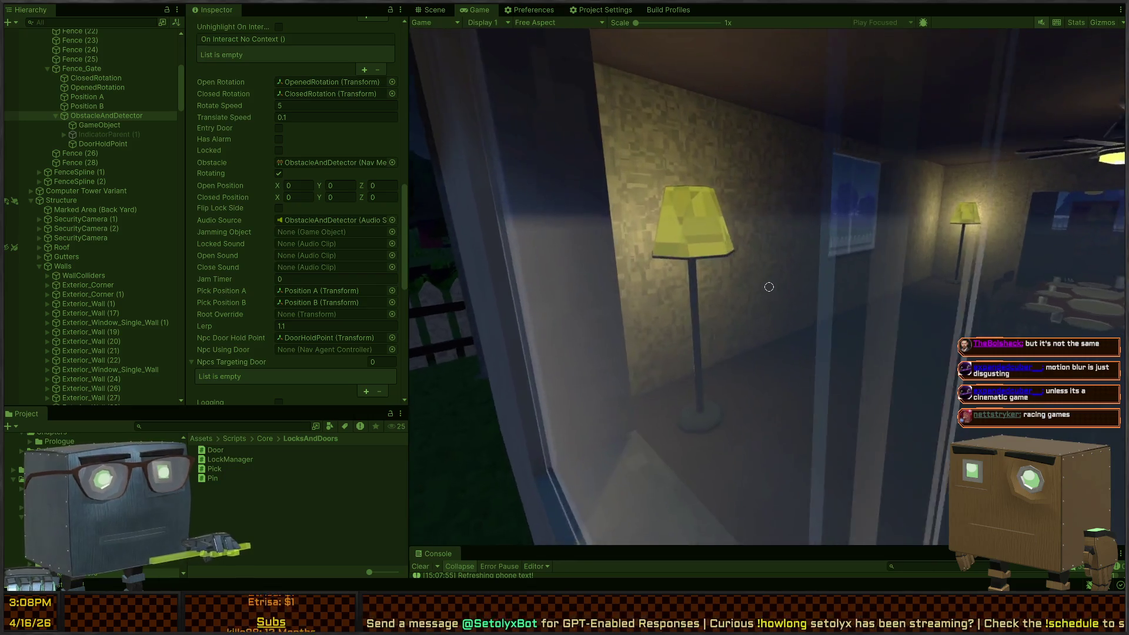
key(w)
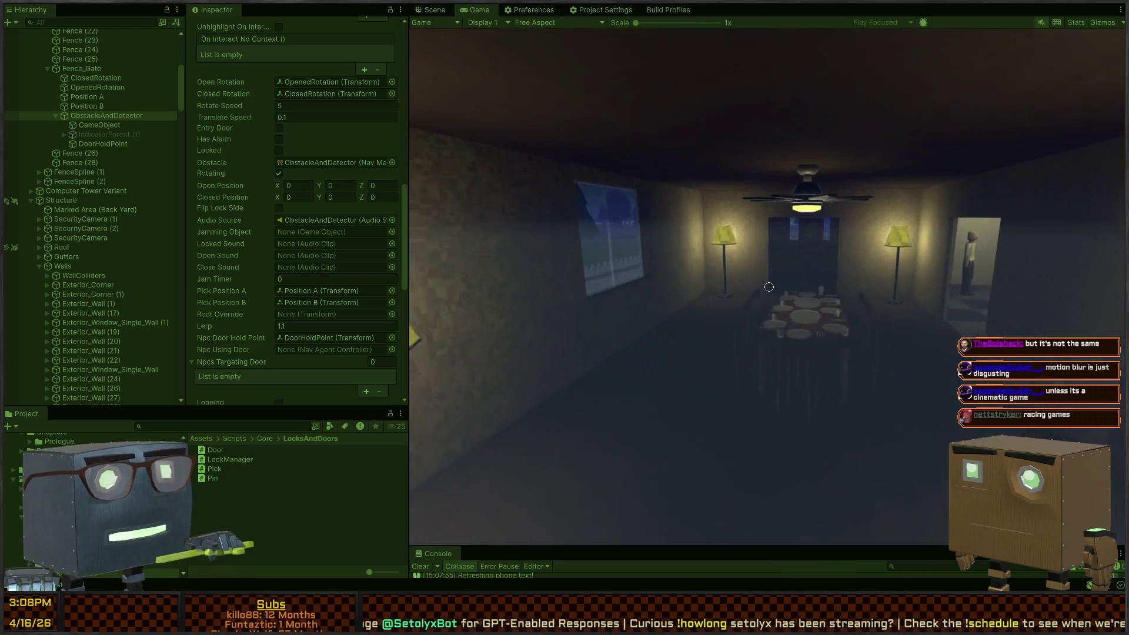
key(w)
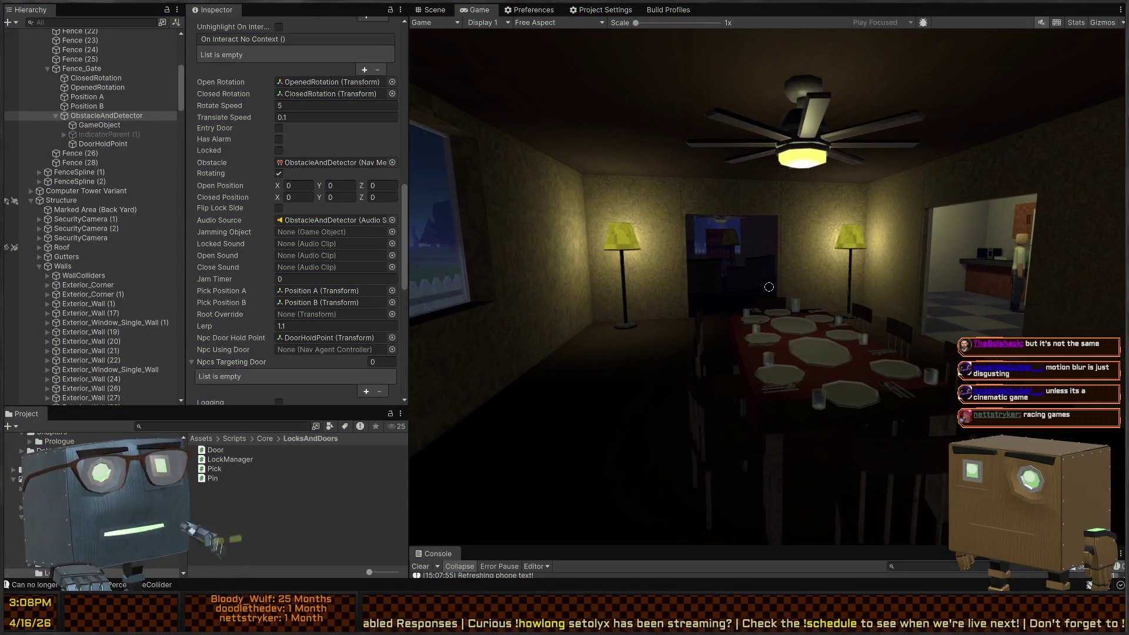
key(ctrl+p)
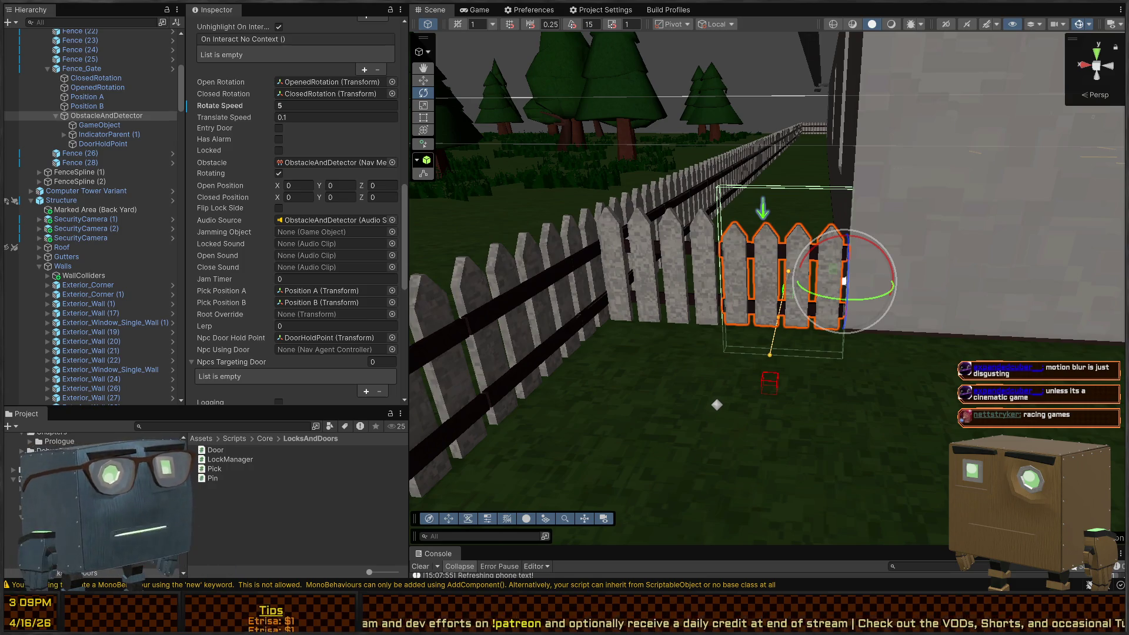
- Fly the Scene camera from the fence gate over to the red interior door
mouse_move(747, 247)
mouse_down()
mouse_move(685, 277)
mouse_move(612, 263)
mouse_move(701, 247)
mouse_move(534, 277)
mouse_move(749, 297)
mouse_move(711, 305)
mouse_move(998, 293)
mouse_move(705, 291)
mouse_up()
- Show the red interior door's DoorInteractable Door settings, Locked with a Crowbar, then play-test
click(704, 288)
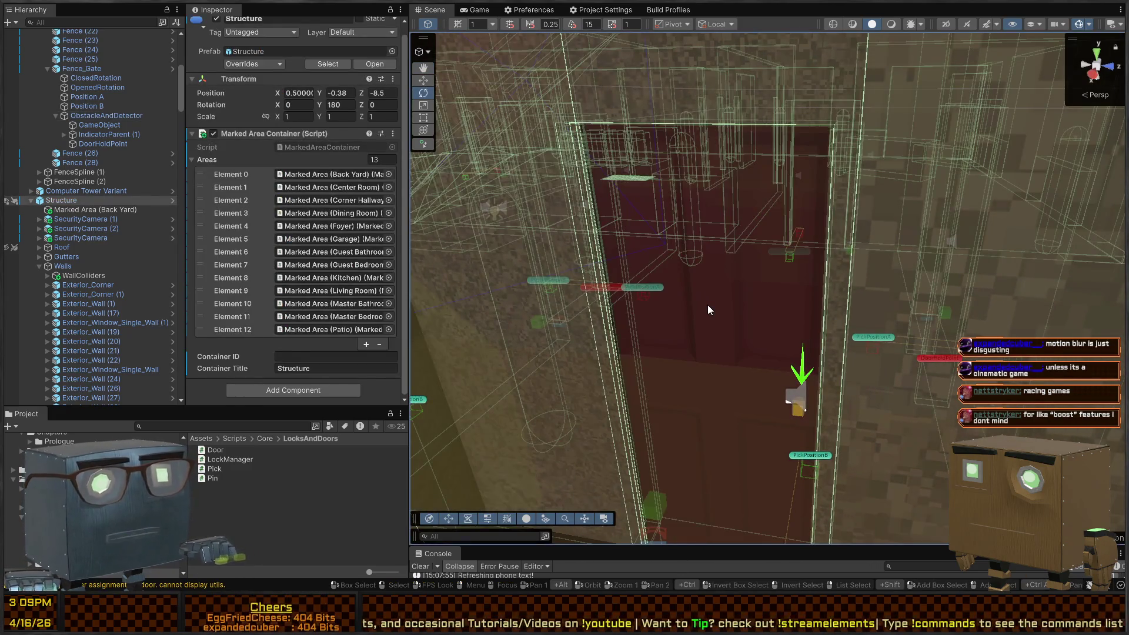
click(708, 310)
scroll(146, 323, down, 3)
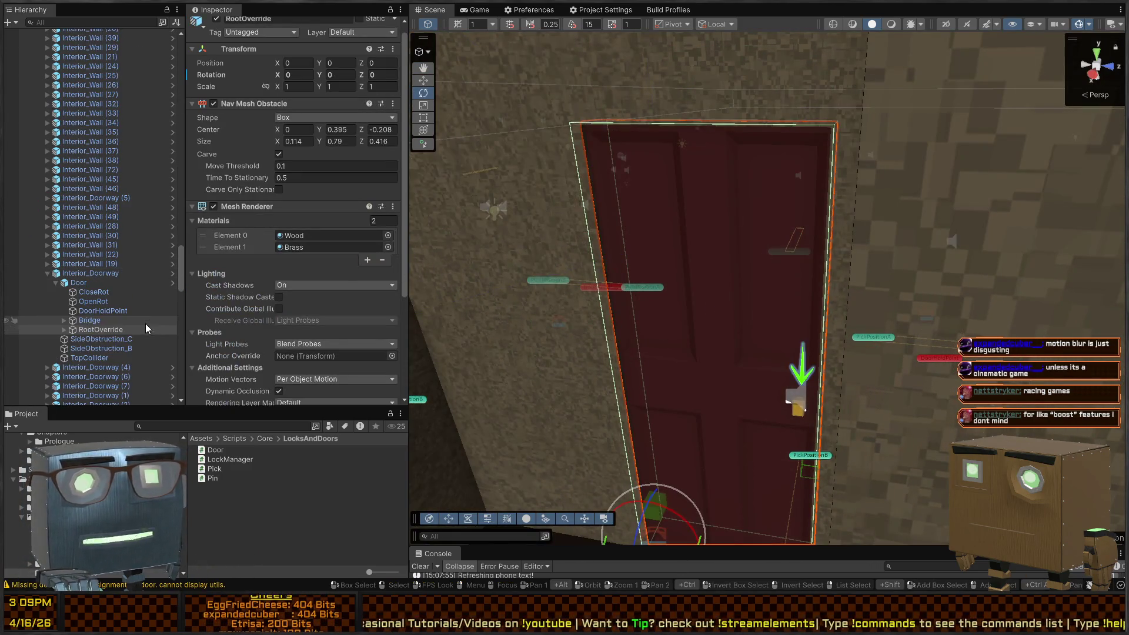
click(66, 328)
click(112, 339)
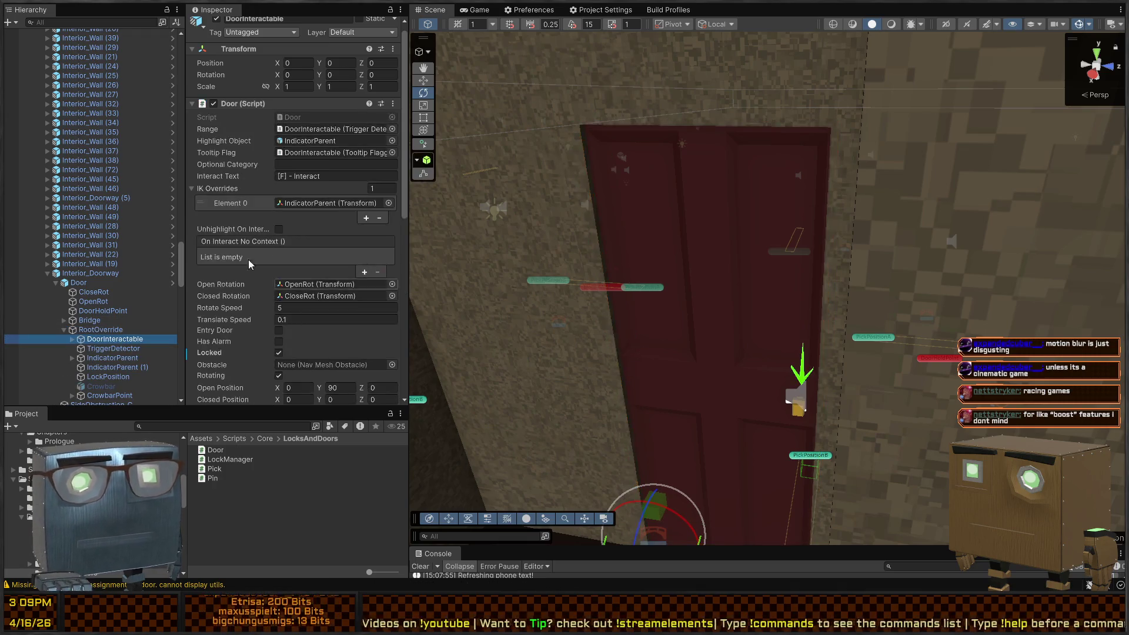
scroll(235, 234, down, 3)
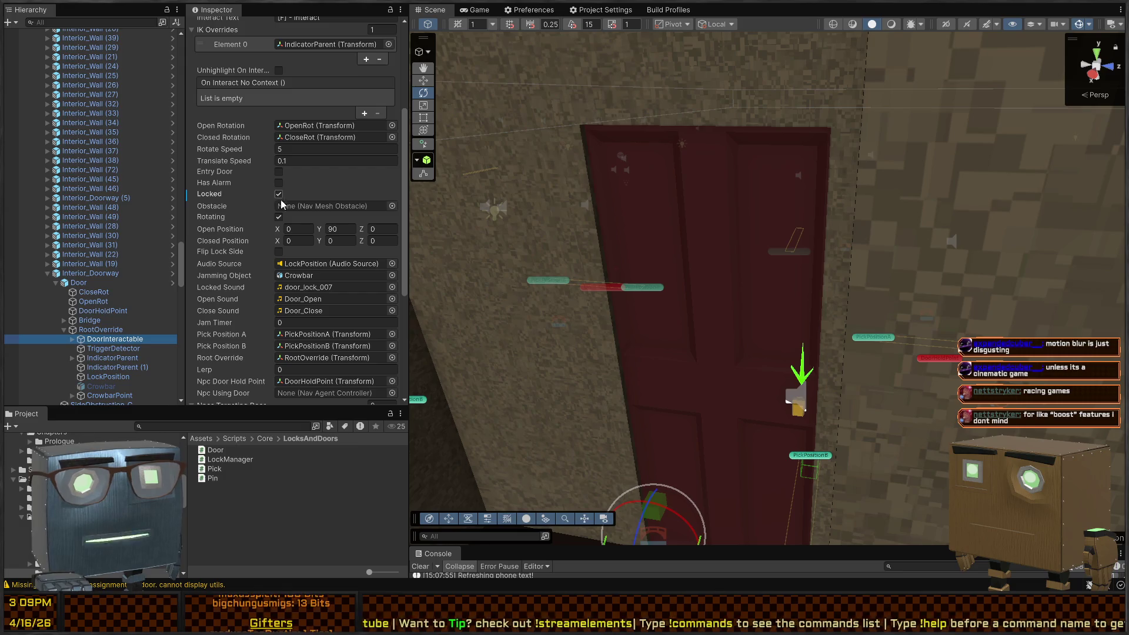
mouse_move(817, 242)
mouse_down()
mouse_move(809, 284)
mouse_move(864, 317)
mouse_move(875, 309)
mouse_up()
key(ctrl+p)
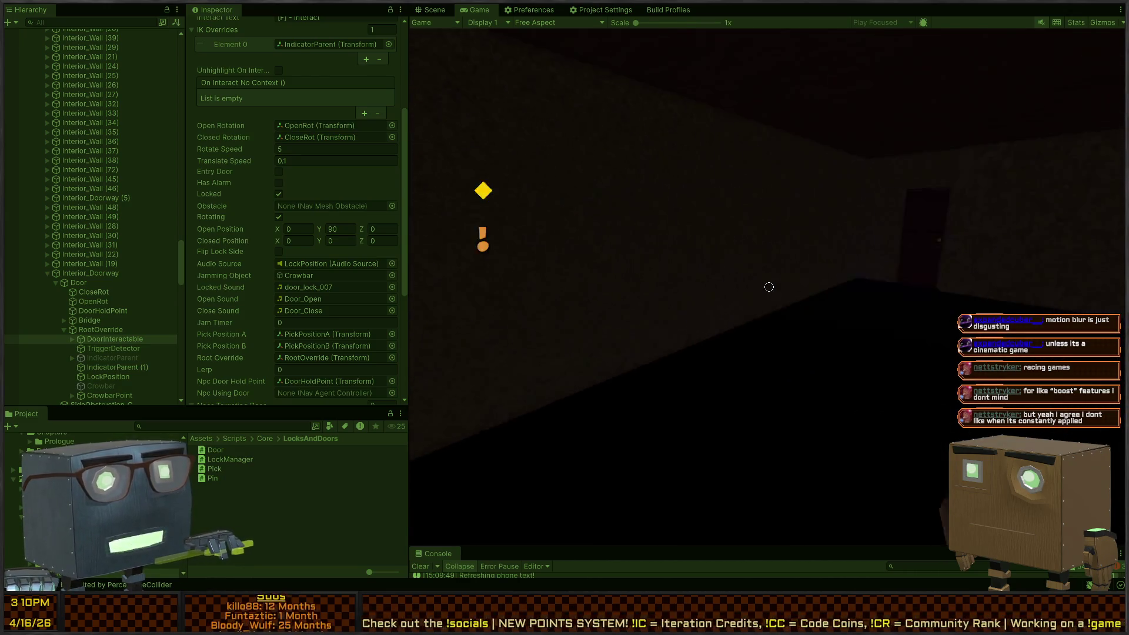
- Start the lockpicking minigame on the locked interior door with F
key(f)
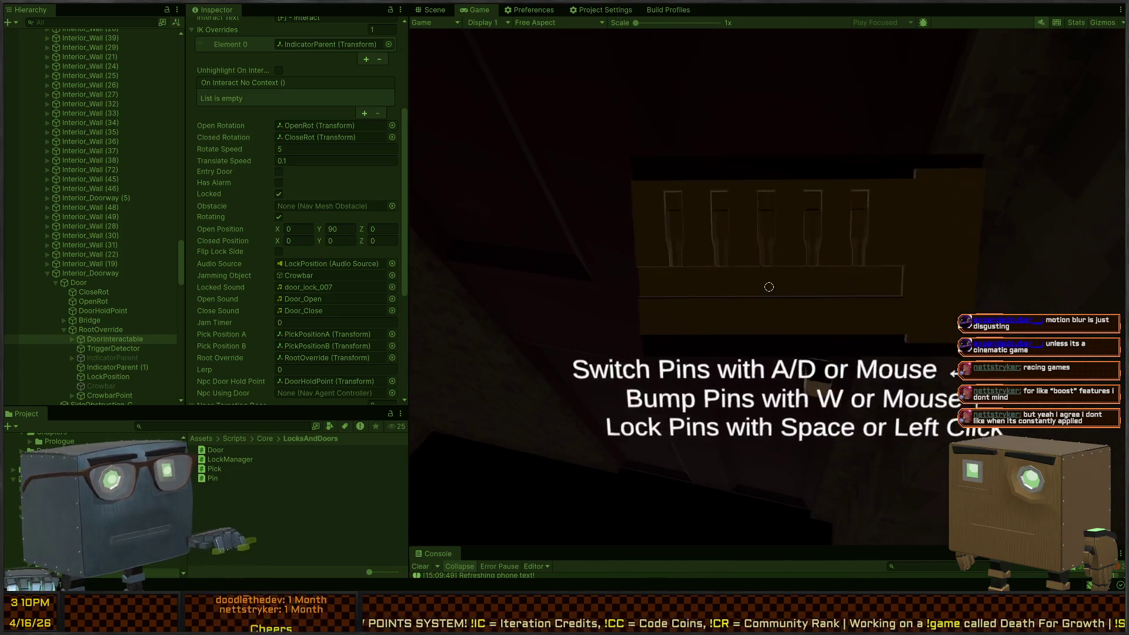
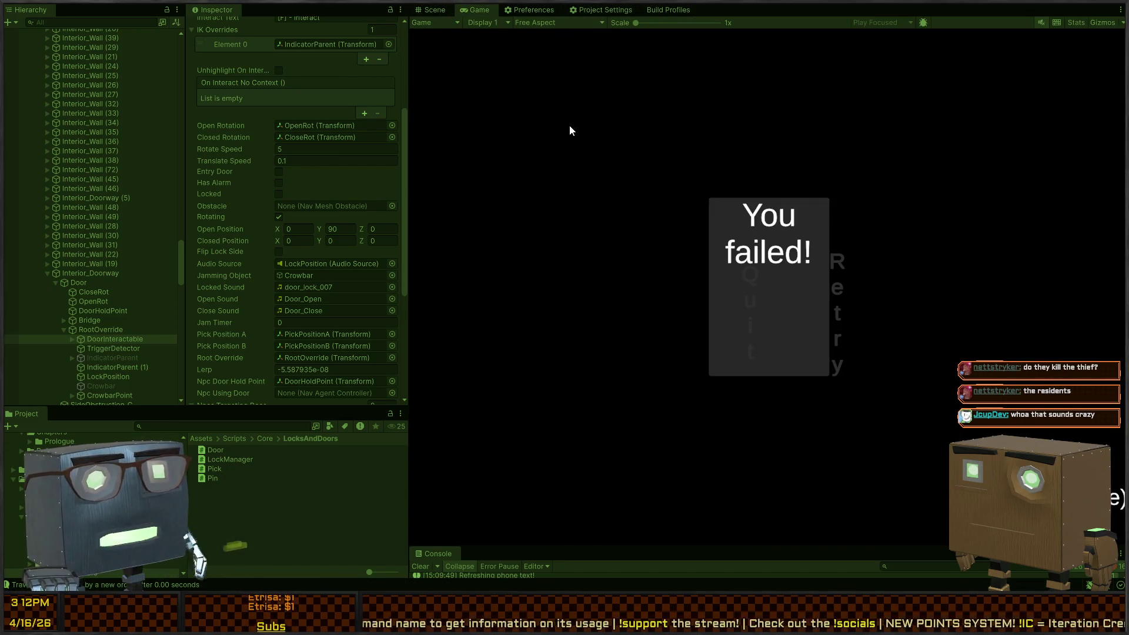
- Restart the playtest and play Mission 1 Remake2 until the You failed! popup shows Quit and Retry
key(ctrl+p)
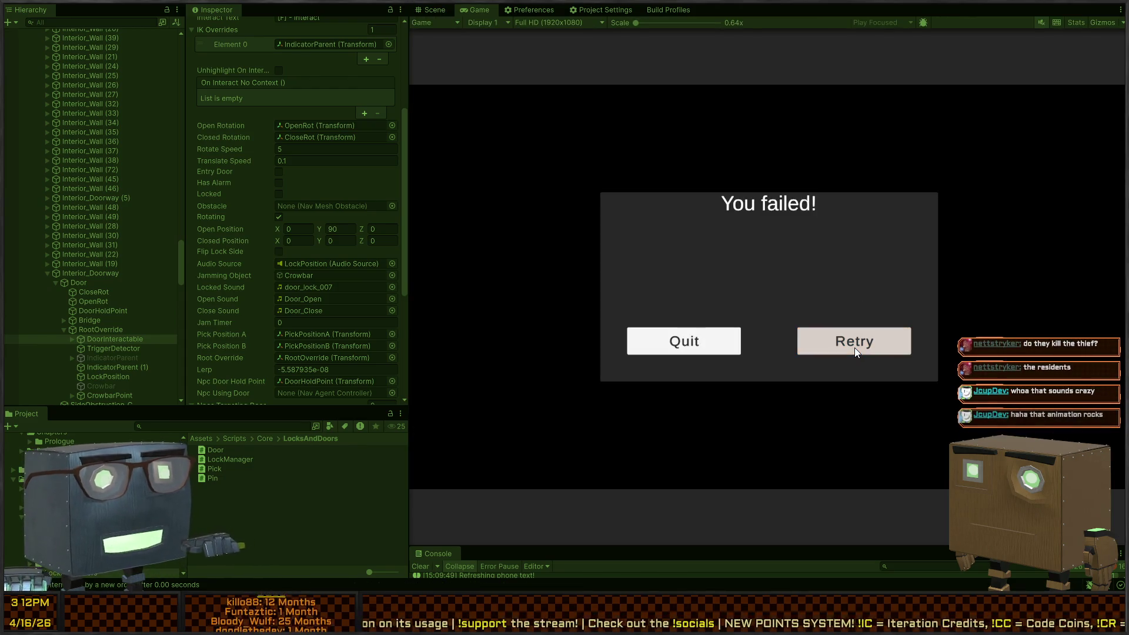
click(854, 347)
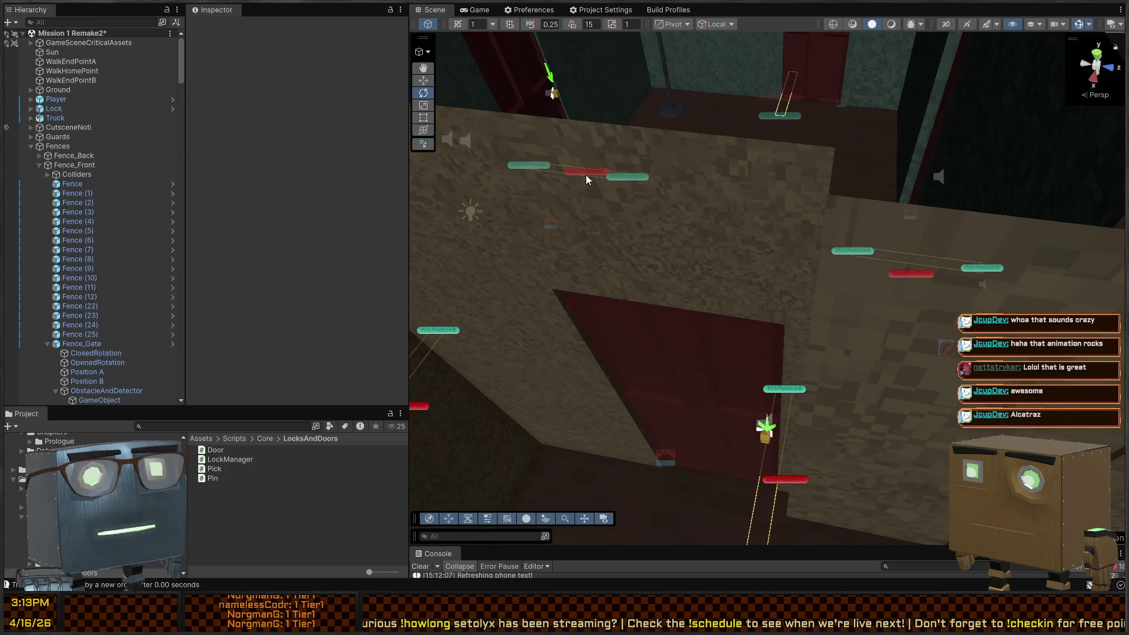
- Orbit the Scene view out over the road, truck and trees, then down into the house rooms
mouse_move(586, 174)
mouse_down()
mouse_move(987, 176)
mouse_move(887, 189)
mouse_move(460, 141)
mouse_move(330, 139)
mouse_move(494, 132)
mouse_move(378, 135)
mouse_move(403, 178)
mouse_move(364, 194)
mouse_up()
mouse_move(630, 228)
mouse_down()
mouse_move(814, 253)
mouse_move(775, 267)
mouse_move(509, 275)
mouse_move(474, 171)
mouse_move(422, 167)
mouse_move(778, 235)
mouse_move(643, 271)
mouse_move(565, 314)
mouse_move(474, 323)
mouse_move(403, 371)
mouse_move(538, 296)
mouse_move(600, 284)
mouse_move(524, 253)
mouse_move(508, 266)
mouse_move(542, 267)
mouse_move(575, 227)
mouse_move(511, 268)
mouse_move(546, 247)
mouse_move(584, 261)
mouse_move(566, 269)
mouse_move(578, 272)
mouse_move(192, 279)
mouse_move(680, 275)
mouse_move(469, 248)
mouse_up()
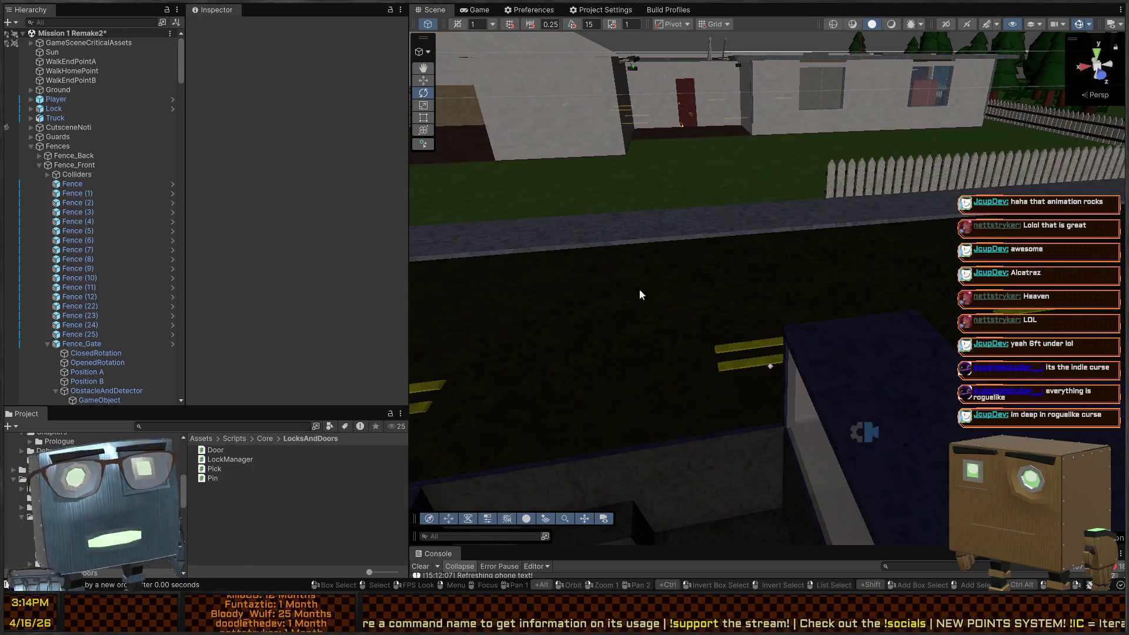
drag(603, 318, 668, 325)
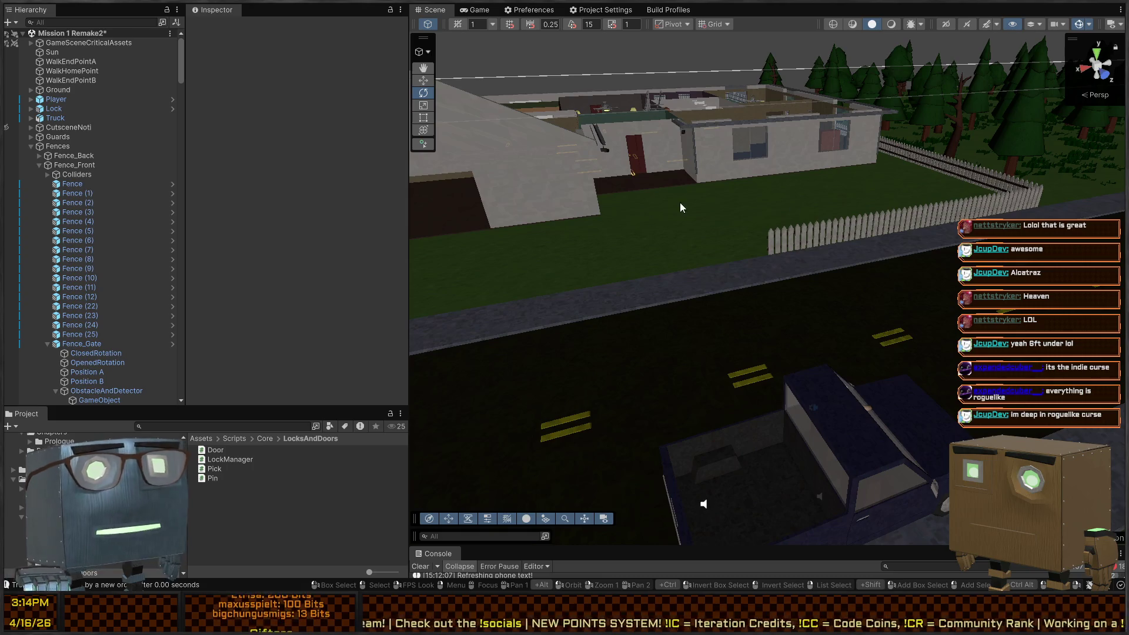
mouse_move(744, 237)
mouse_down()
mouse_move(647, 303)
mouse_move(715, 294)
mouse_move(706, 293)
mouse_move(903, 320)
mouse_move(493, 306)
mouse_move(442, 318)
mouse_move(688, 331)
mouse_move(694, 319)
mouse_up()
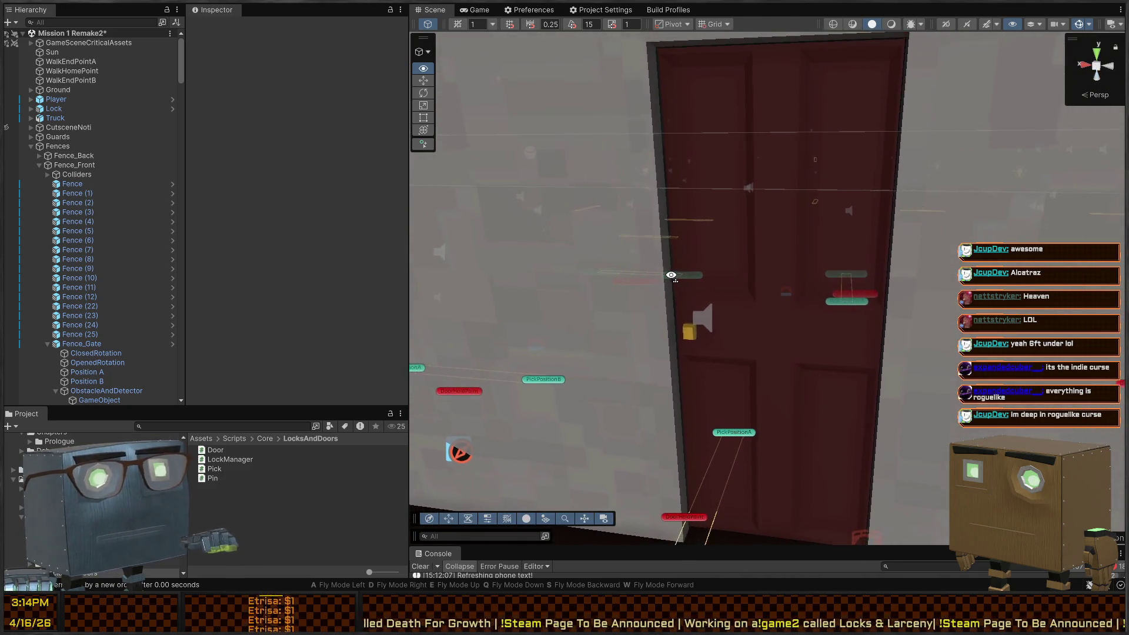
drag(674, 264, 692, 241)
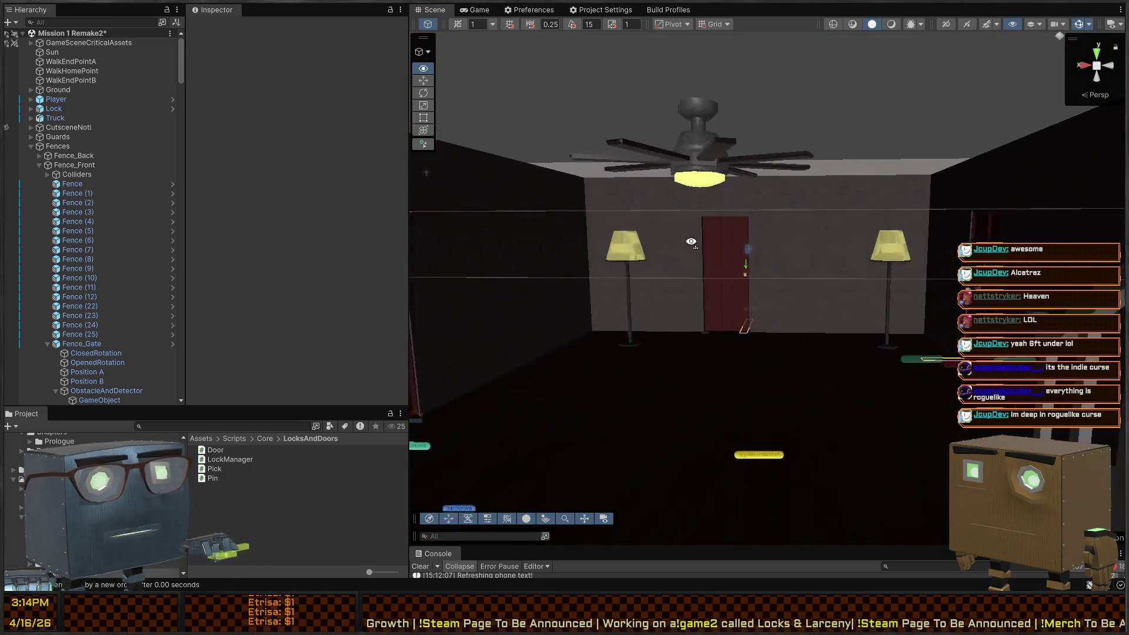
drag(427, 245, 377, 247)
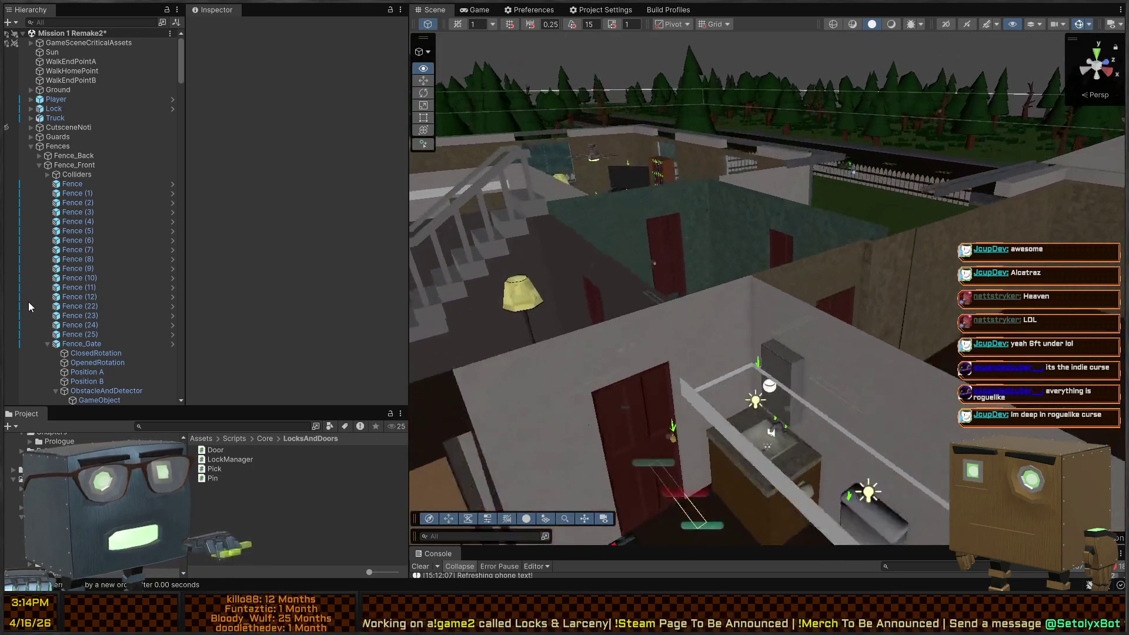
key(w)
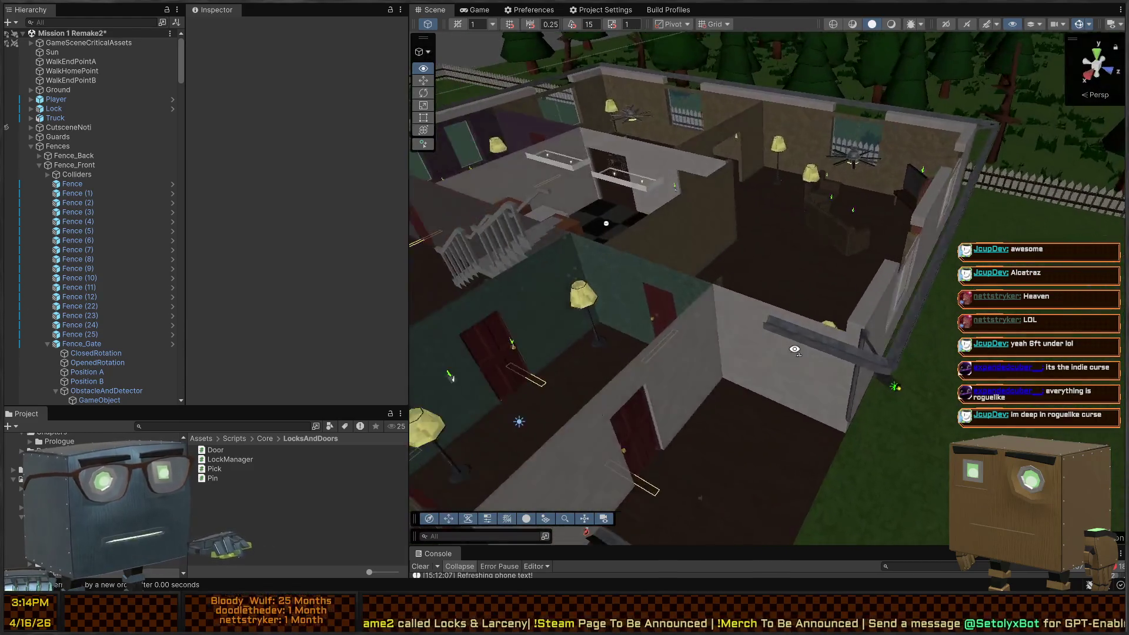
key(w)
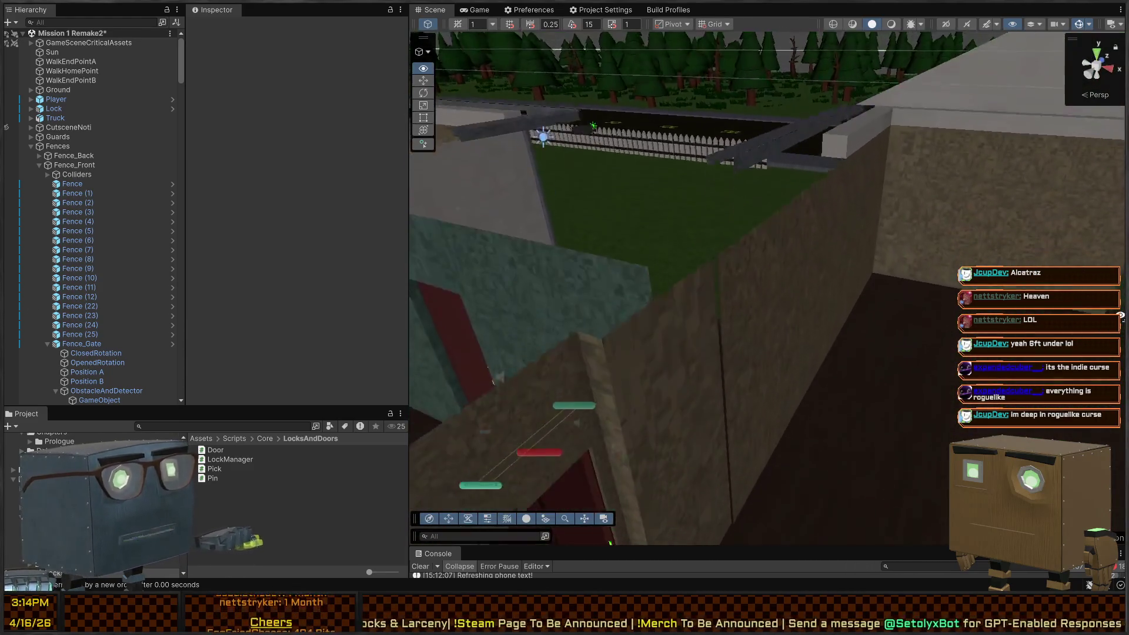
key(w)
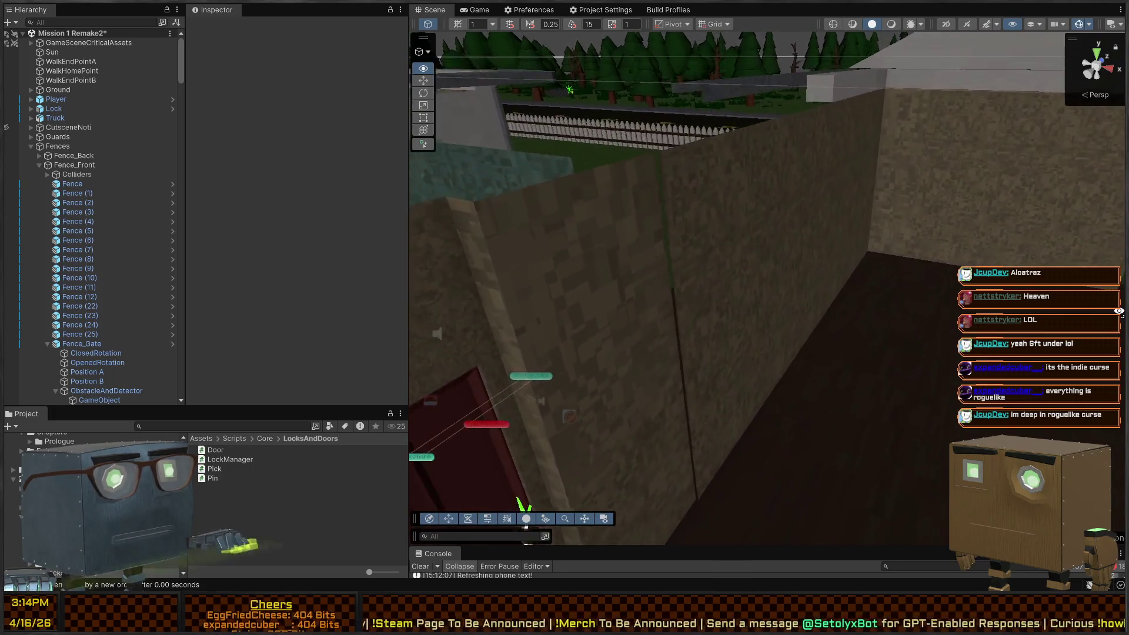
click(731, 260)
- Select Exterior_Wall (14) by the red door and add its neighbour Exterior_Wall (13)
click(730, 251)
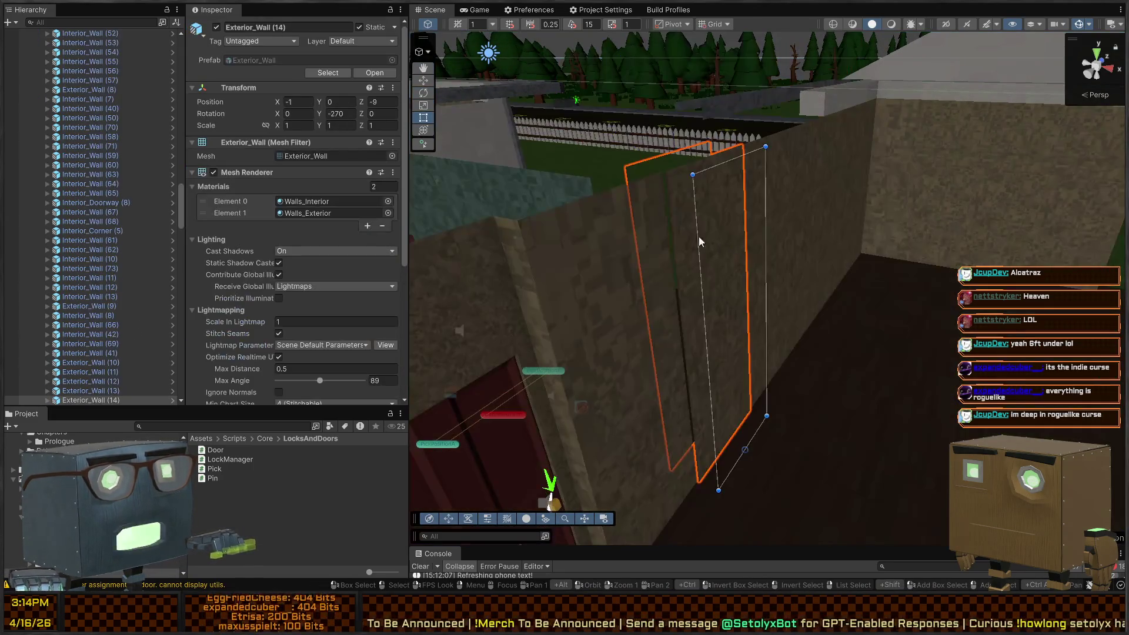
drag(760, 225, 721, 268)
shift+click(711, 256)
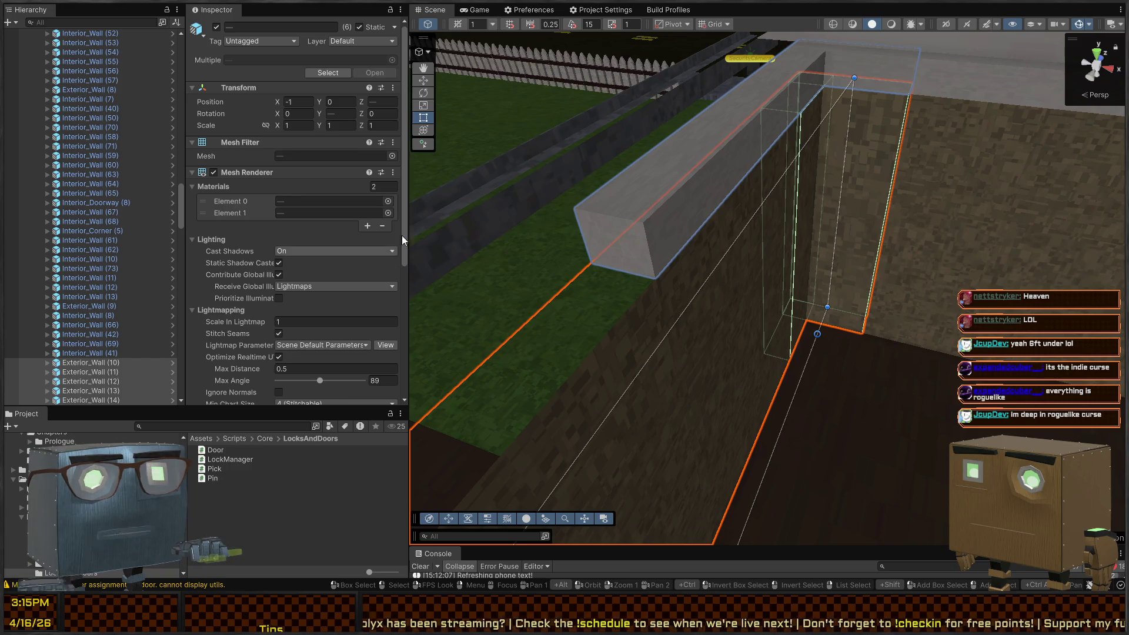
right_click(772, 214)
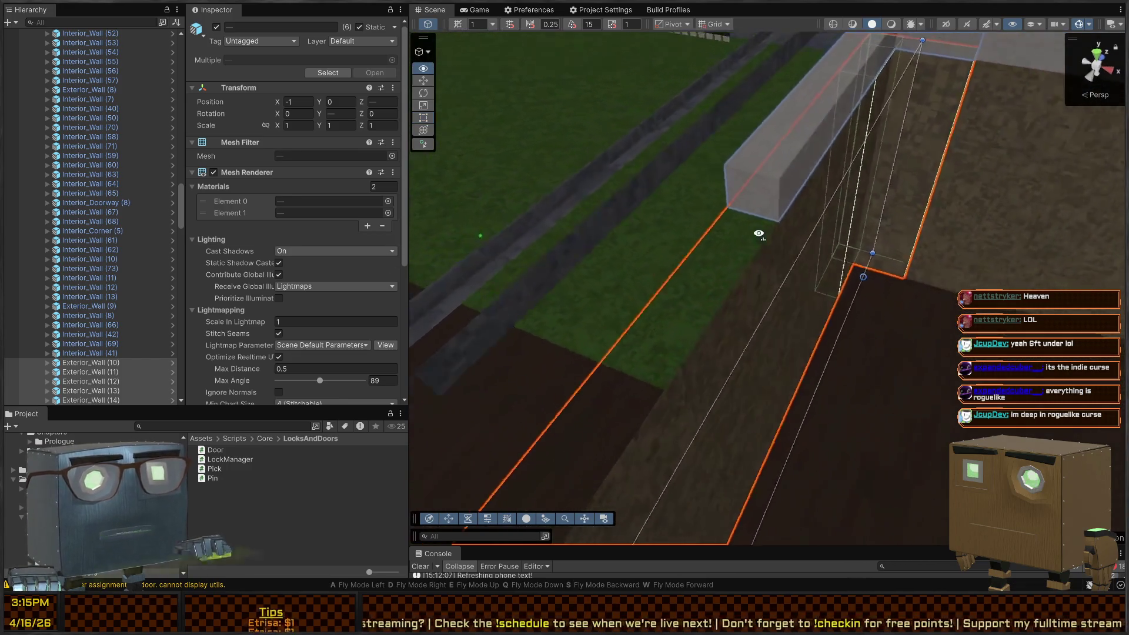
key(w)
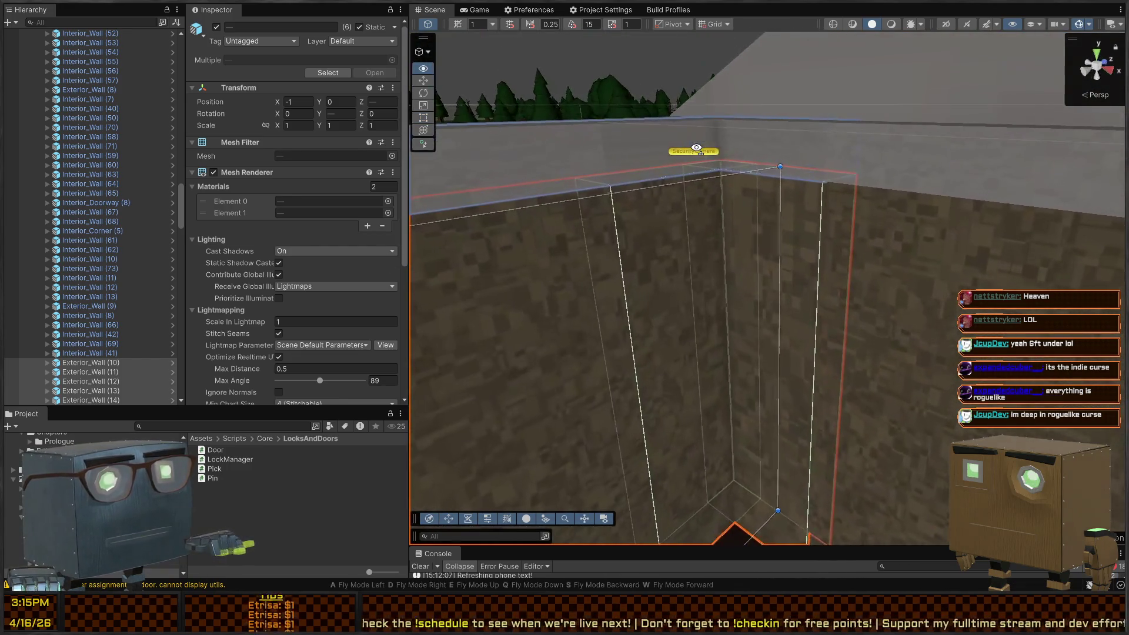
key(w)
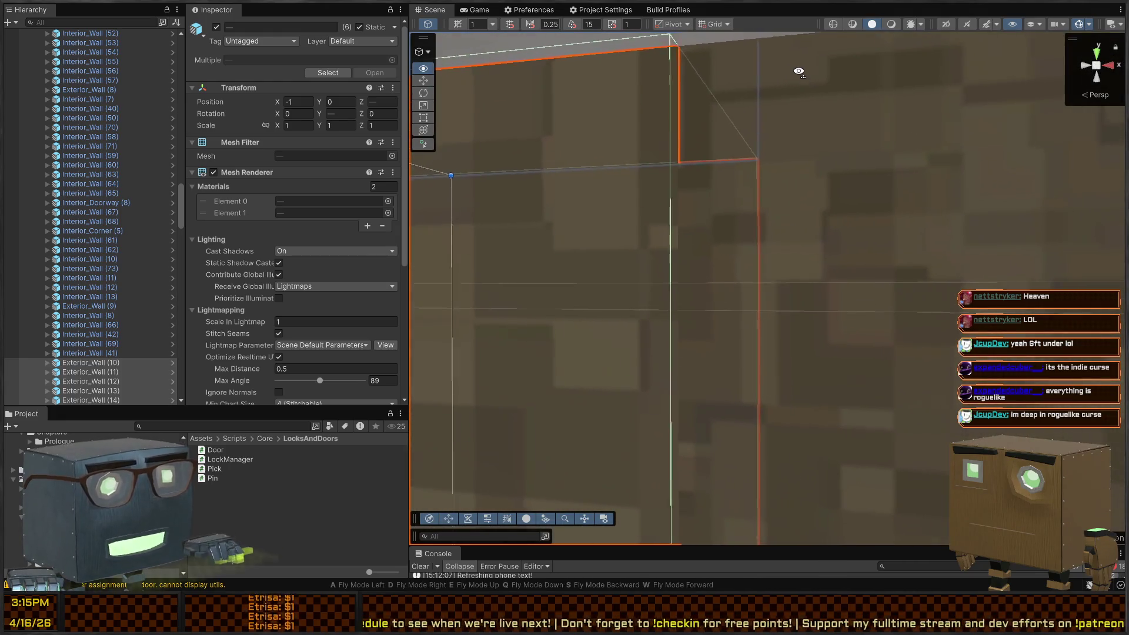
right_click(804, 87)
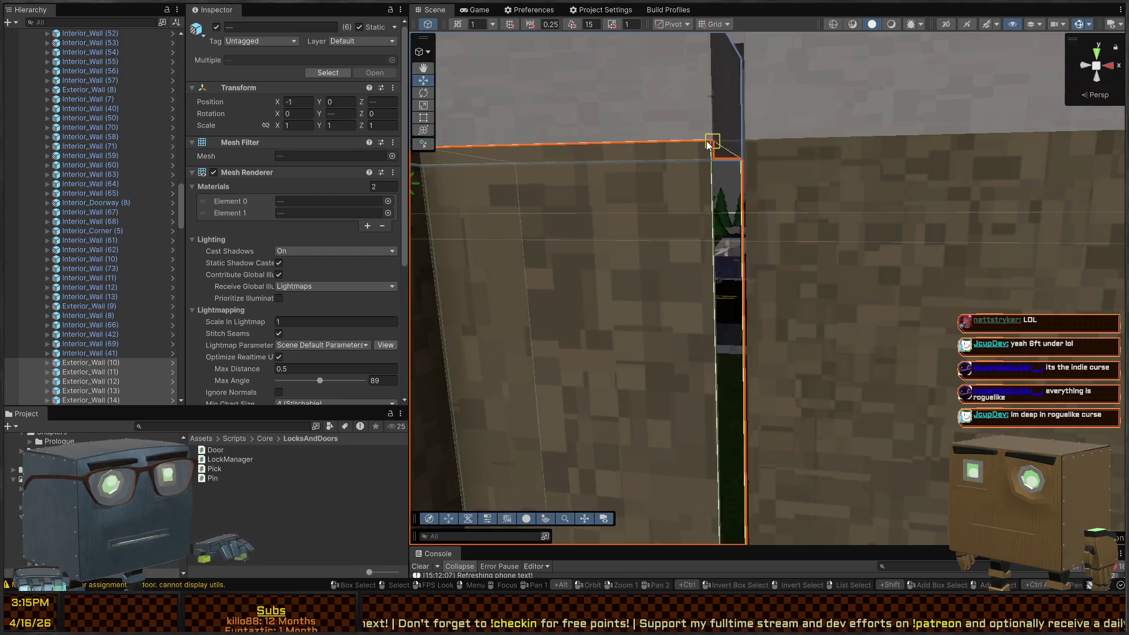
right_click(877, 166)
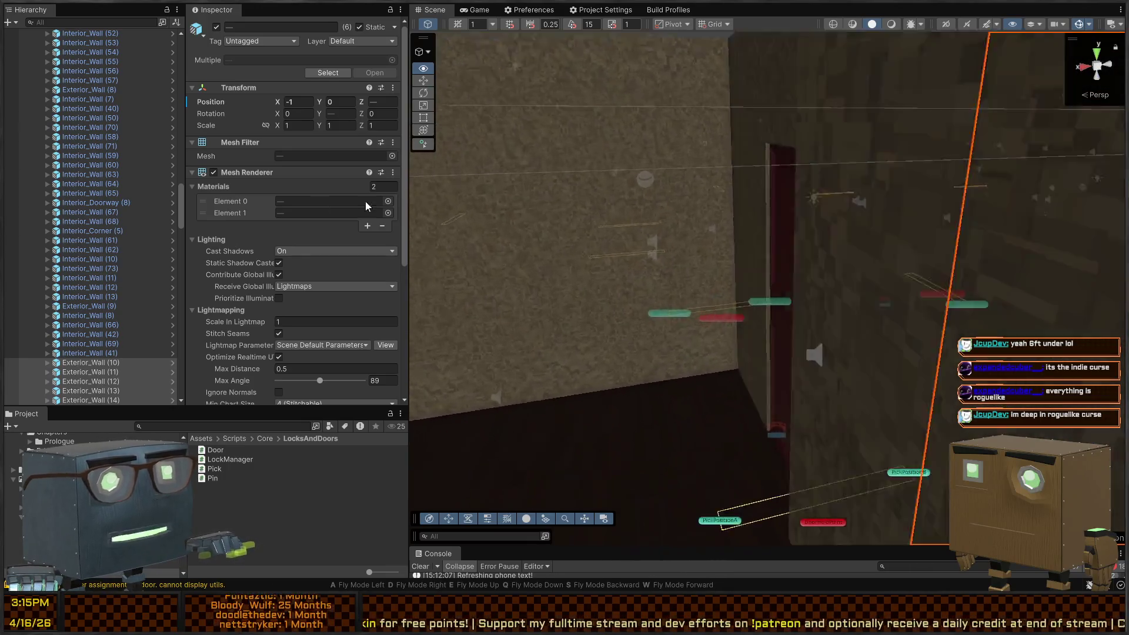
right_click(600, 192)
right_click(831, 180)
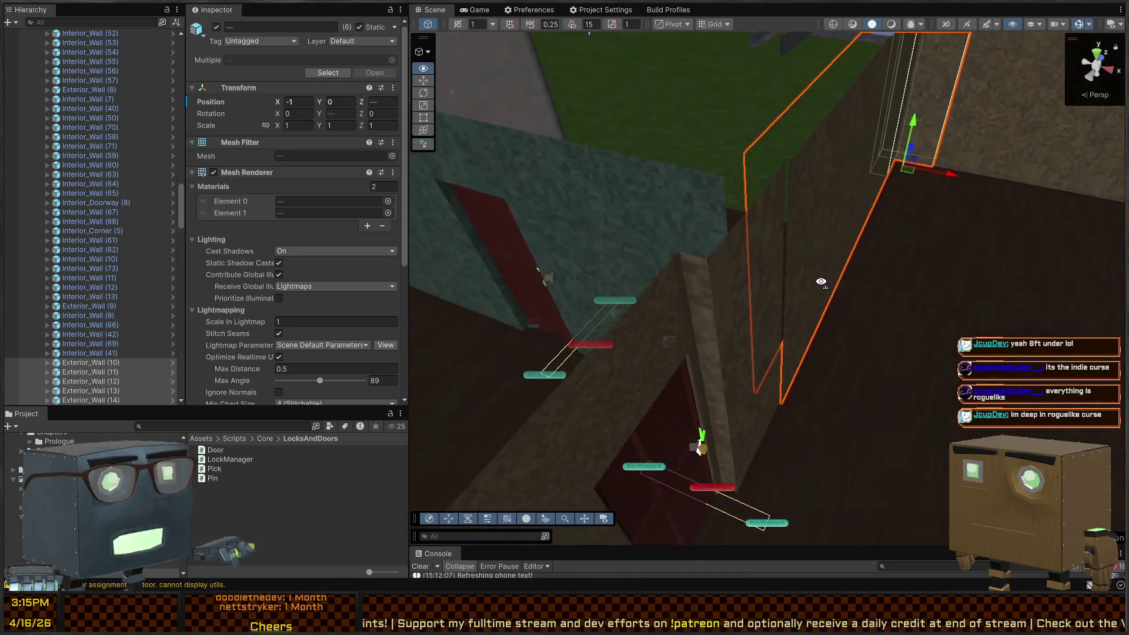
- Select the capped exterior wall piece, then the interior doorway wall piece
click(691, 291)
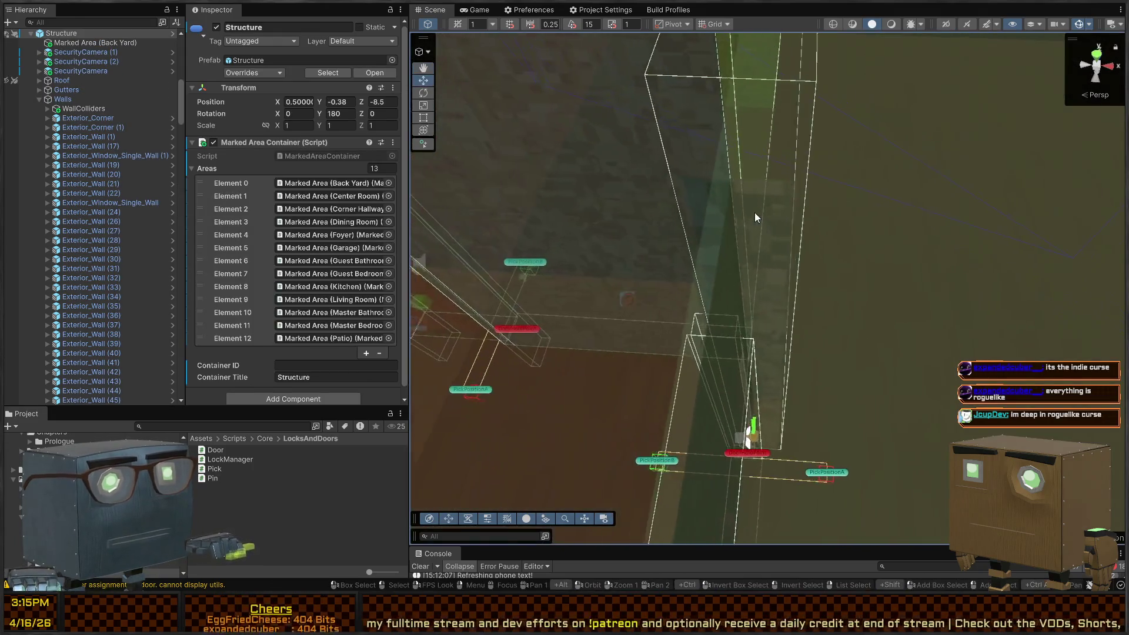
click(757, 217)
right_click(835, 224)
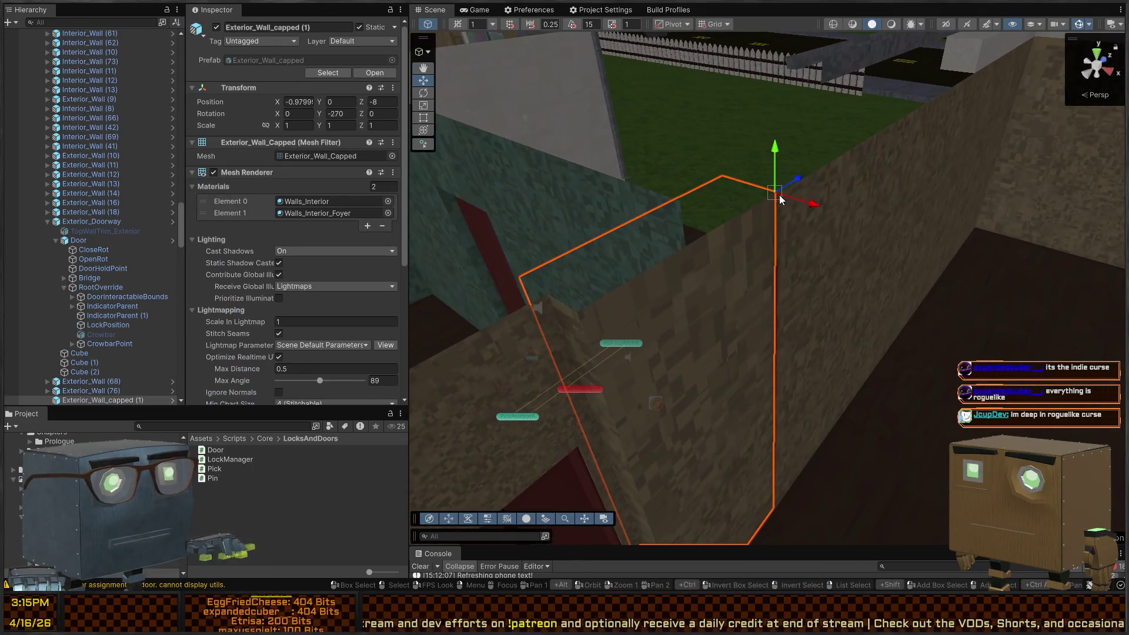
right_click(821, 234)
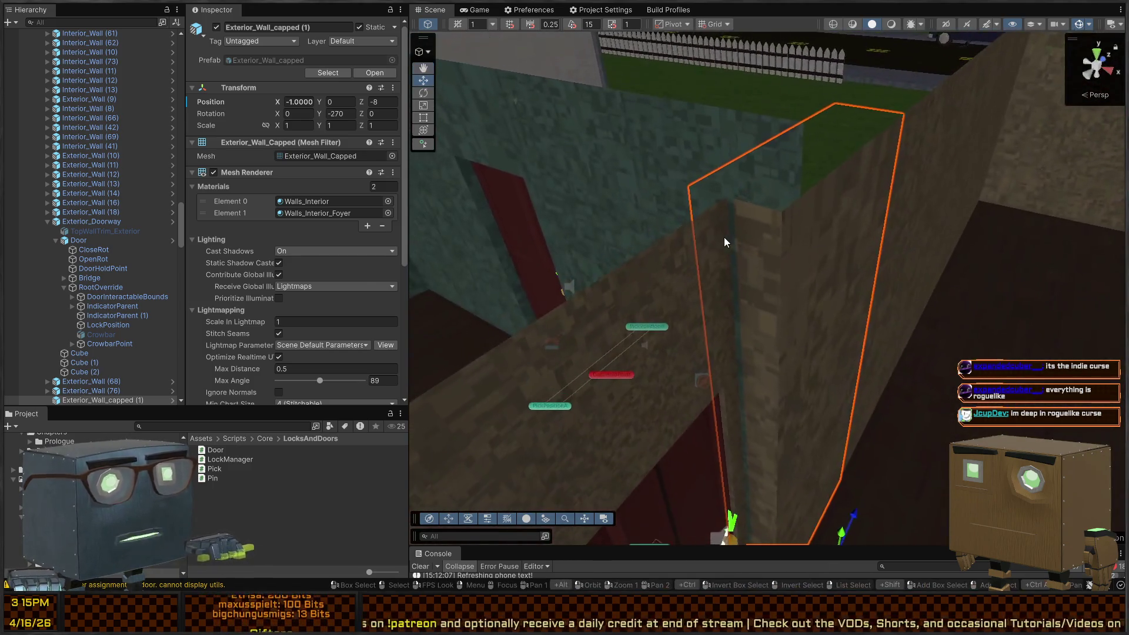
click(724, 238)
click(725, 214)
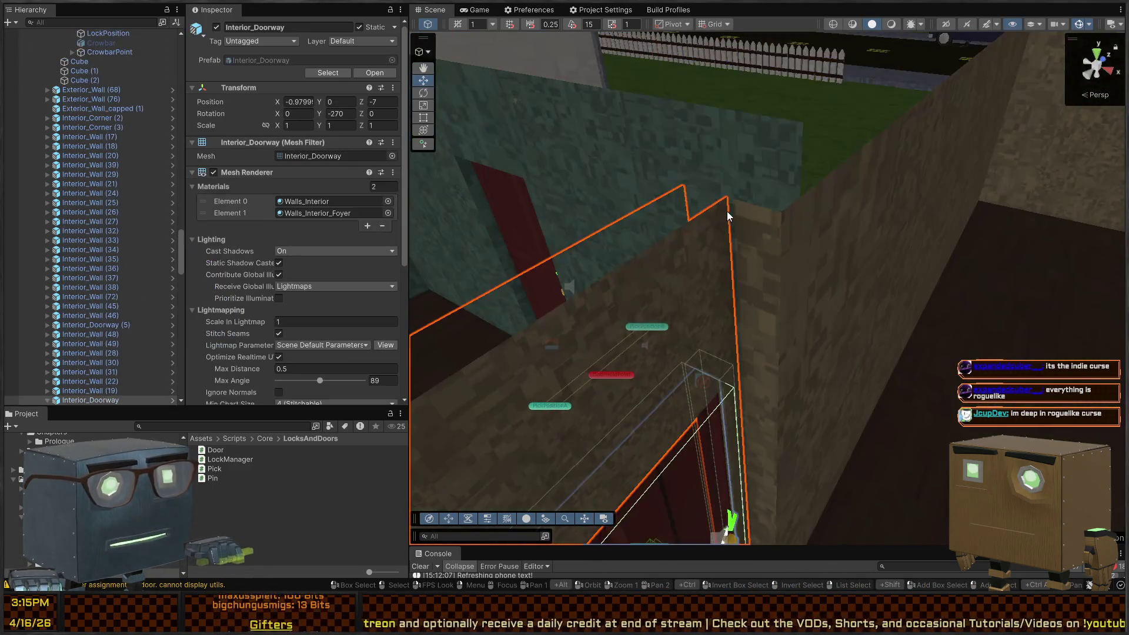
- Select Interior_Wall (69) in the lamp room, then Interior_Wall (42)
right_click(733, 204)
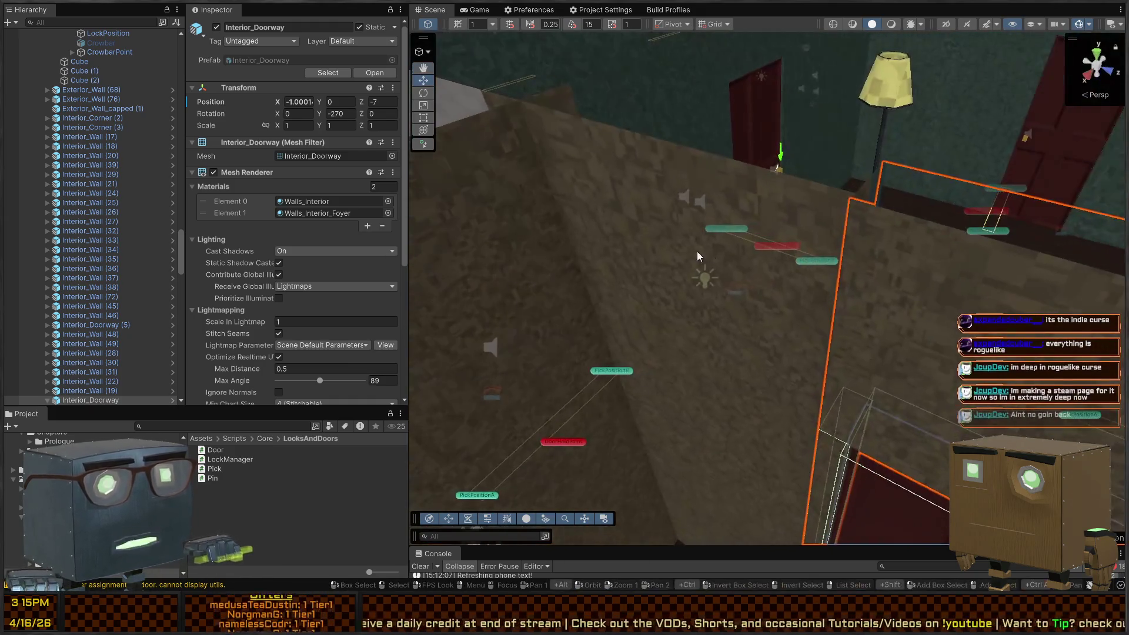
click(810, 231)
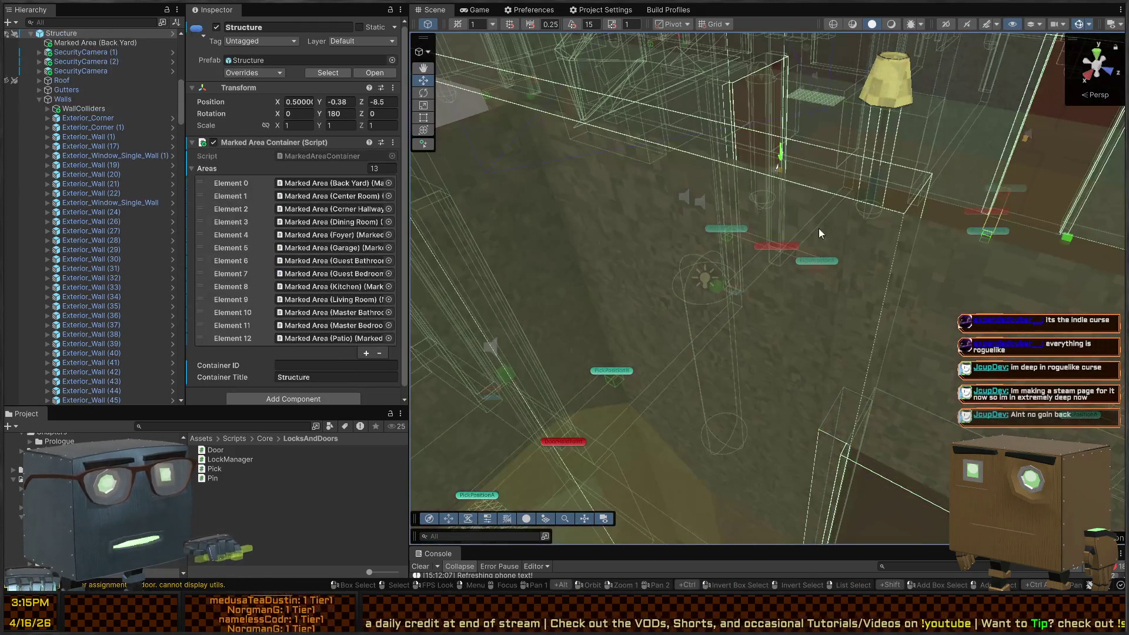
click(779, 213)
right_click(851, 203)
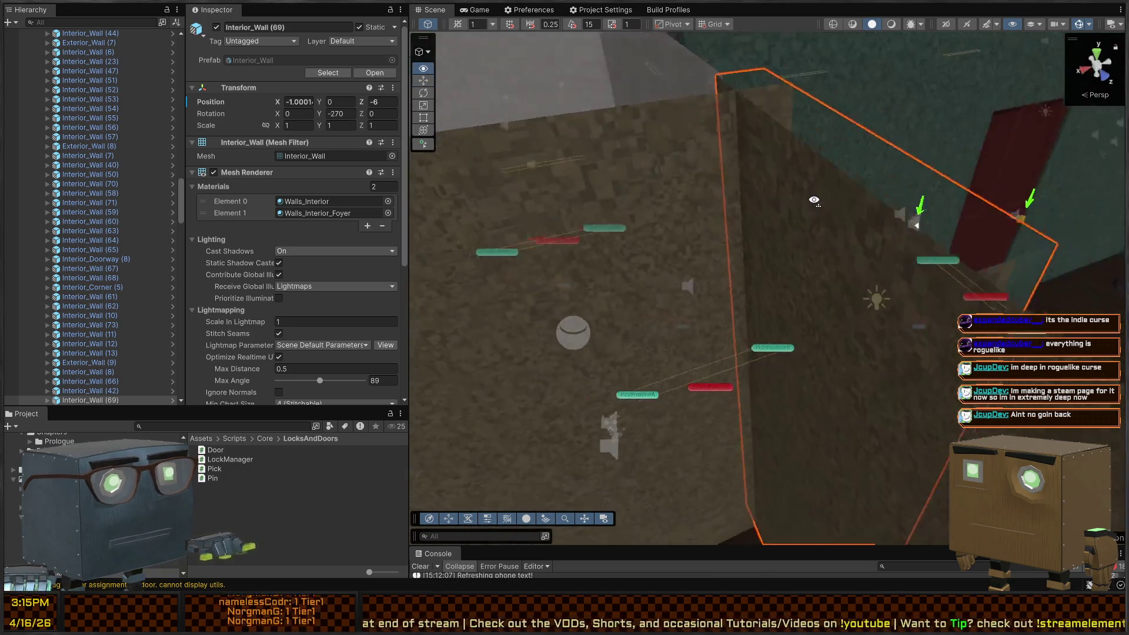
right_click(626, 141)
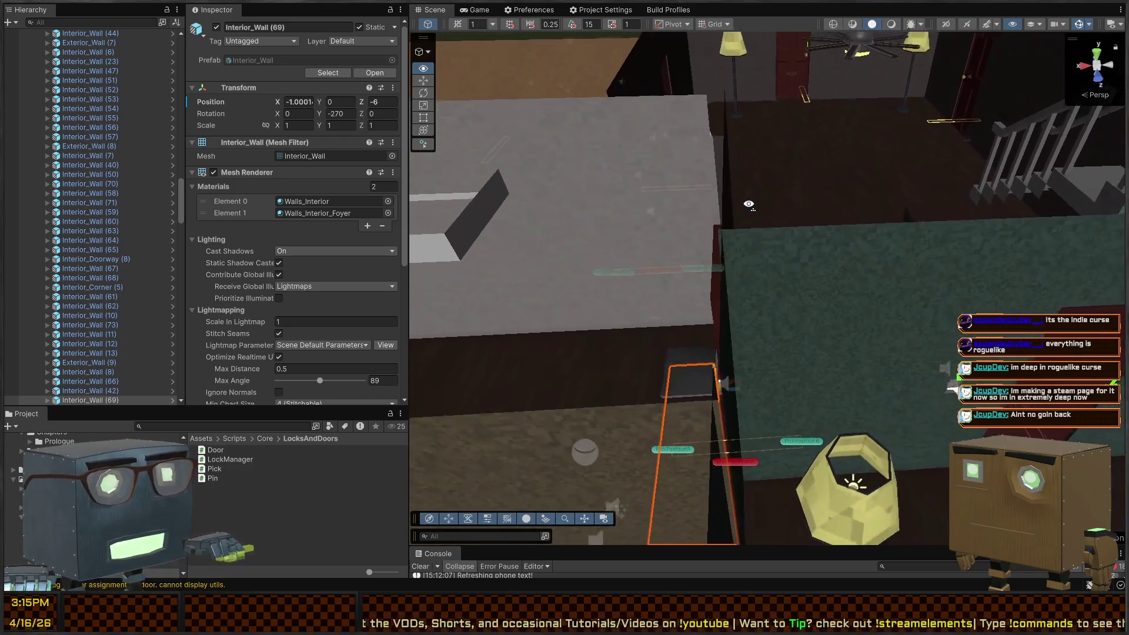
click(693, 224)
click(719, 196)
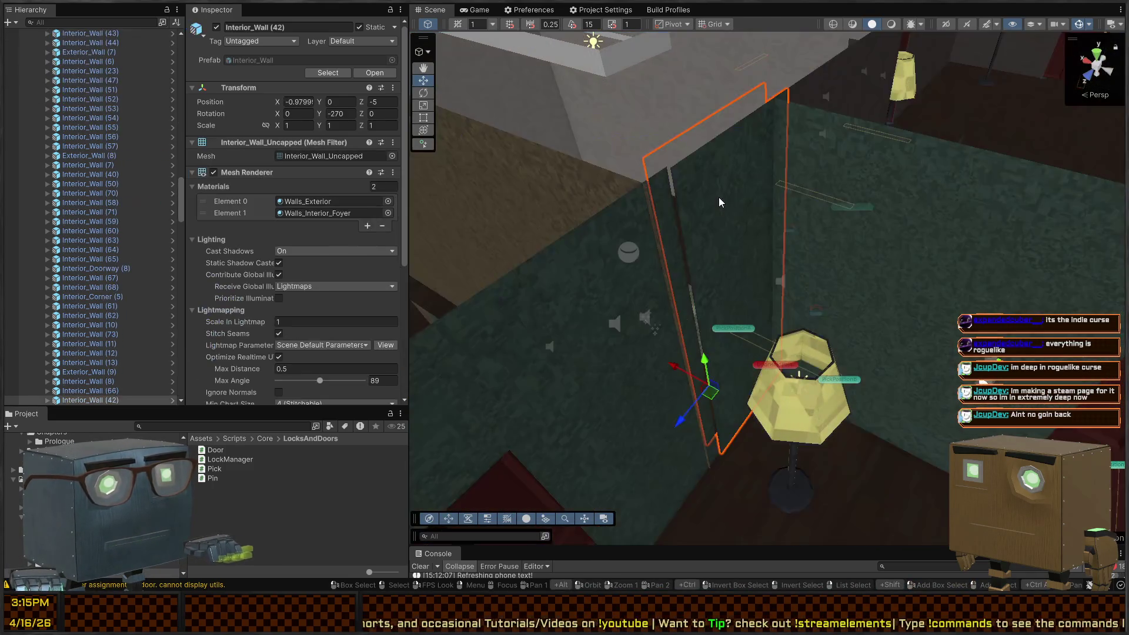
right_click(719, 197)
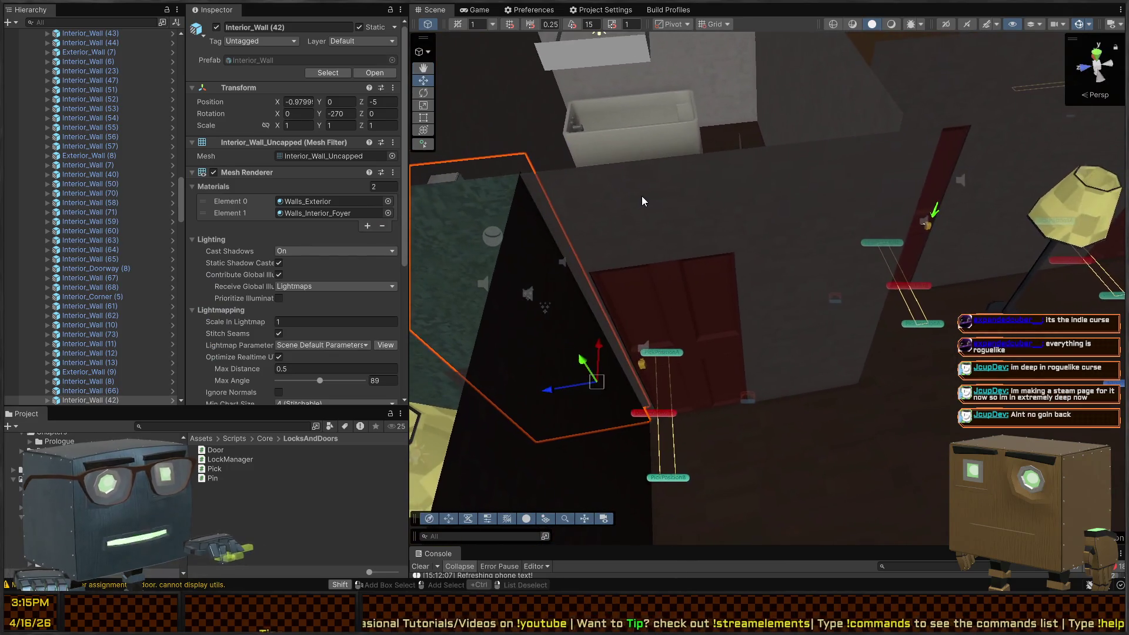
- Add the red-door walls and remaining bathroom walls, bringing the selection to nine
shift+click(641, 200)
right_click(789, 194)
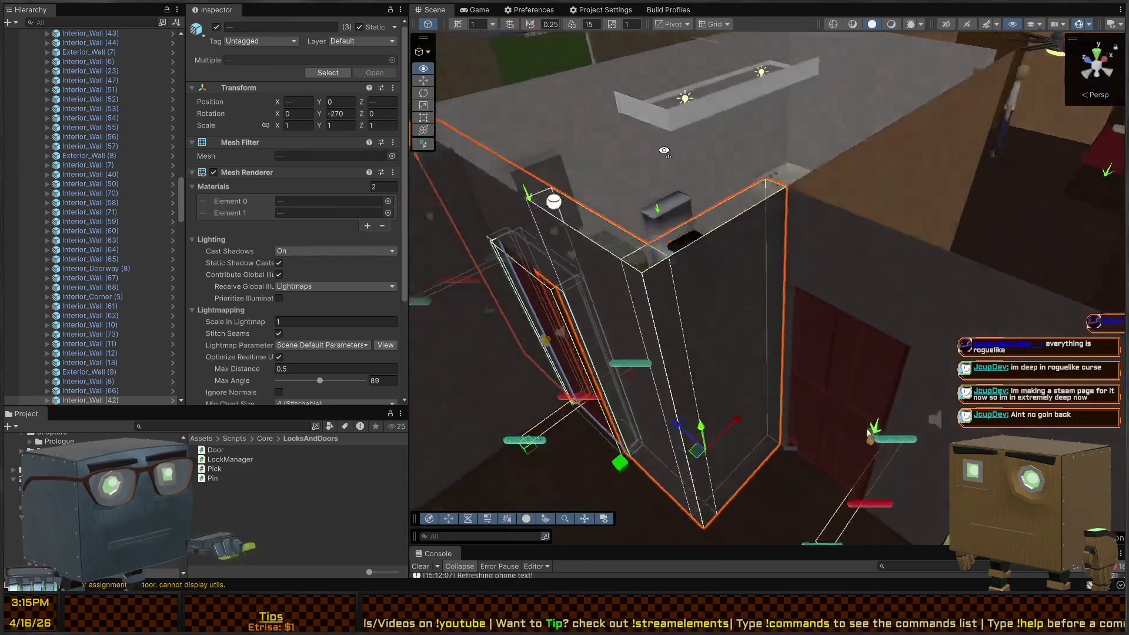
right_click(672, 151)
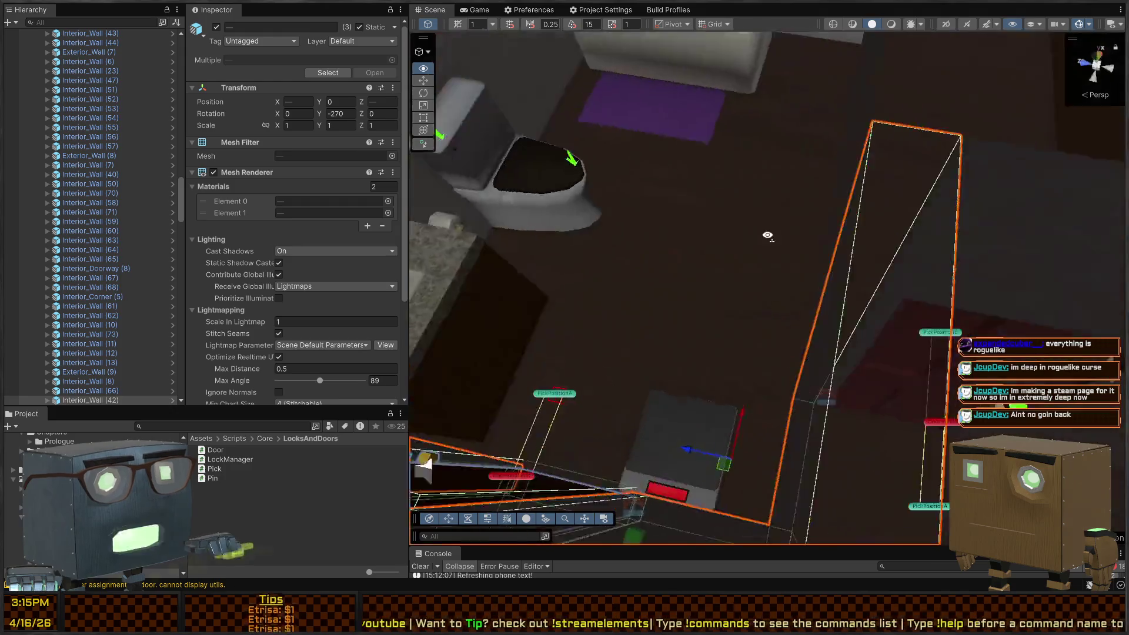
right_click(766, 236)
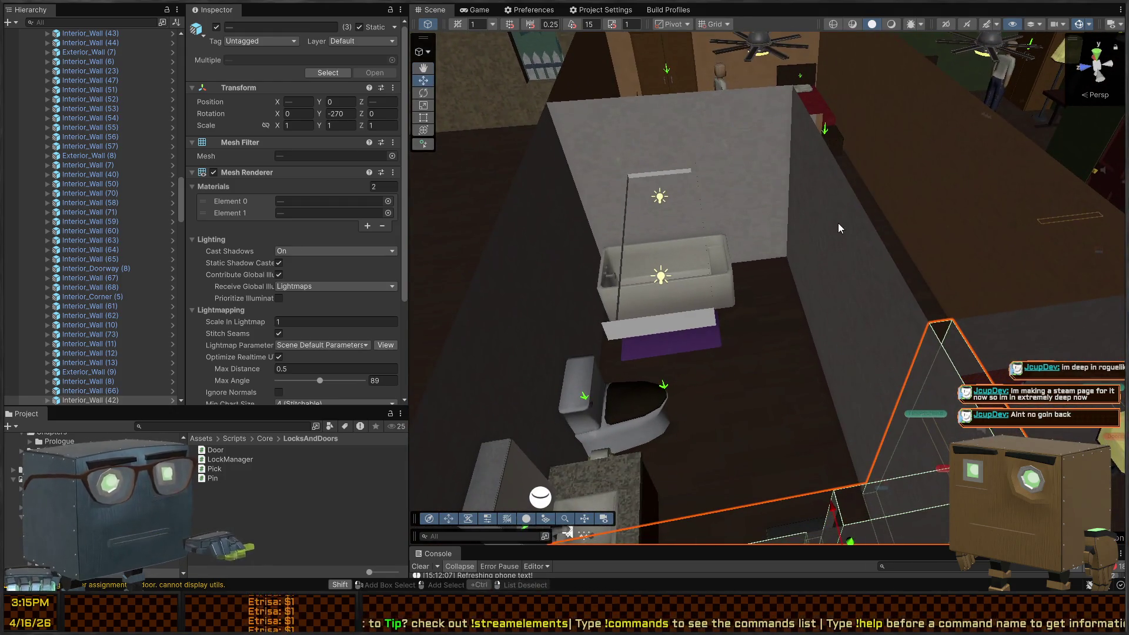
shift+click(816, 174)
shift+click(678, 127)
shift+click(588, 124)
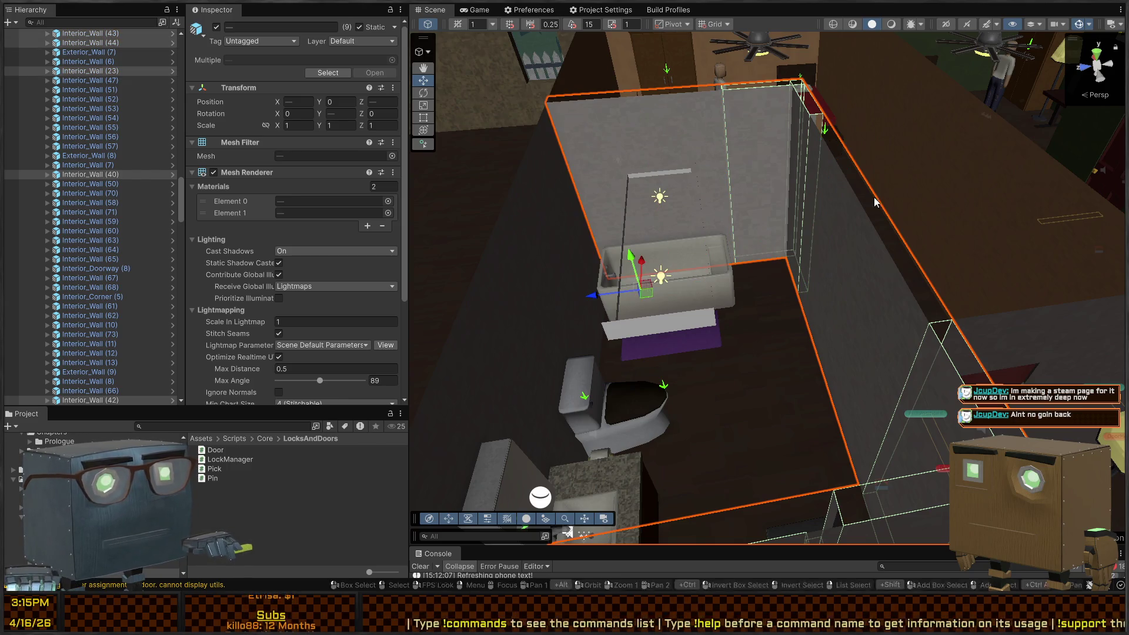
right_click(870, 199)
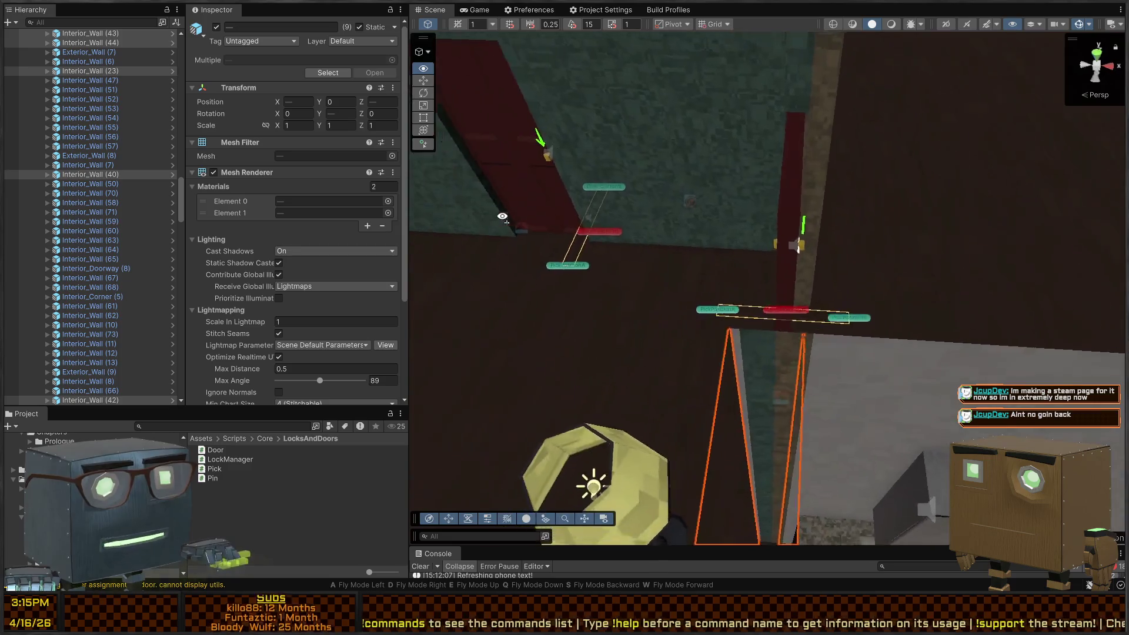
right_click(505, 217)
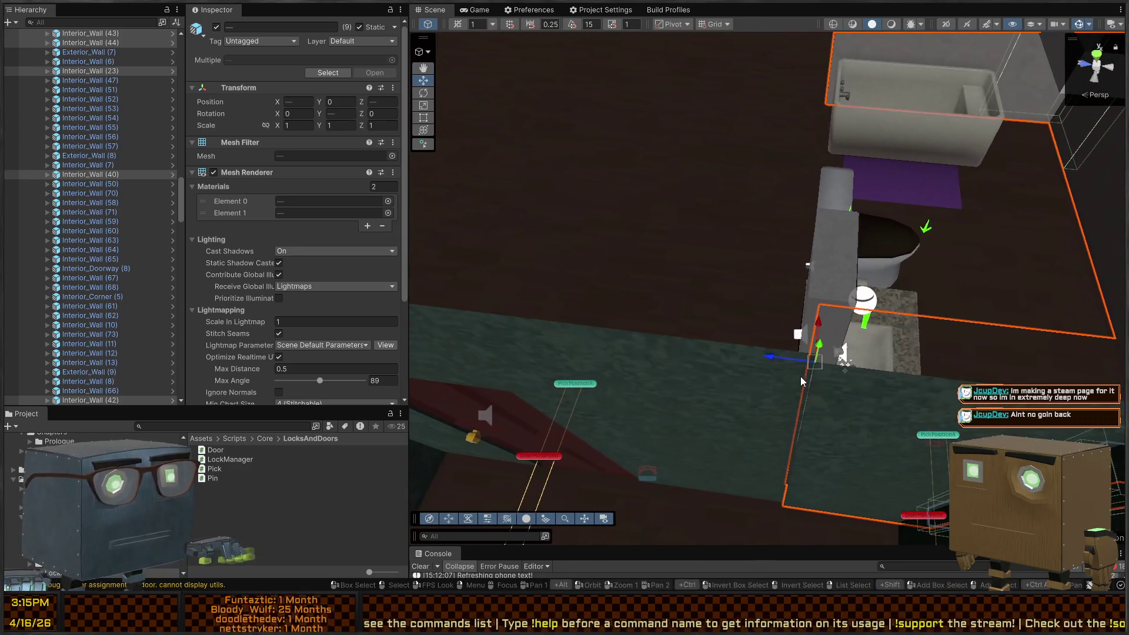
drag(812, 357, 816, 352)
key(ctrl+z)
right_click(808, 329)
right_click(859, 267)
right_click(573, 258)
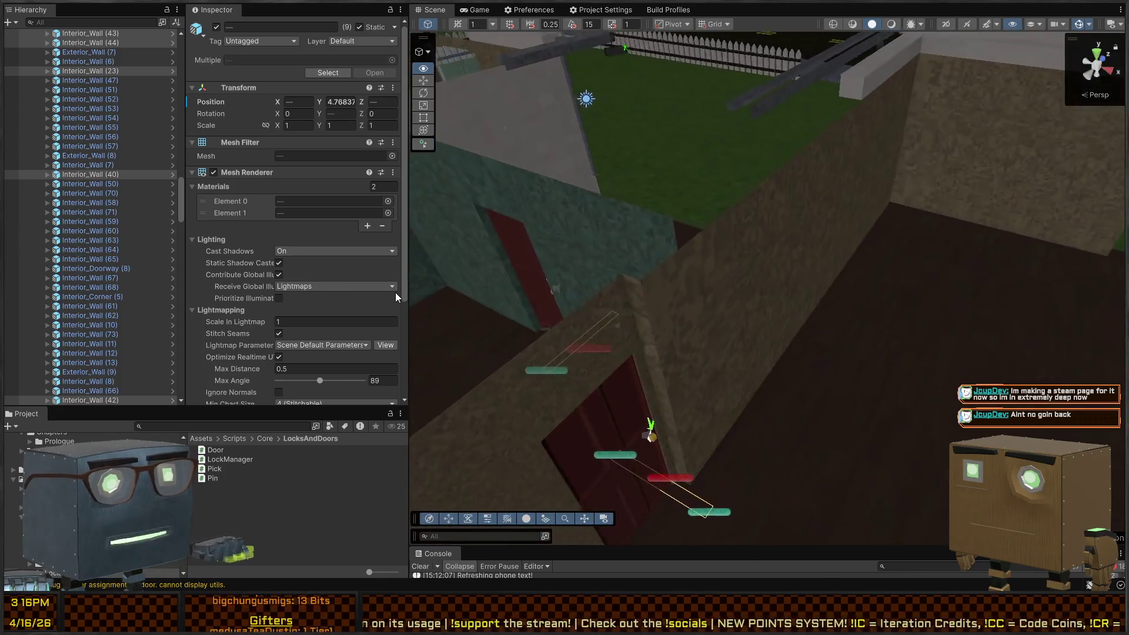
right_click(418, 249)
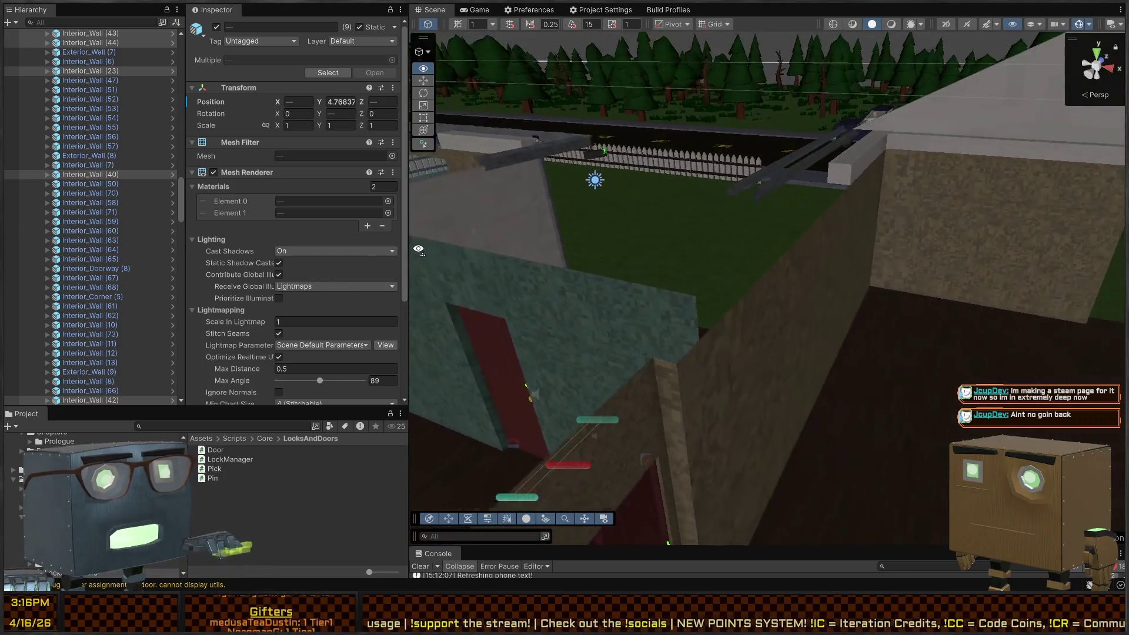
key(w)
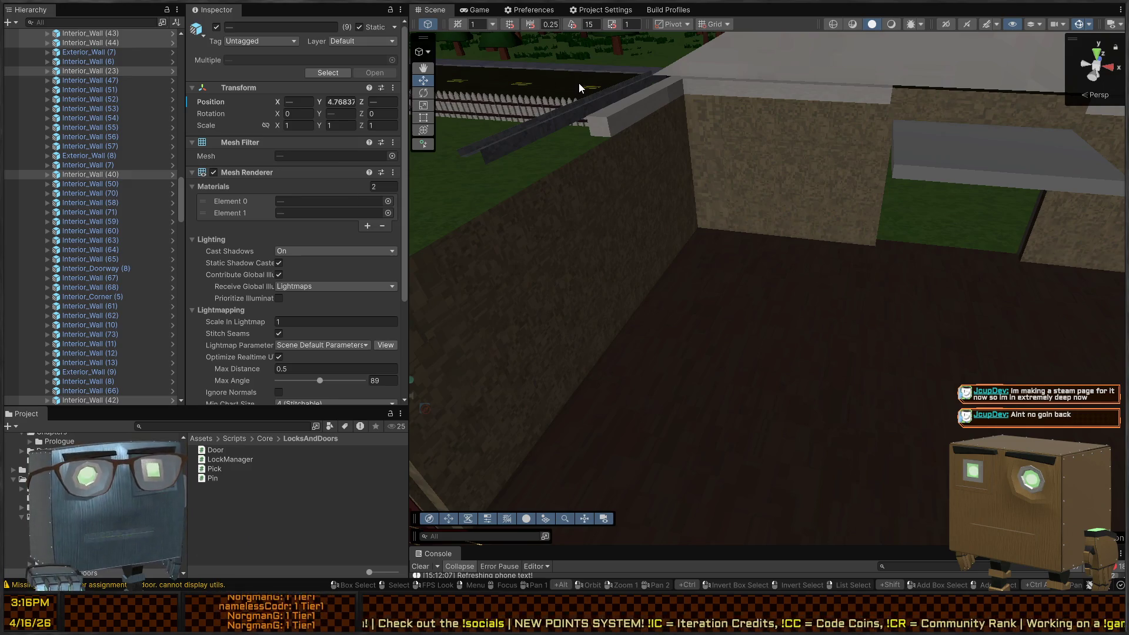
right_click(595, 93)
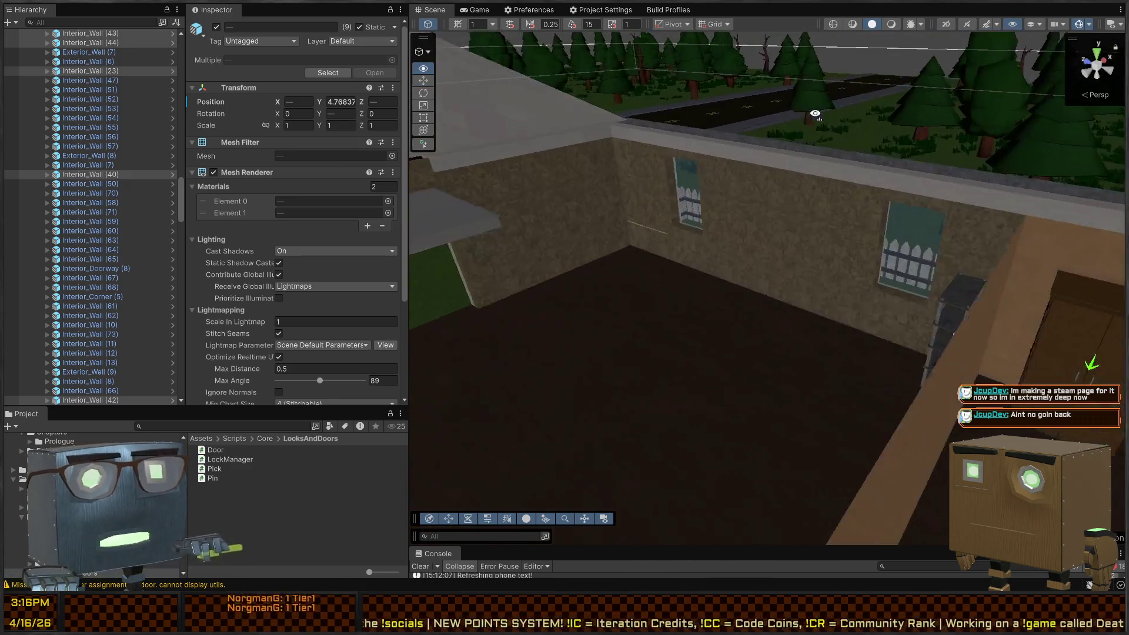
key(w)
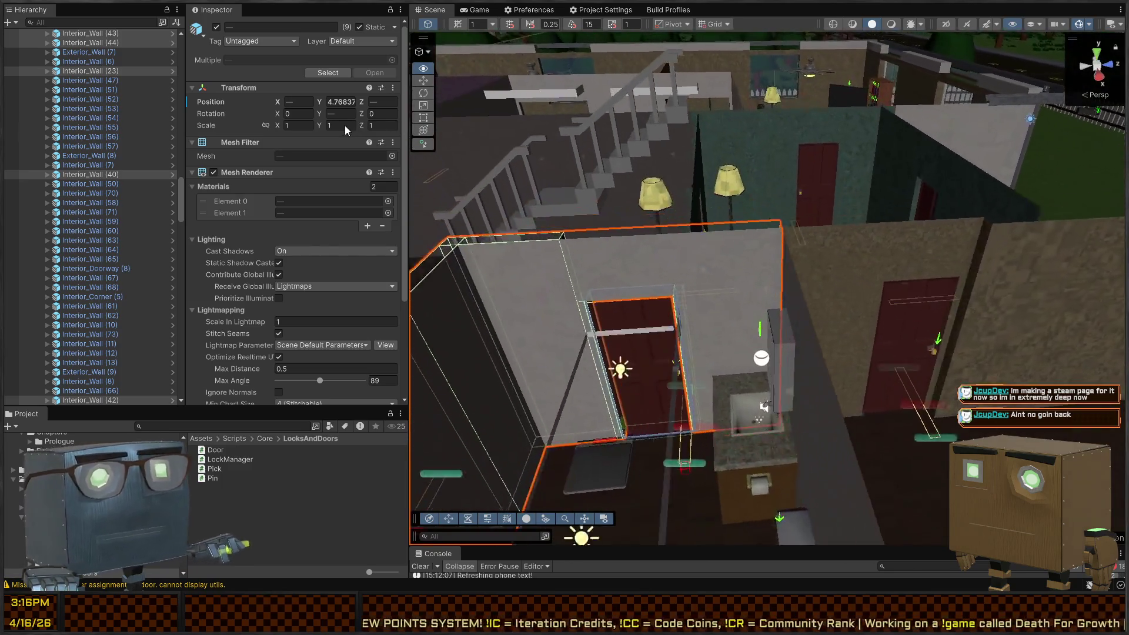
key(w)
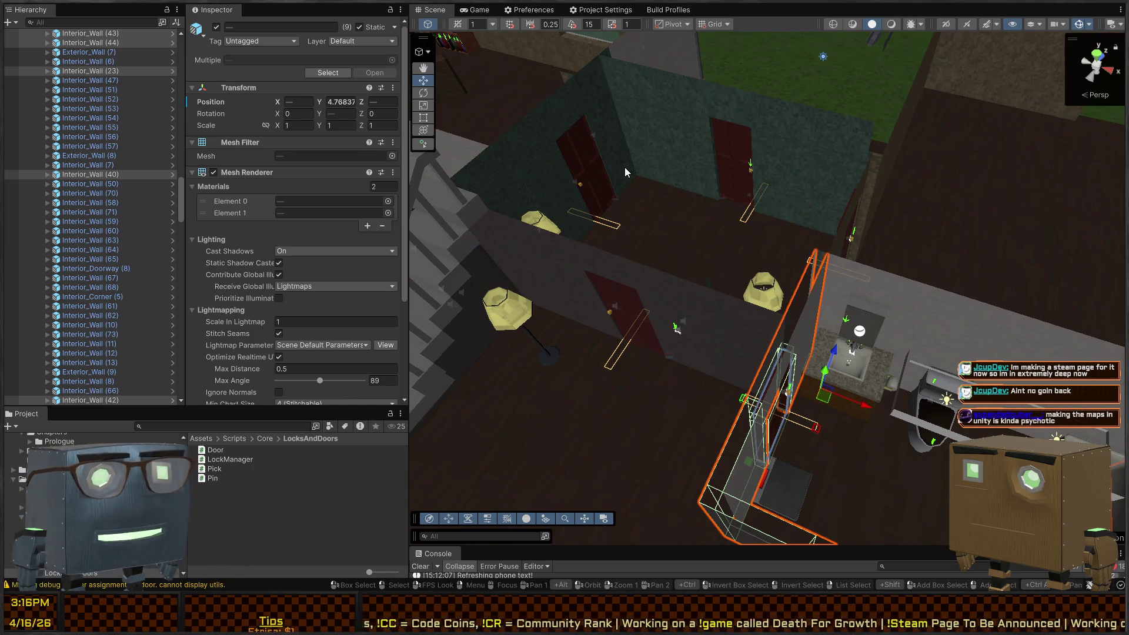
right_click(711, 96)
key(s)
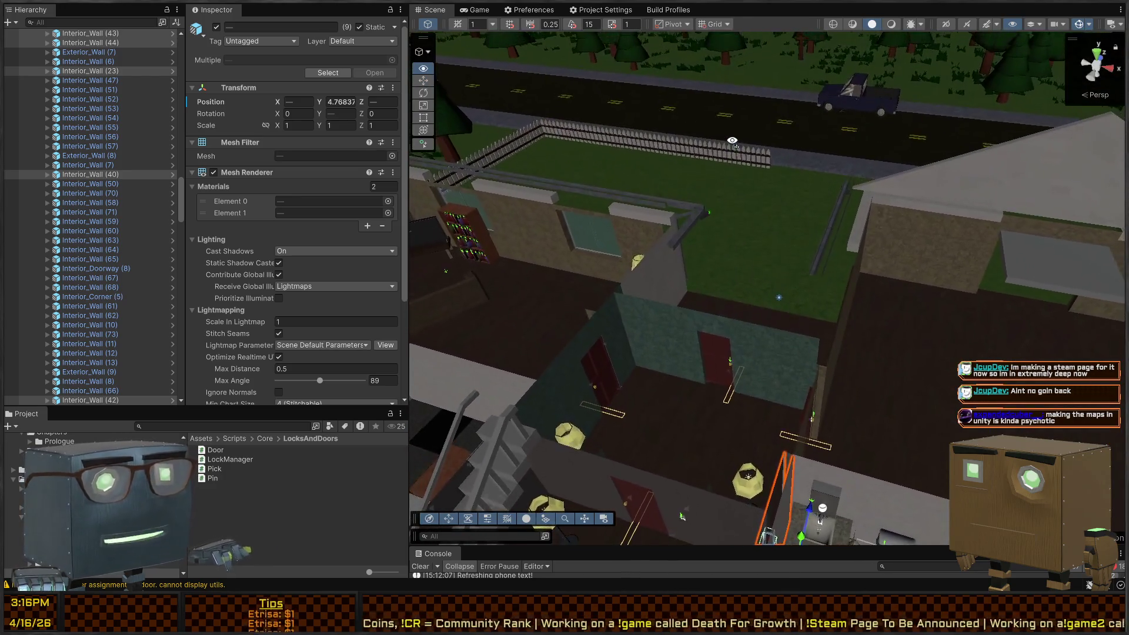
key(w)
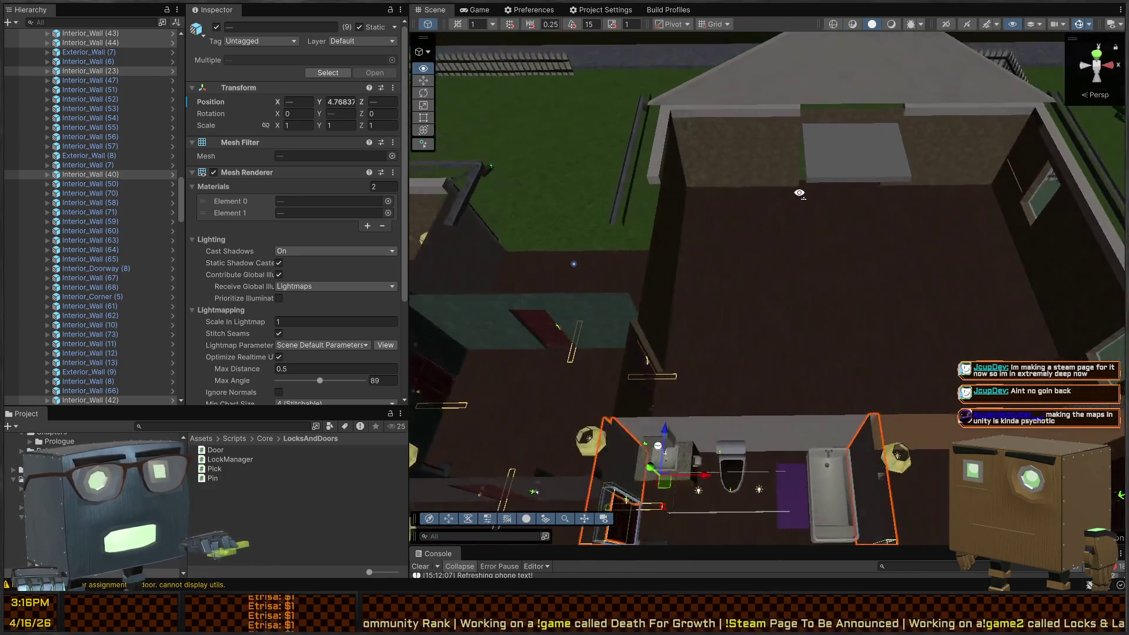
key(s)
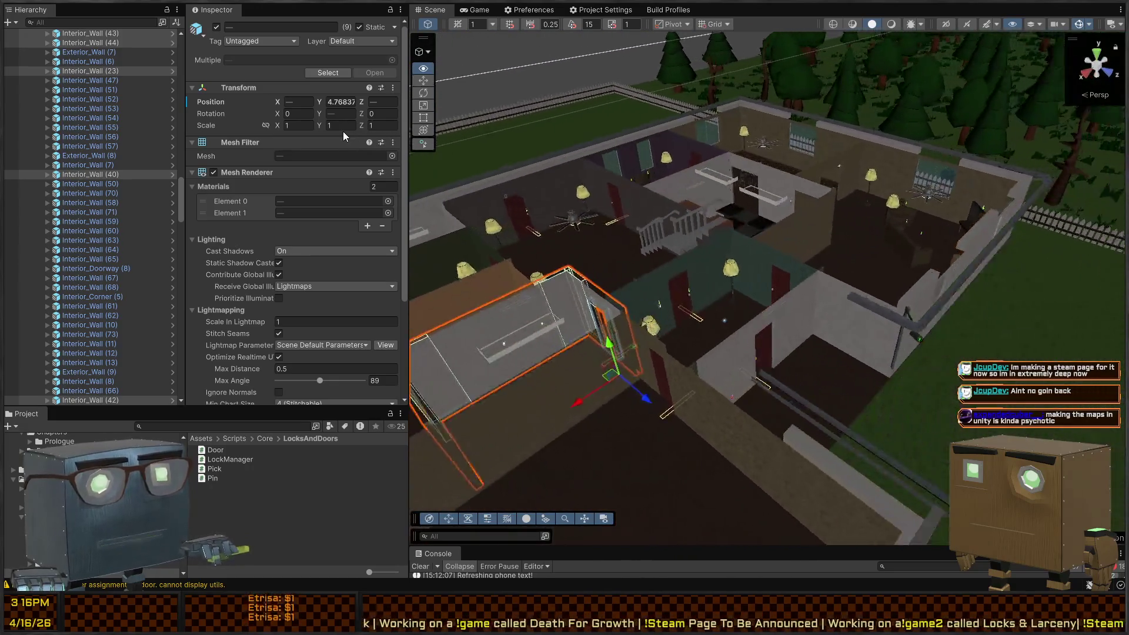
key(s)
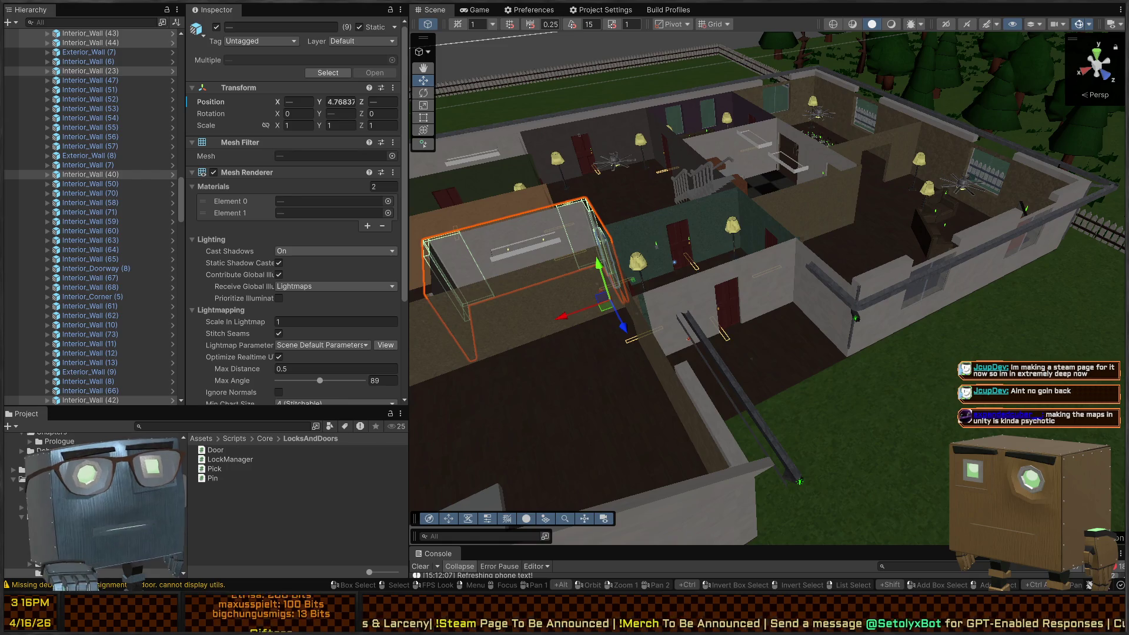
key(w)
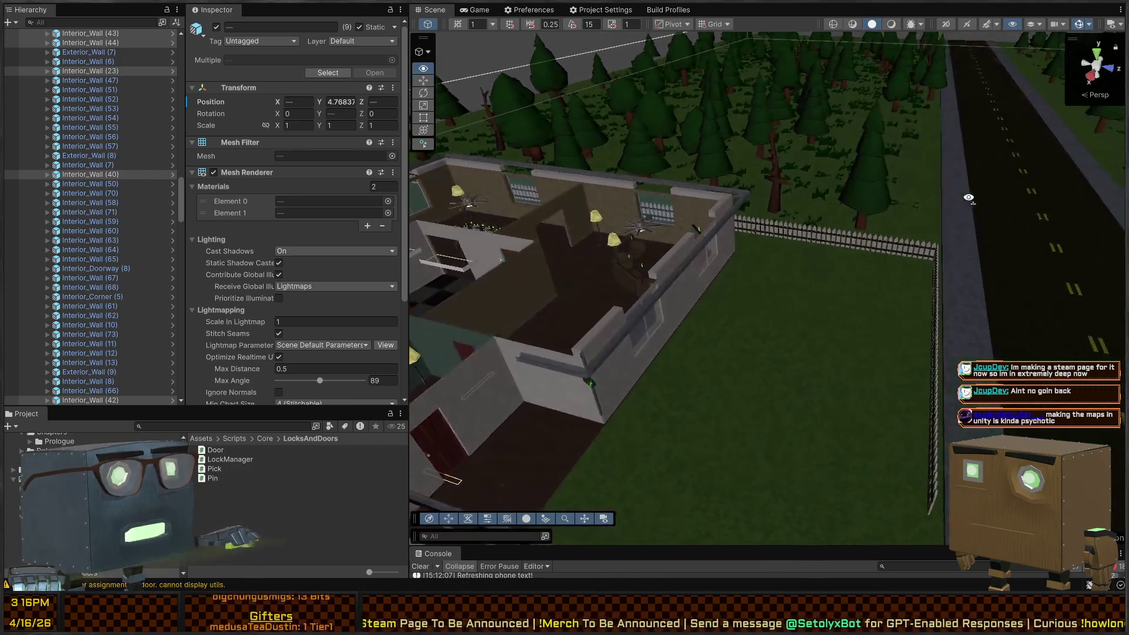
key(s)
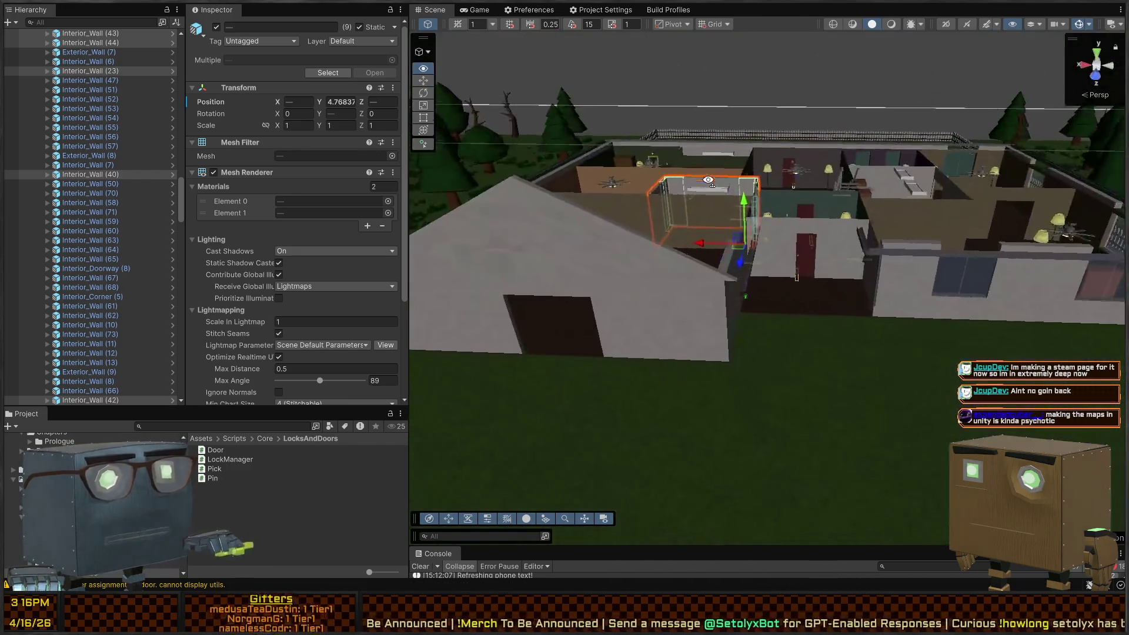
key(w)
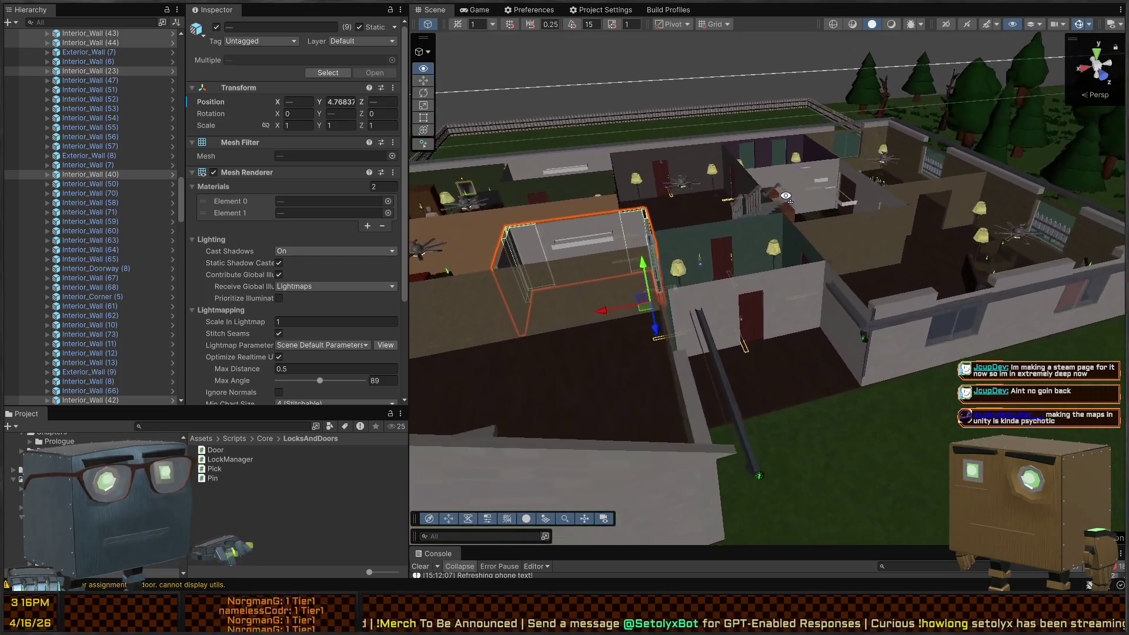
key(s)
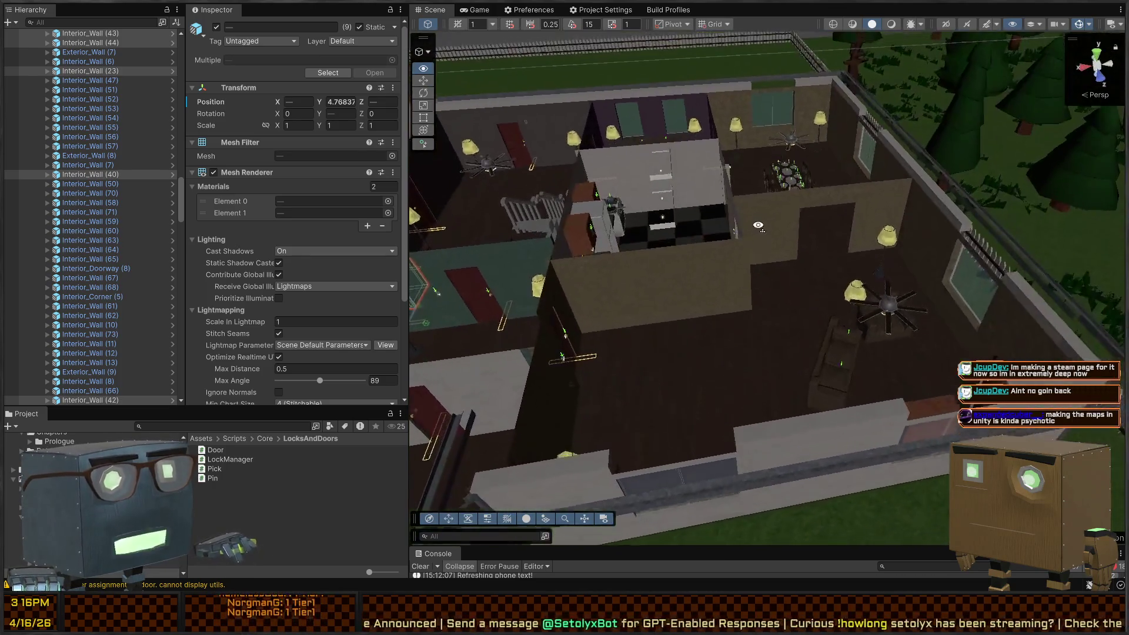
key(s)
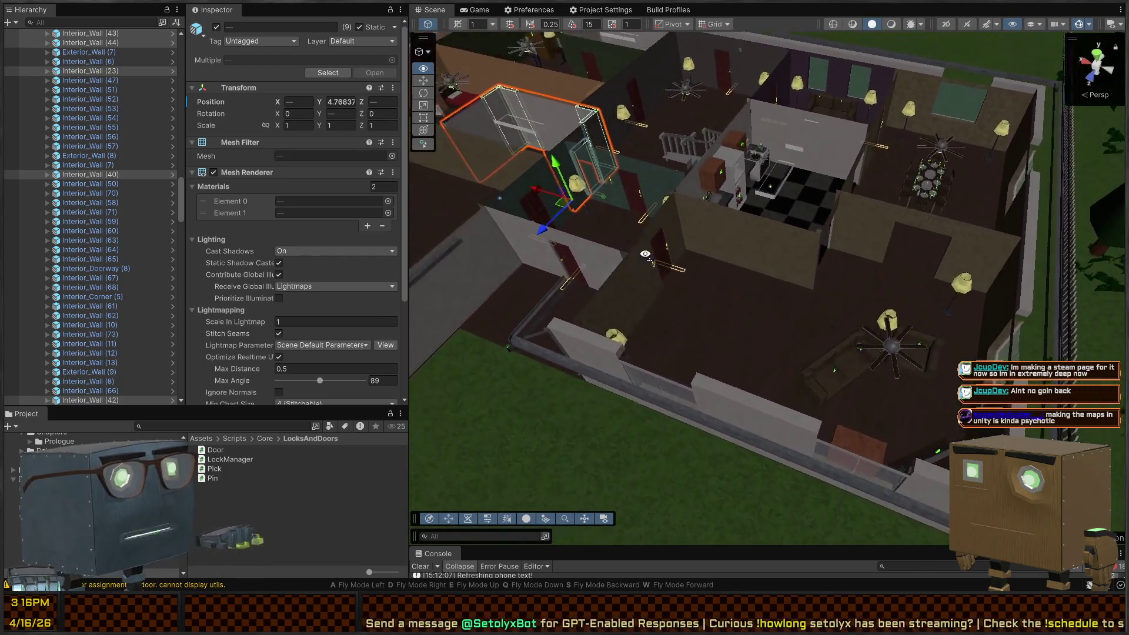
key(s)
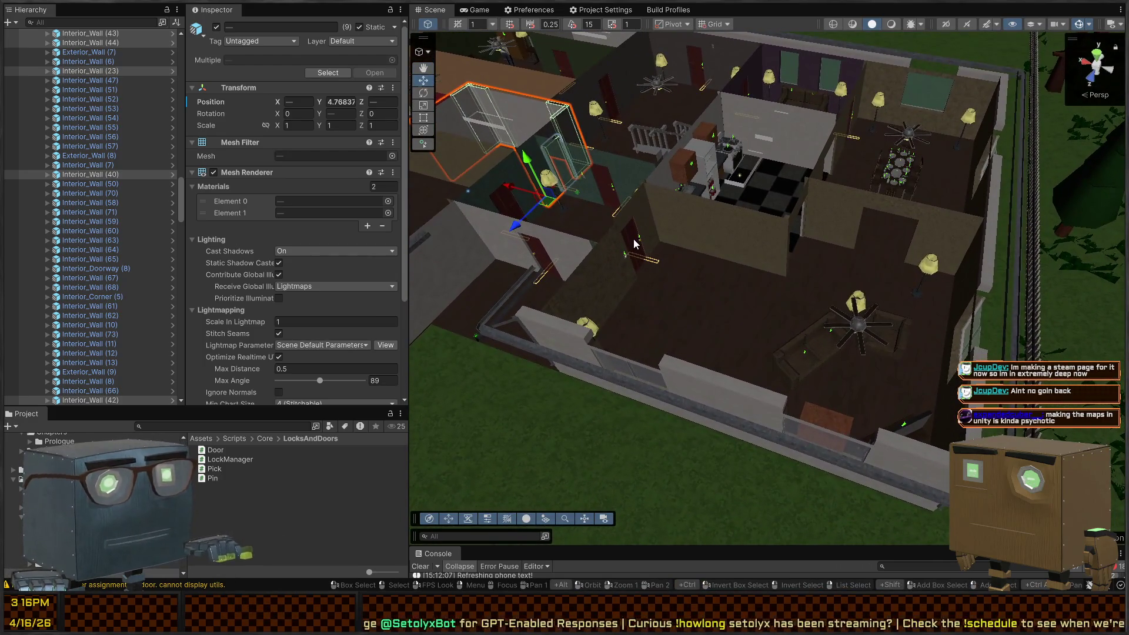
drag(700, 243, 818, 240)
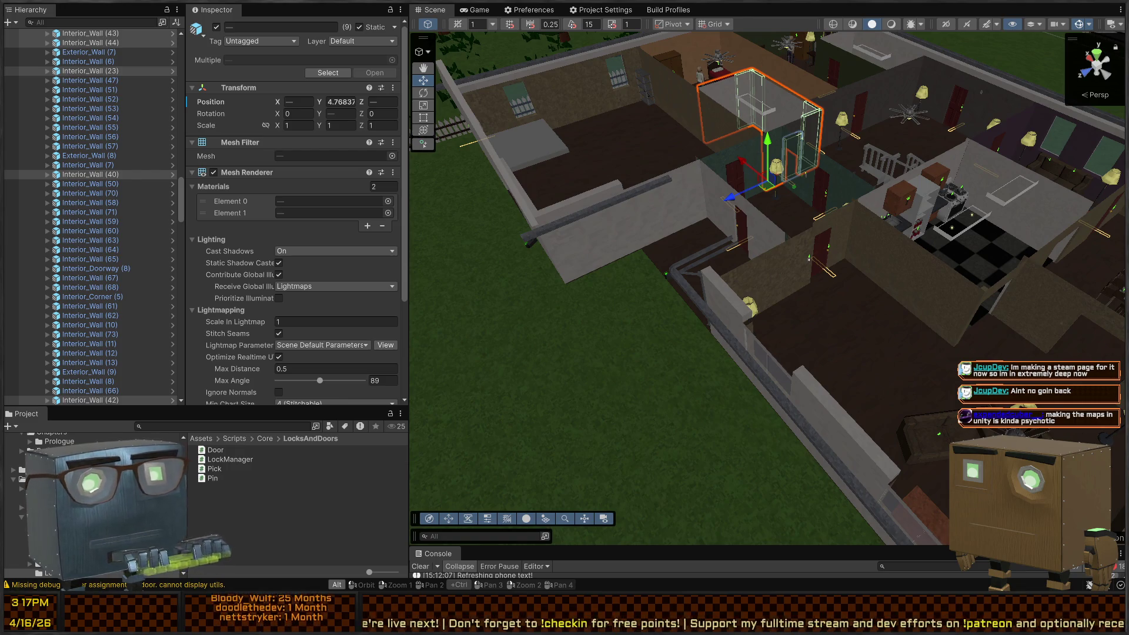
- Orbit over the house and click empty space to deselect the bathroom walls
mouse_move(701, 226)
mouse_down()
mouse_move(645, 211)
mouse_move(637, 246)
mouse_up()
click(637, 246)
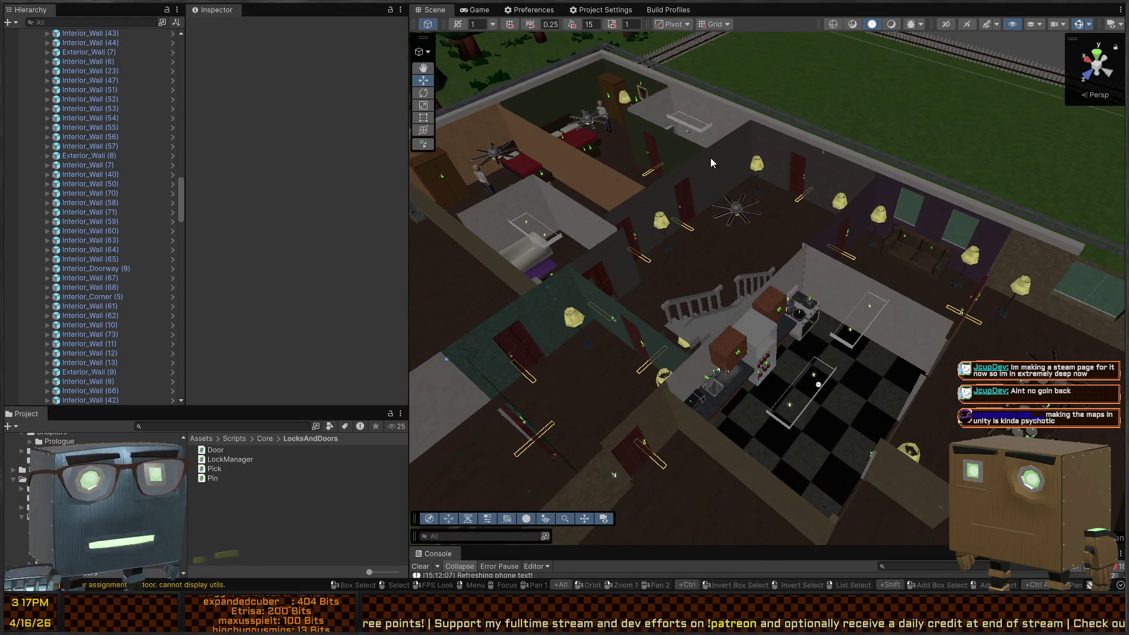
mouse_move(791, 217)
mouse_down()
mouse_move(737, 197)
mouse_move(406, 179)
mouse_up()
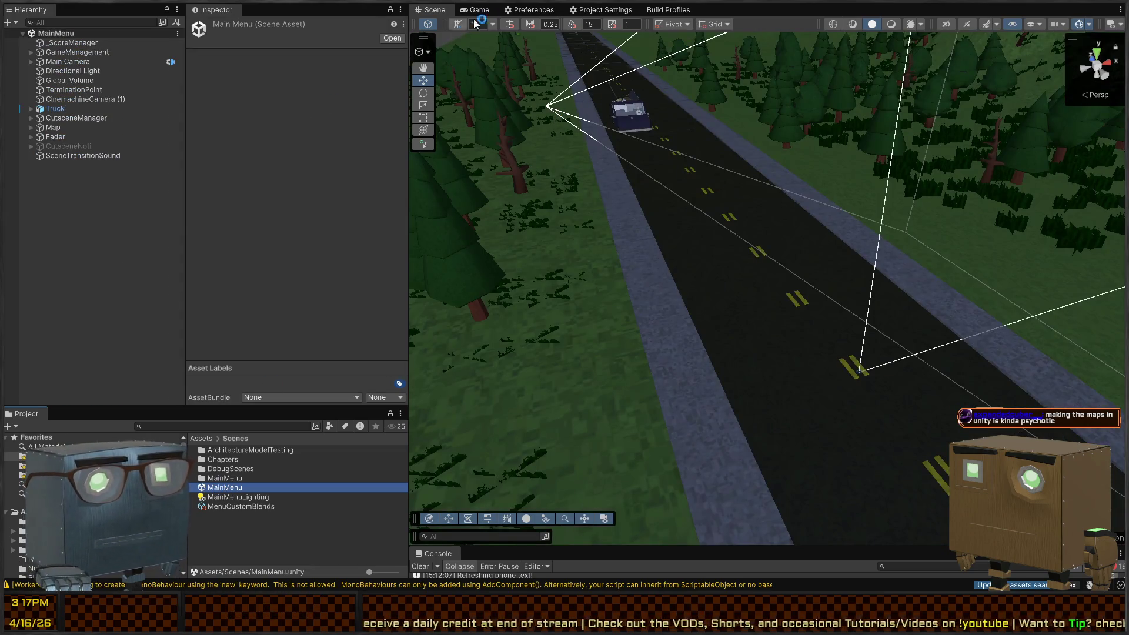
- Switch to the Game view to see the running Locks & Larceny title menu
click(479, 10)
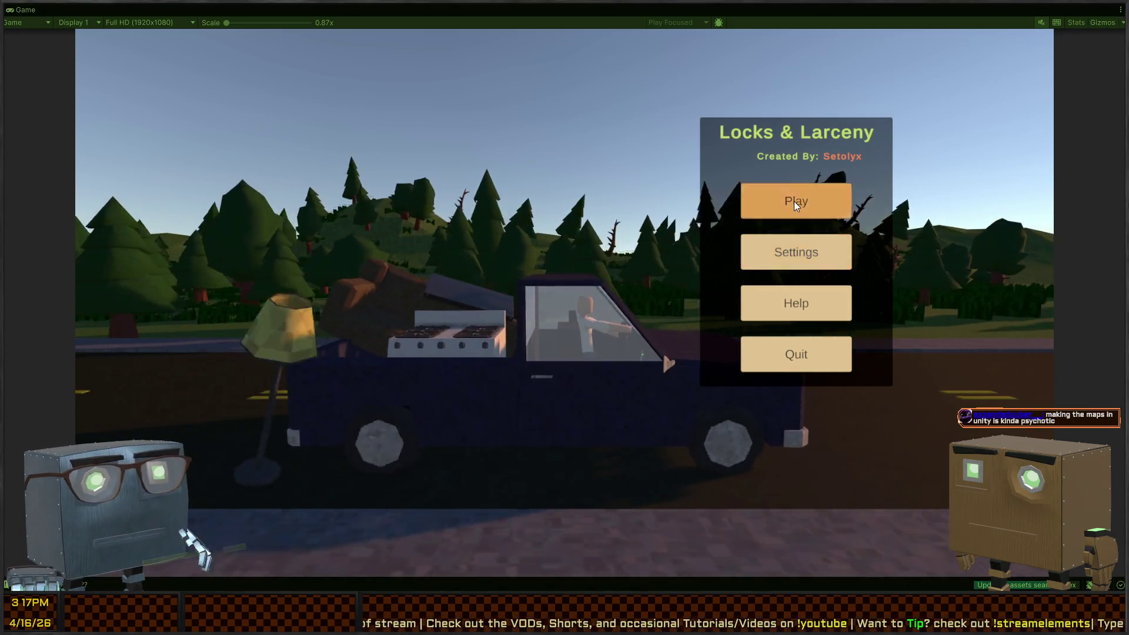
- Start a new game, close the settings, and dismiss the briefing to begin One Last Job
click(782, 203)
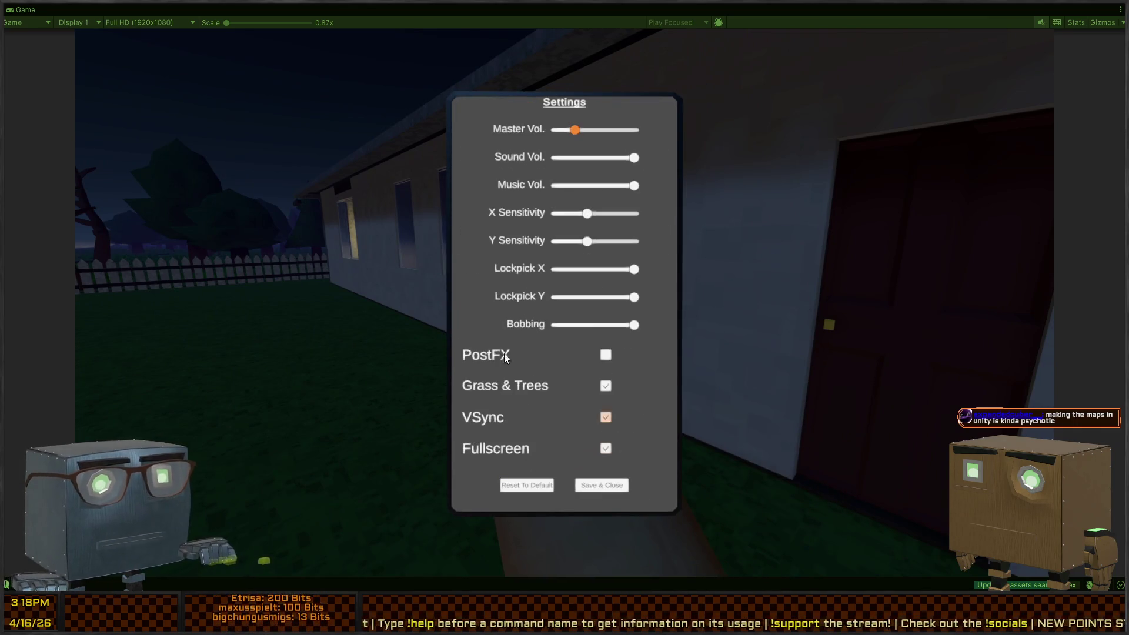
click(599, 490)
click(482, 467)
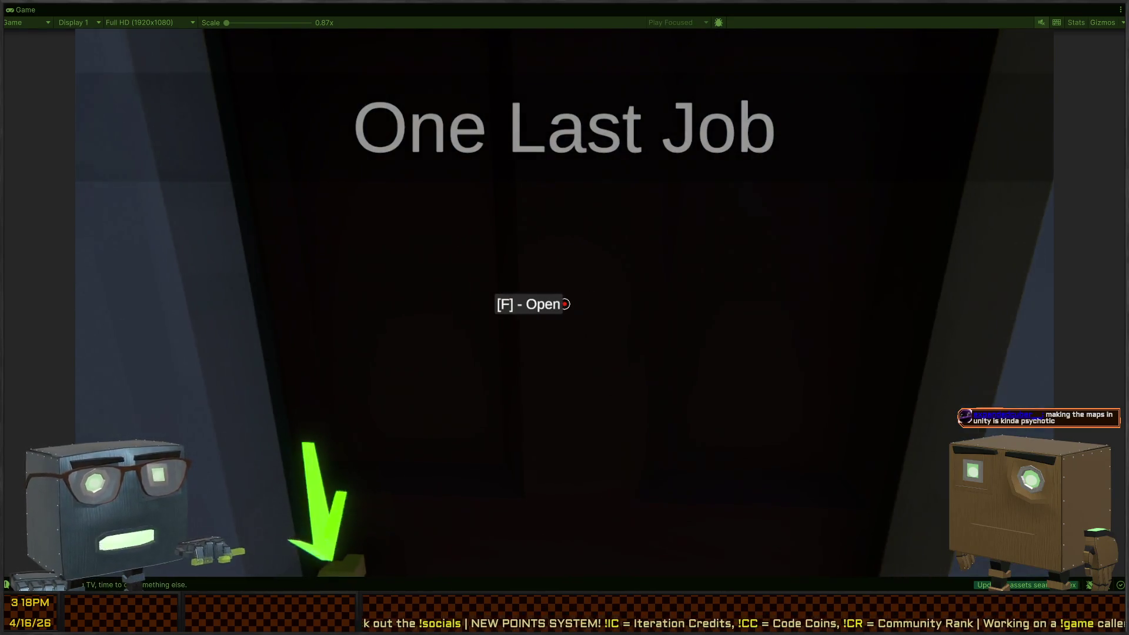
- Start picking the front door lock, then set Lockpick Y sensitivity to minimum and resume
key(f)
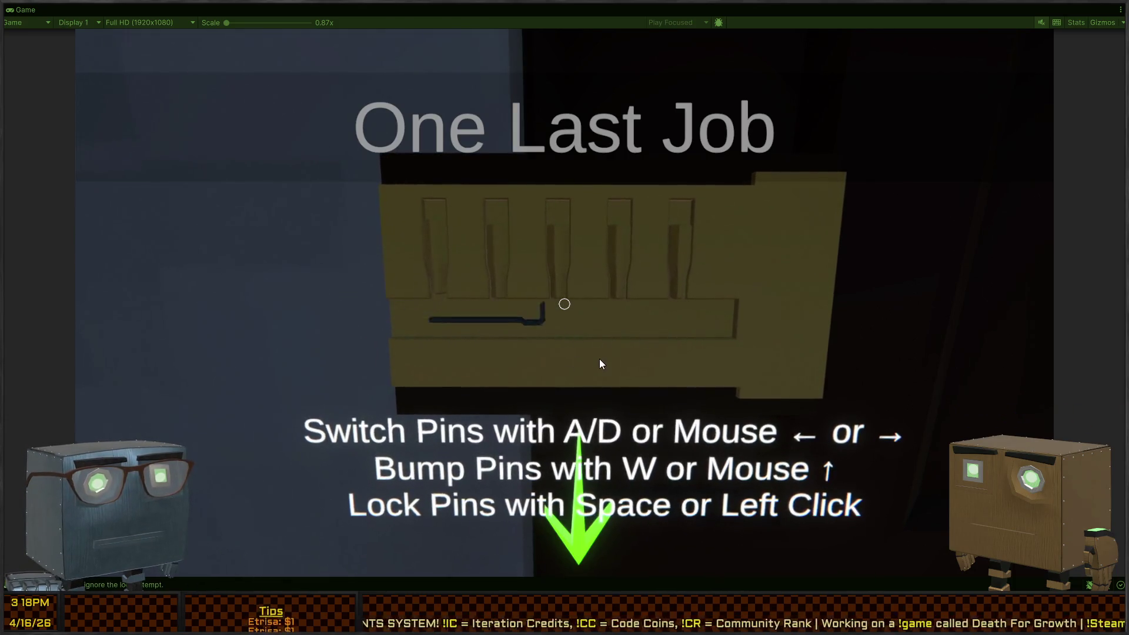
mouse_move(558, 354)
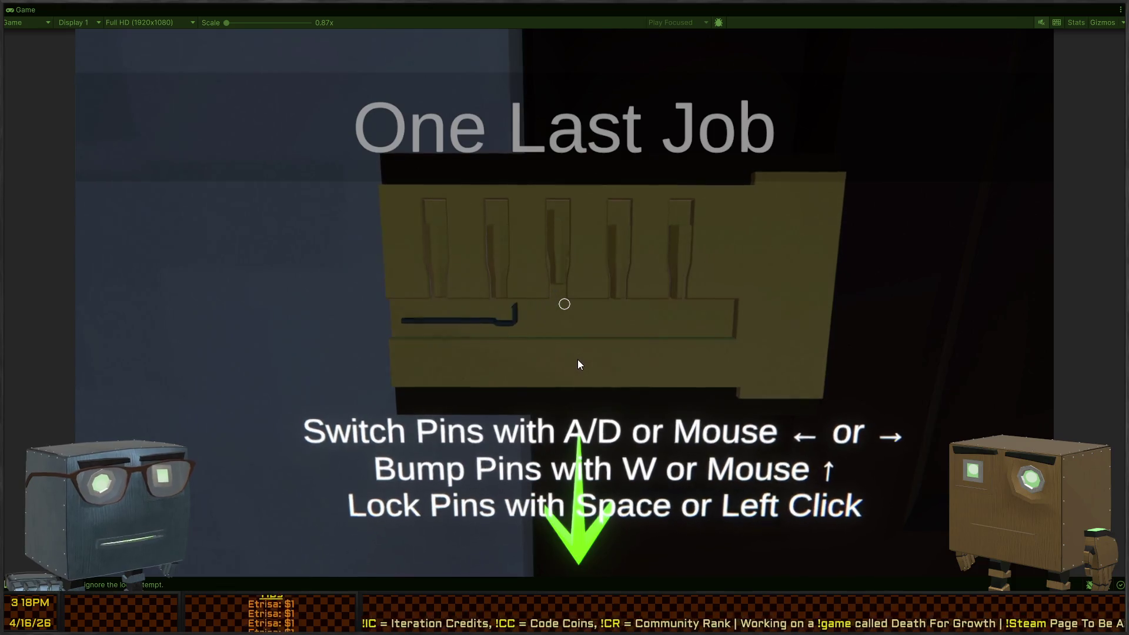
key(Escape)
key(Escape)
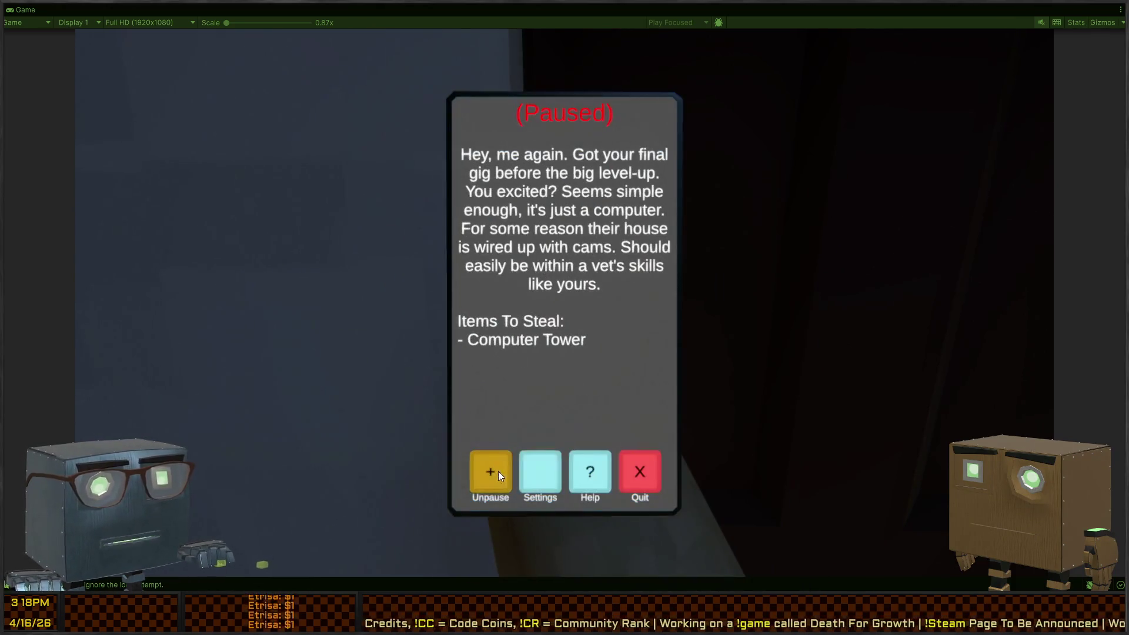
click(529, 465)
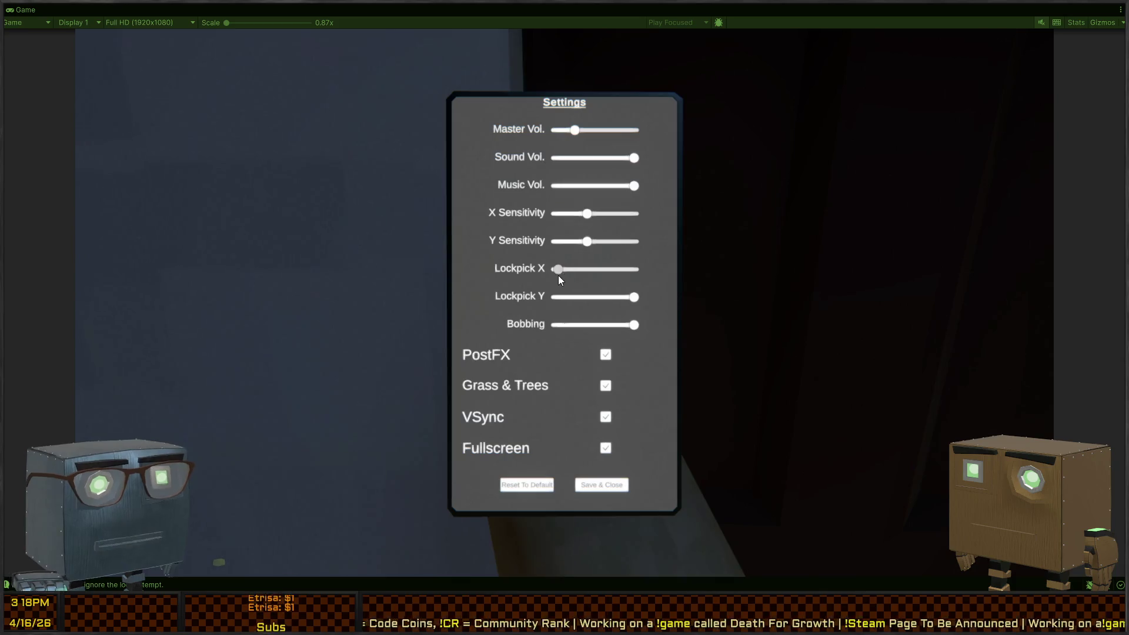
click(559, 297)
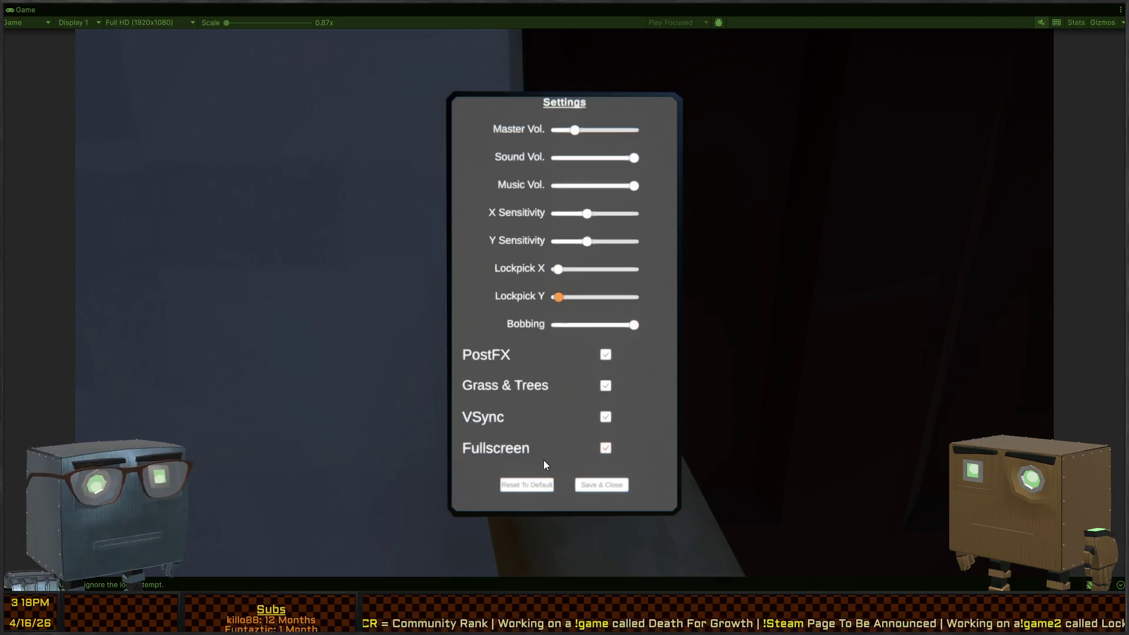
click(604, 483)
click(488, 467)
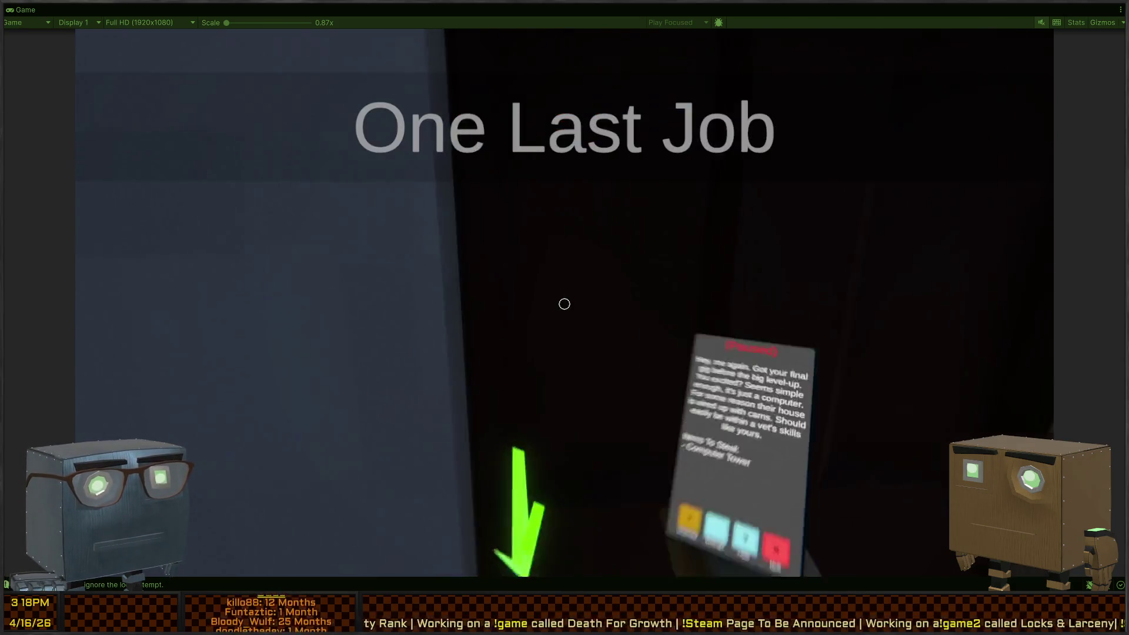
- Line up with the unlocked door, open it, and look around the dark house interior
key(w)
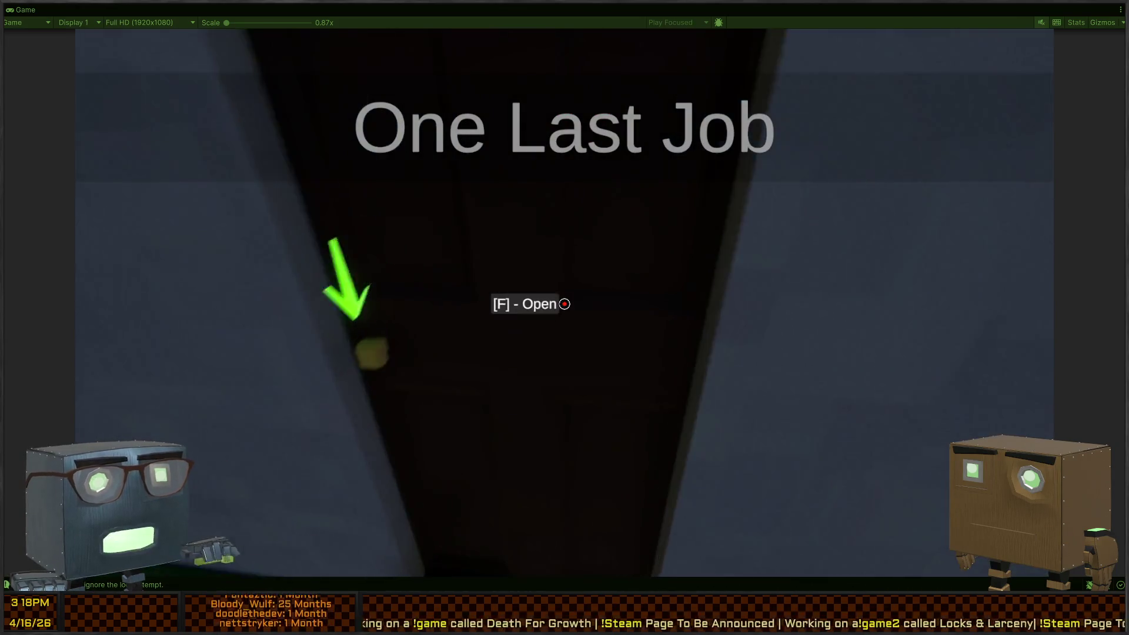
key(w)
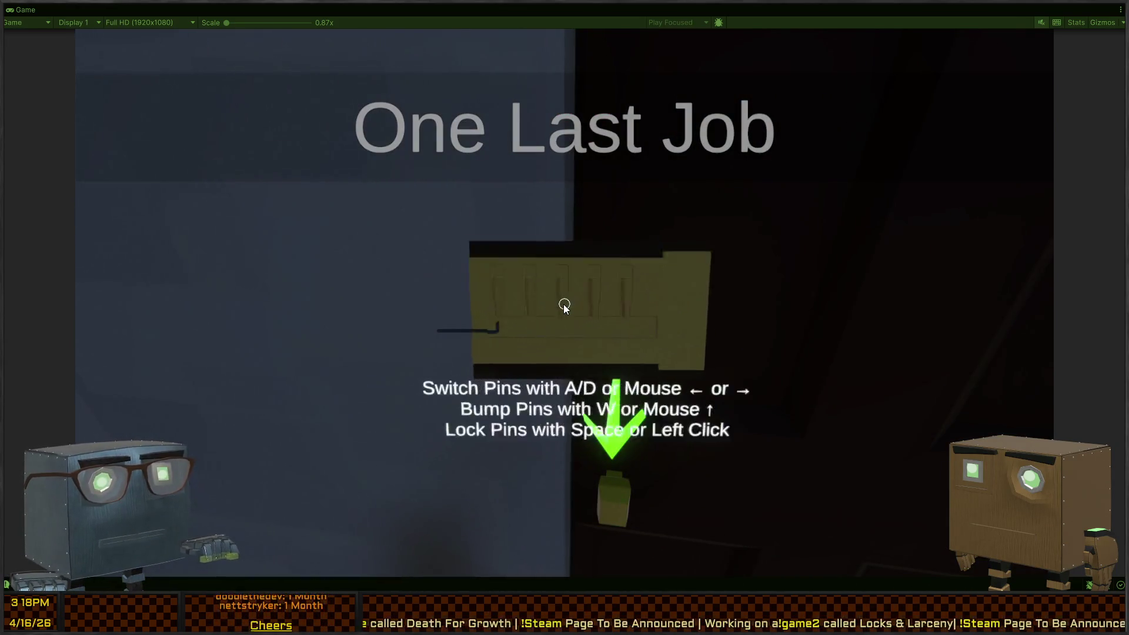
key(Escape)
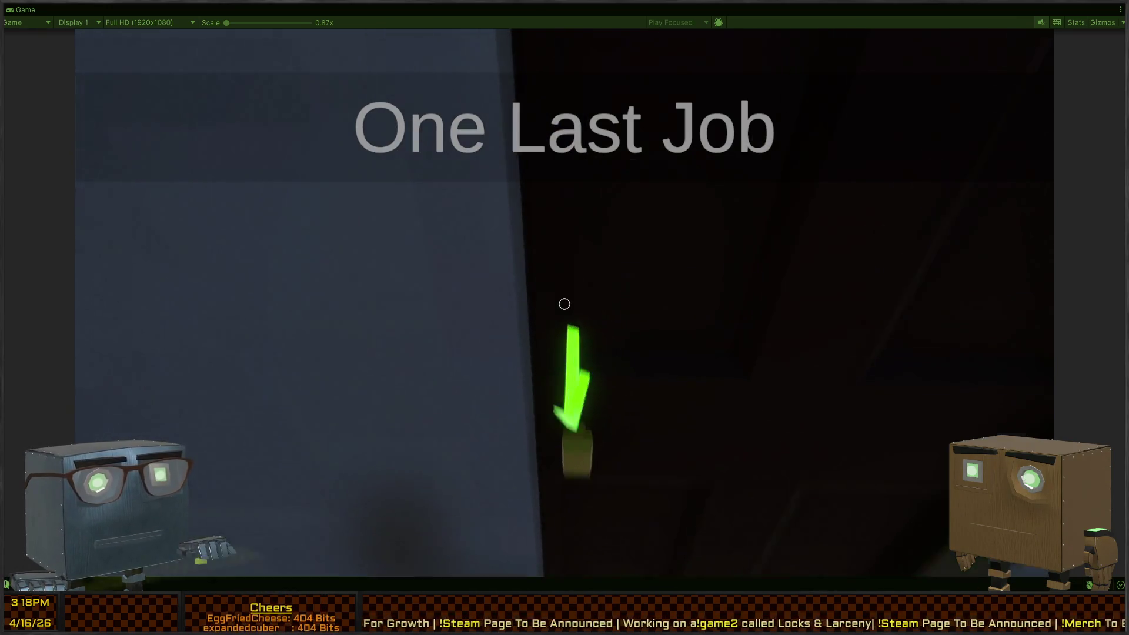
key(s)
key(w)
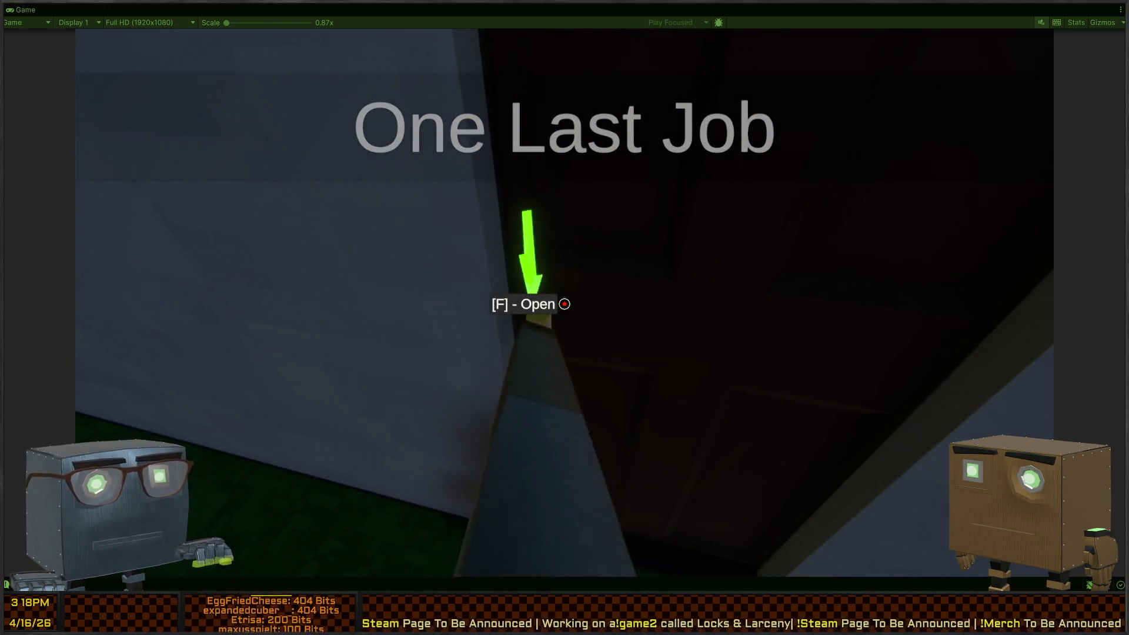
key(f)
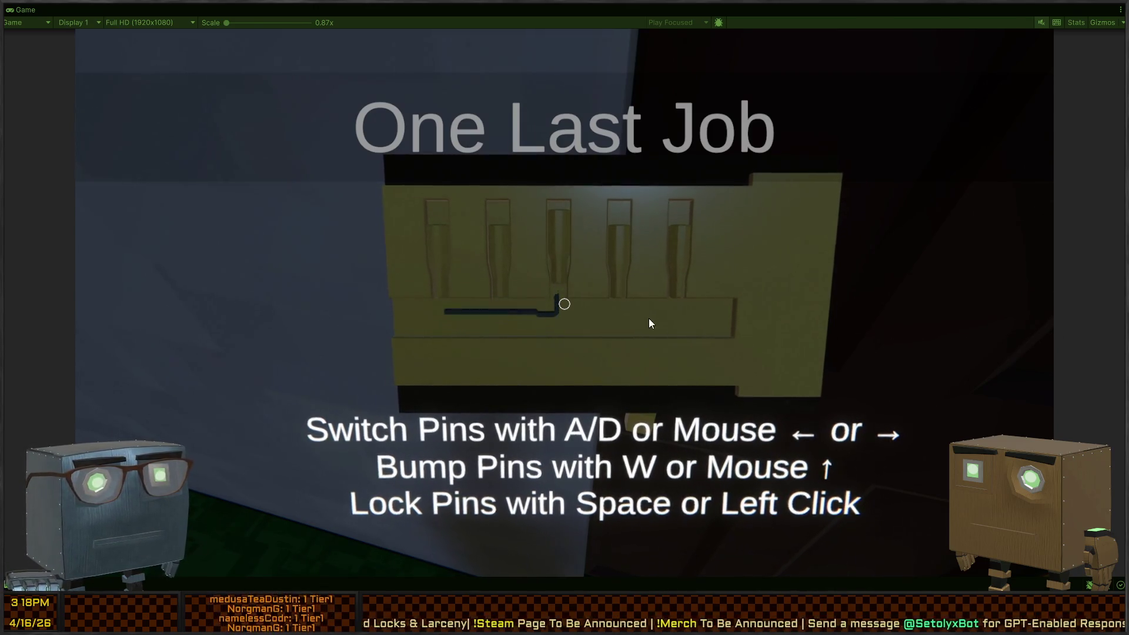
mouse_move(715, 321)
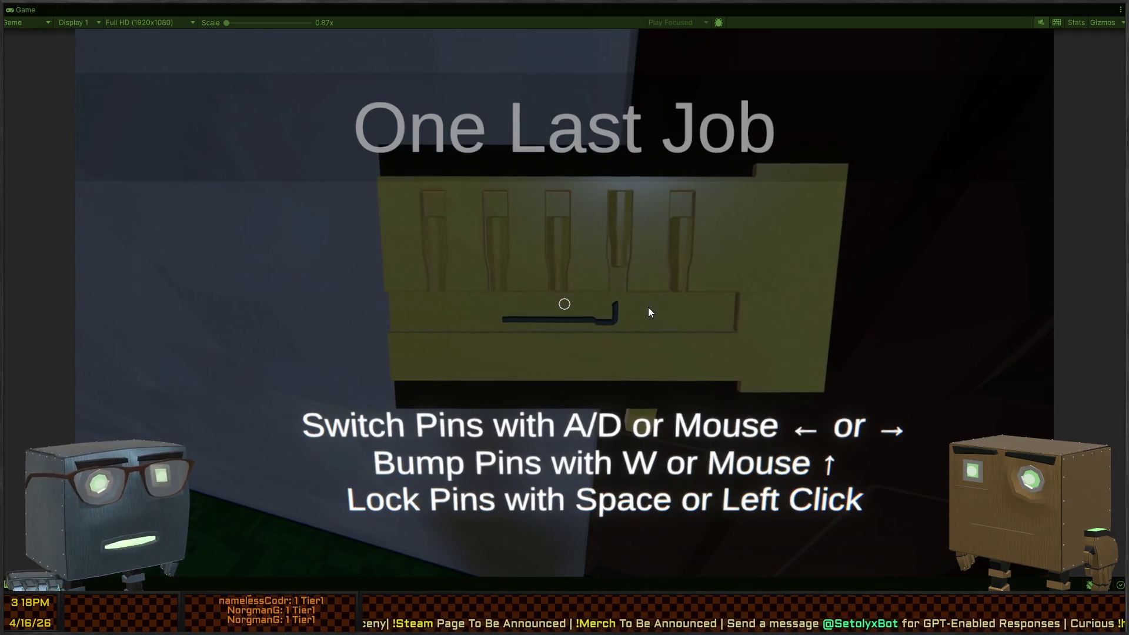
mouse_move(449, 298)
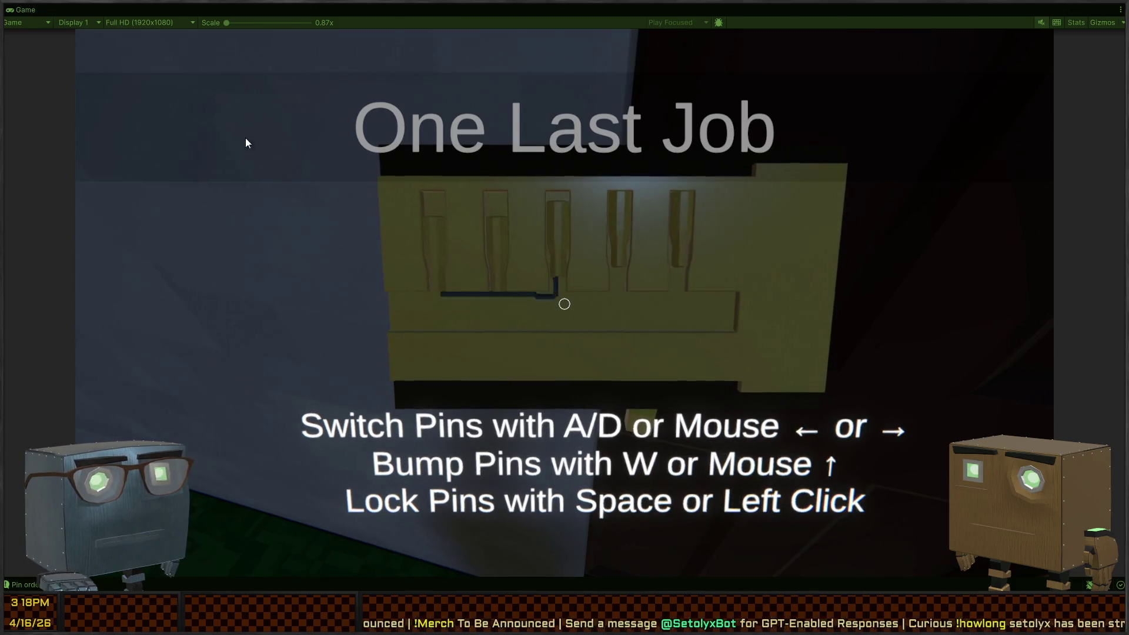
mouse_move(94, 292)
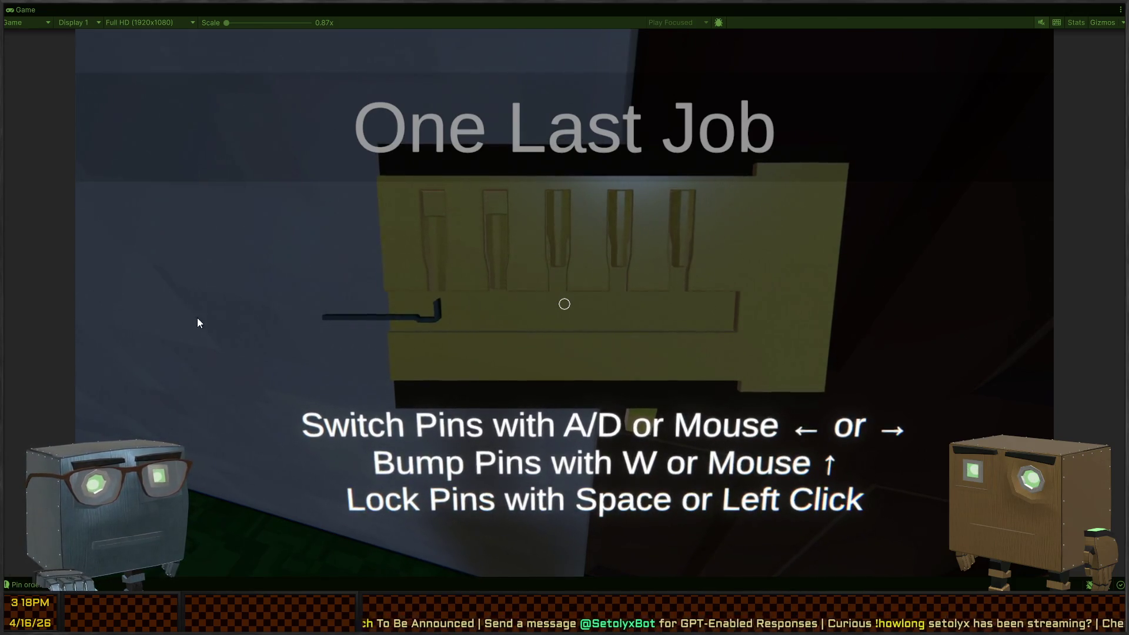
mouse_move(821, 290)
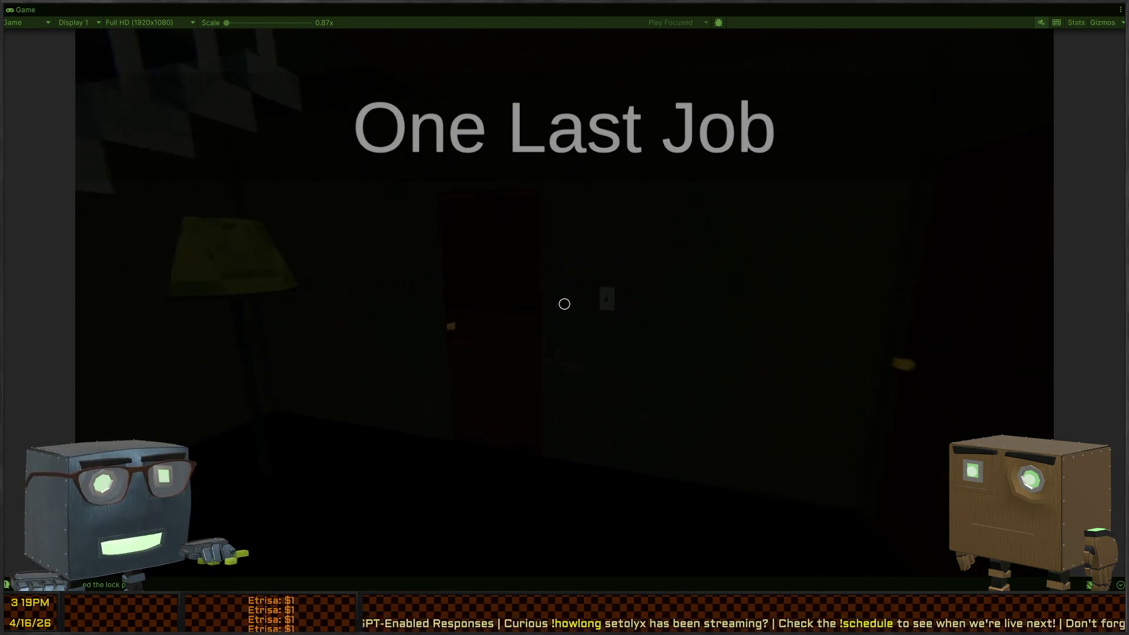
- Switch on the room light, pick up the desk box, and carry it to the truck
click(565, 304)
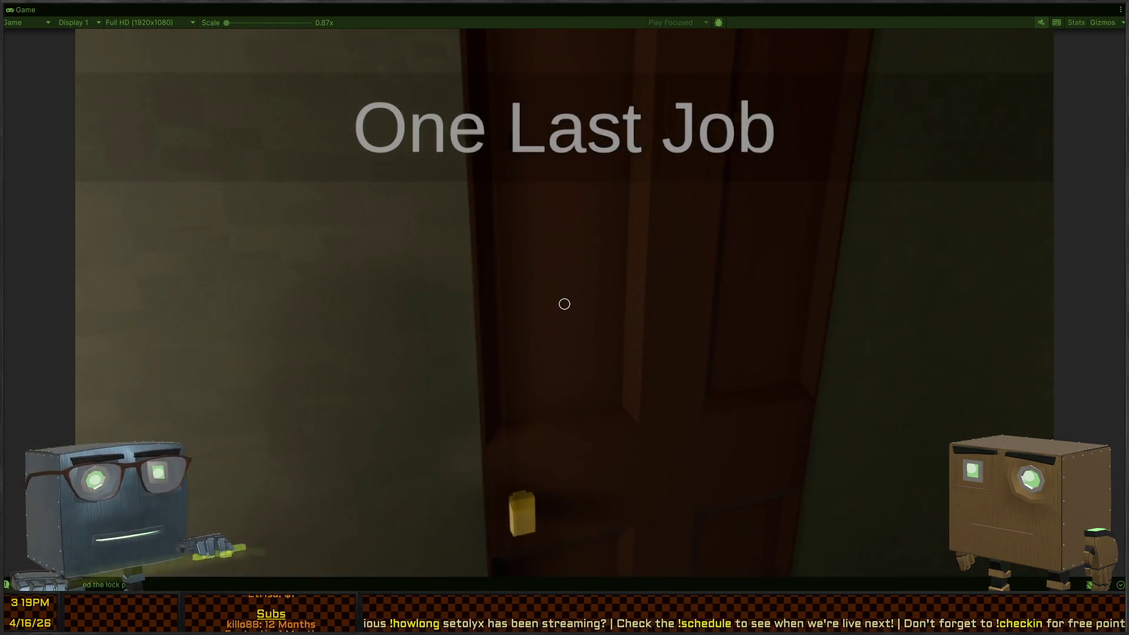
key(f)
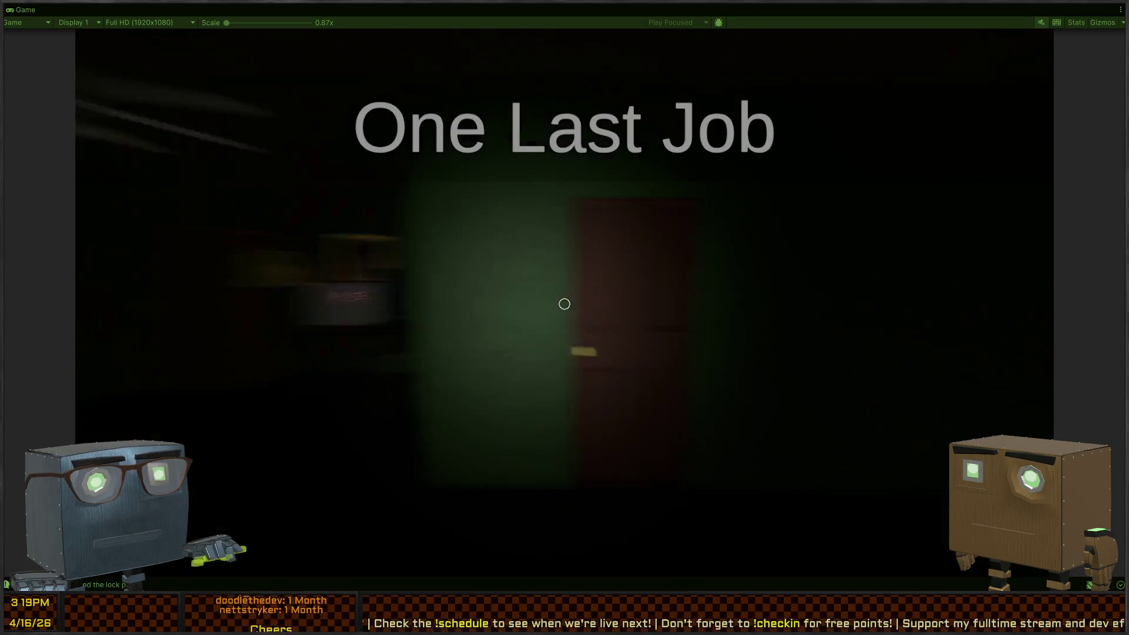
key(f)
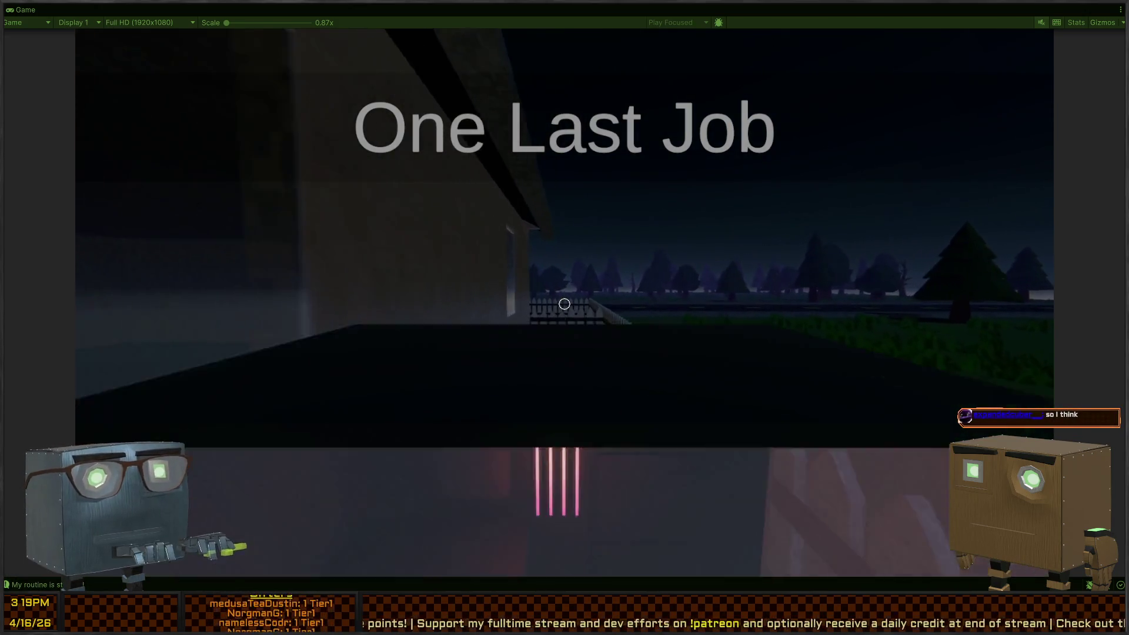
click(564, 304)
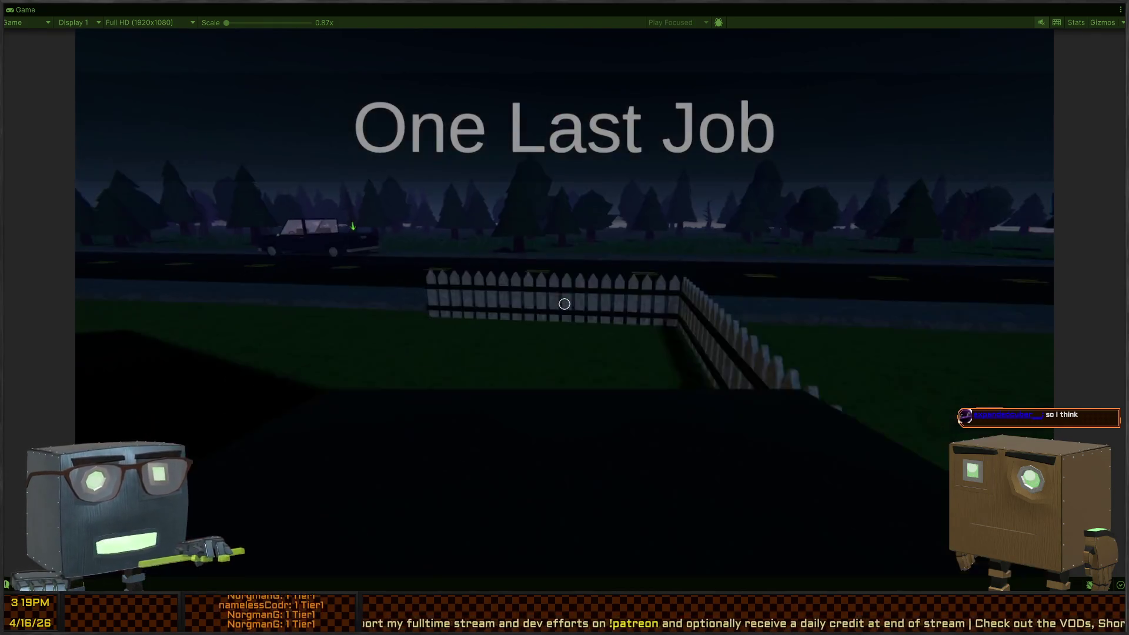
click(565, 303)
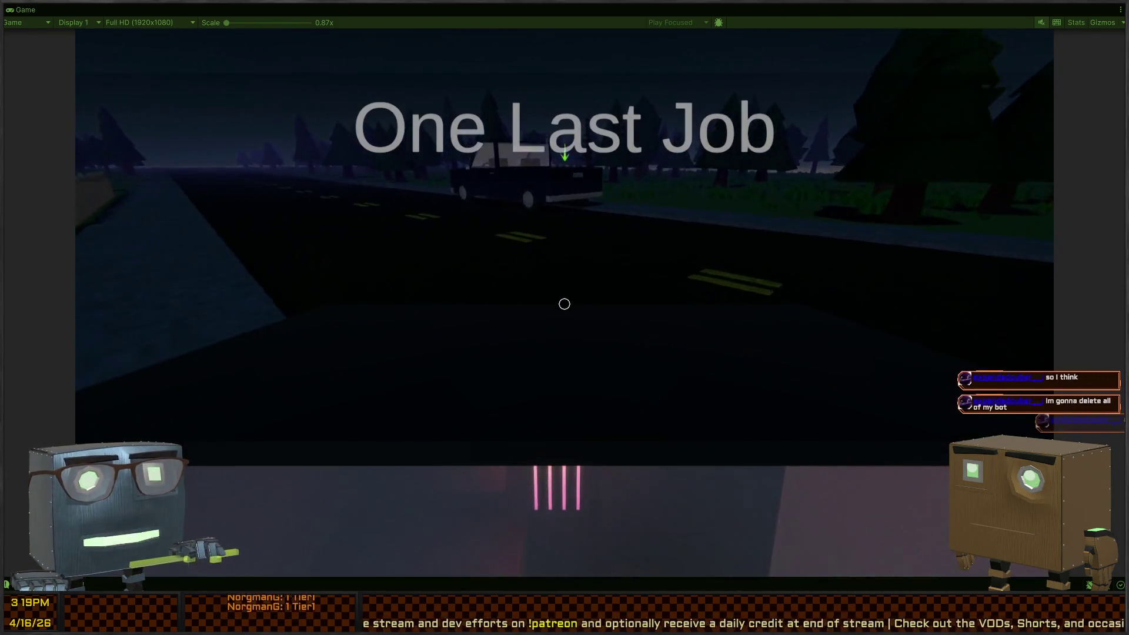
key(w)
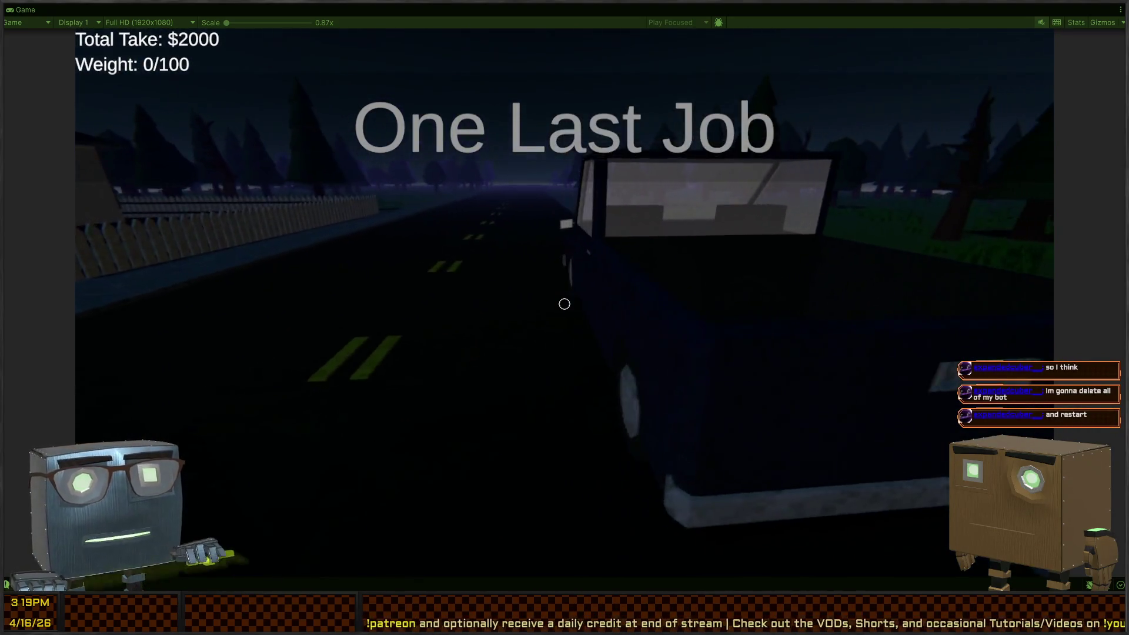
- Leave in the truck, then pick the Broker's second mission in the phone's Thief Chat
key(w)
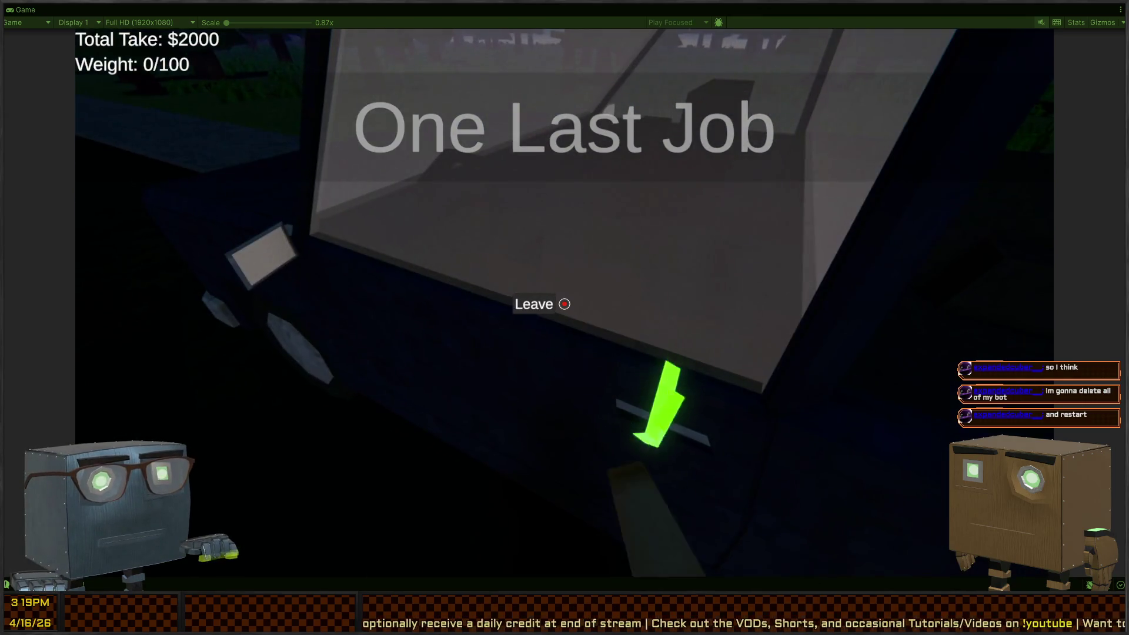
click(564, 309)
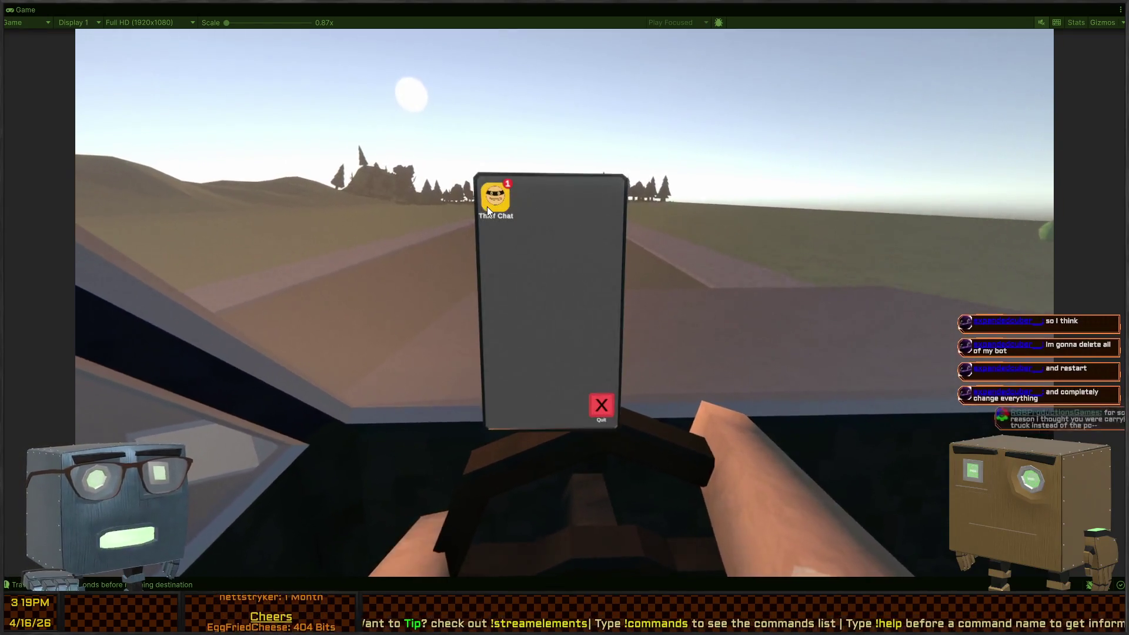
click(493, 200)
click(541, 259)
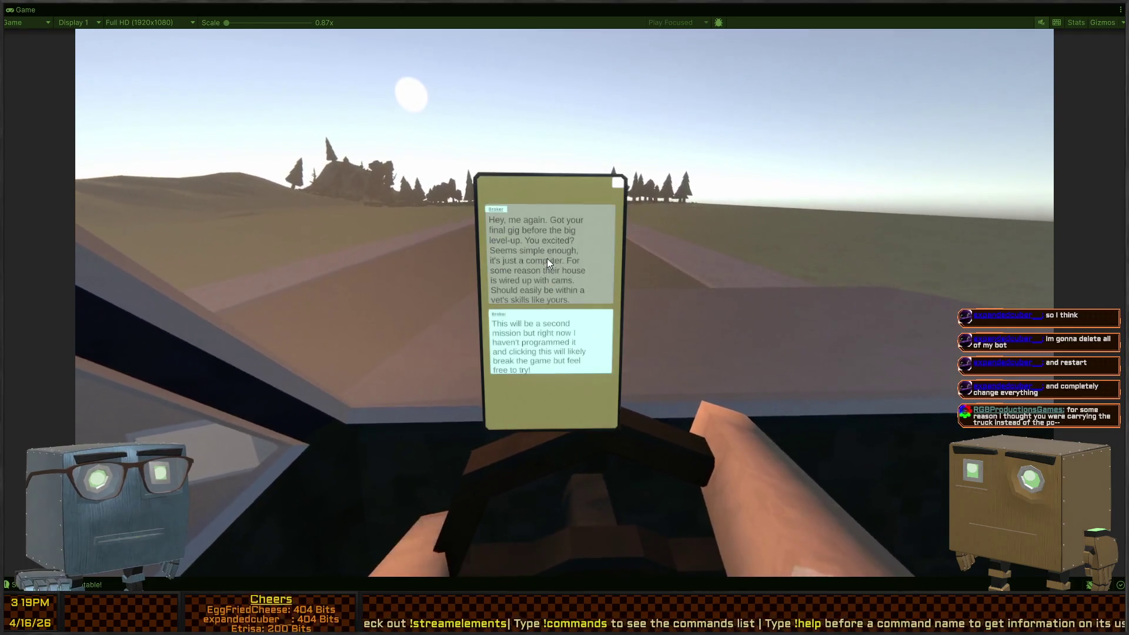
click(549, 331)
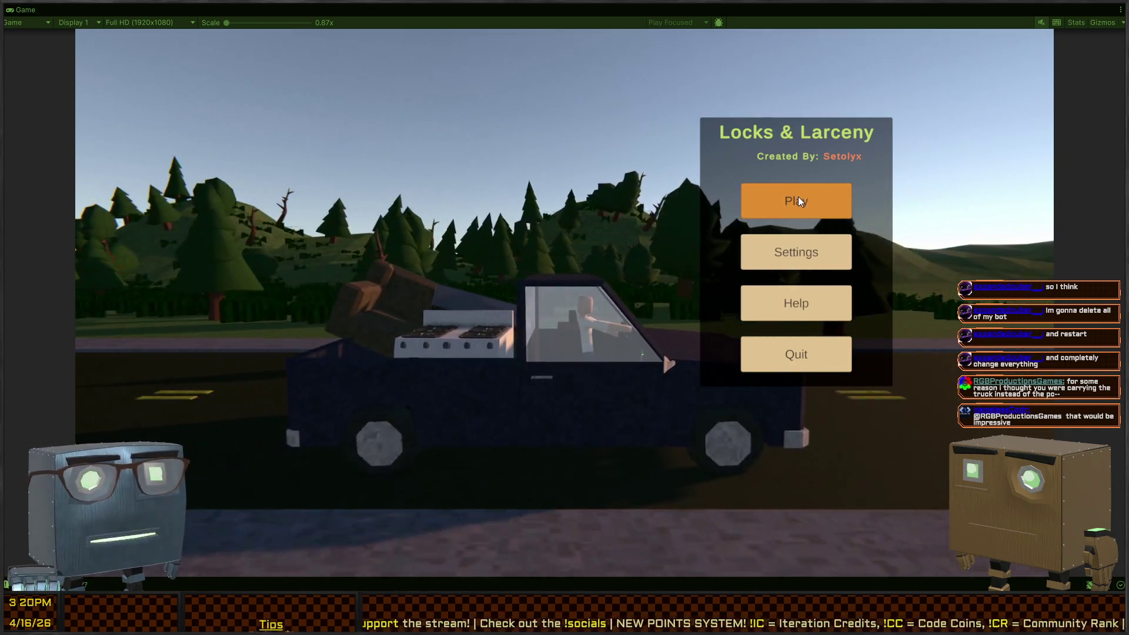
- Start a new game, open the Broker thread in Thief Chat and accept the final-gig job
click(798, 197)
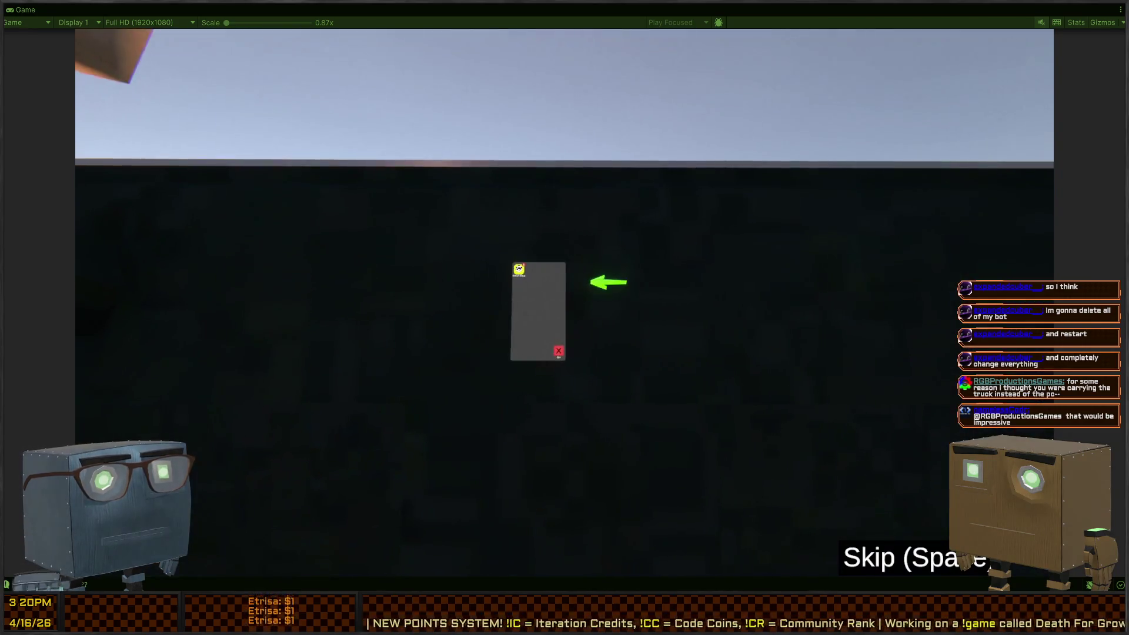
click(524, 319)
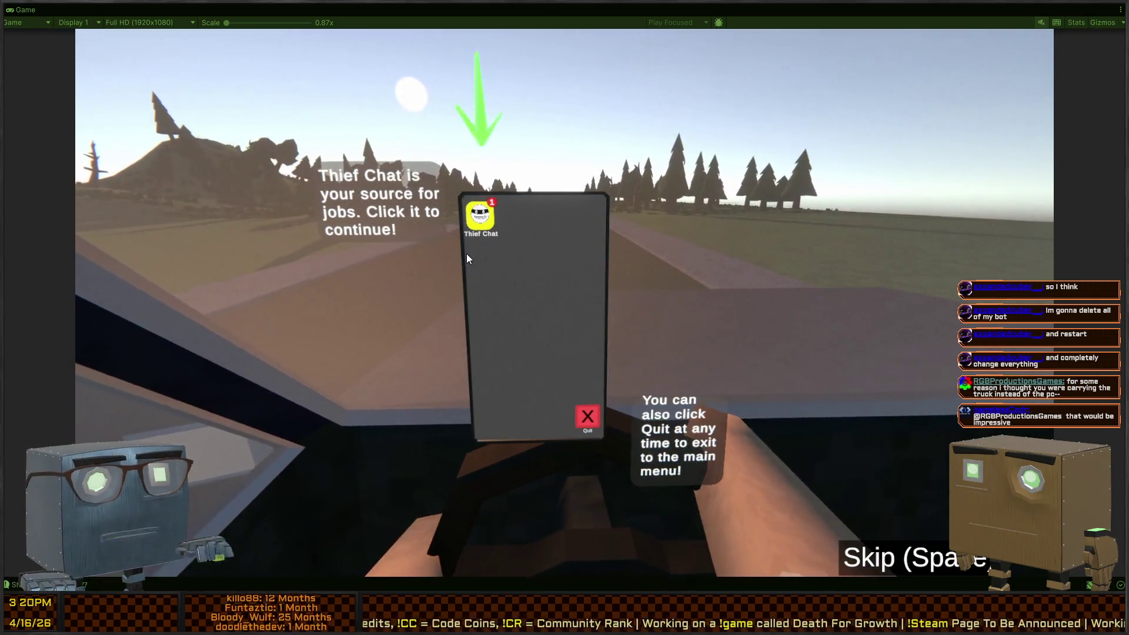
click(485, 224)
click(492, 242)
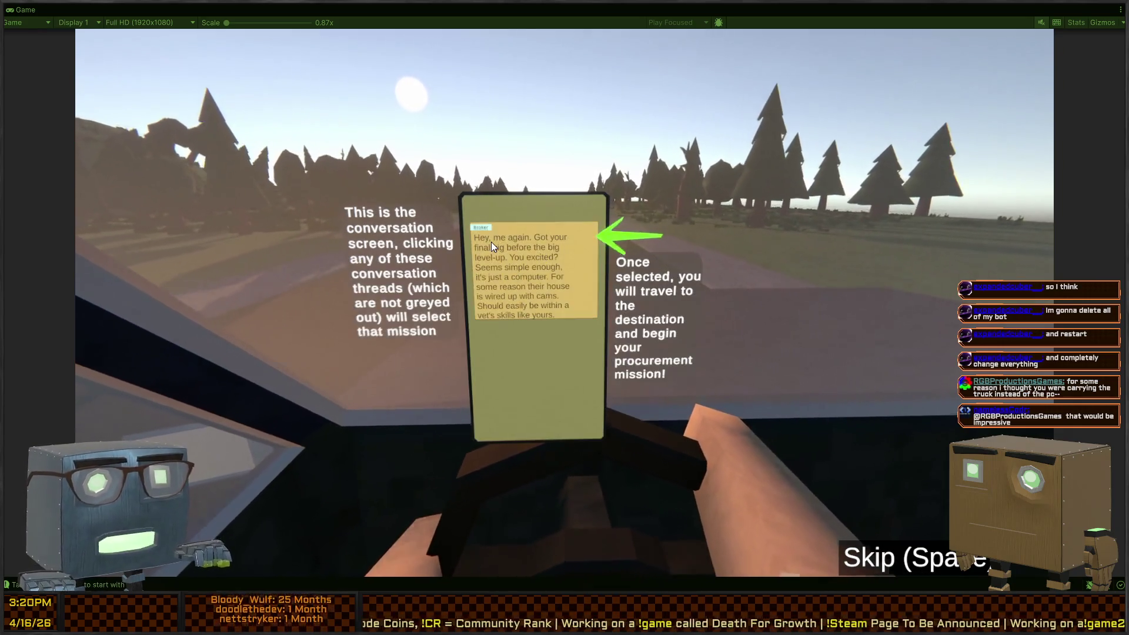
click(492, 242)
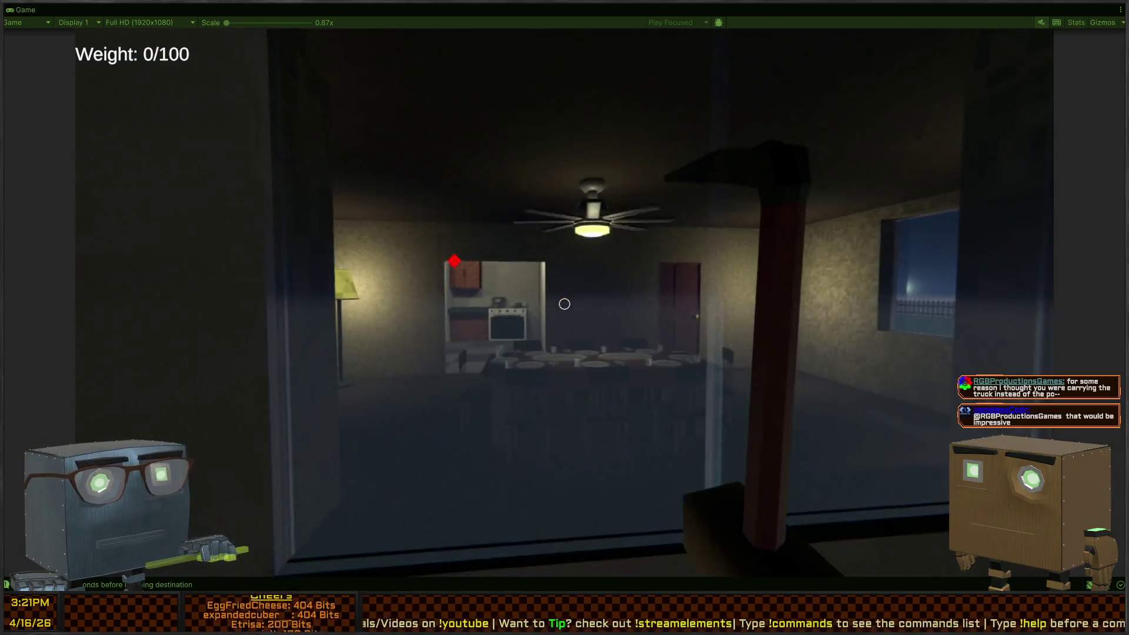
- Smash the window, then steal six dining-table items including the glowing glass, reaching Weight 7/100
click(564, 304)
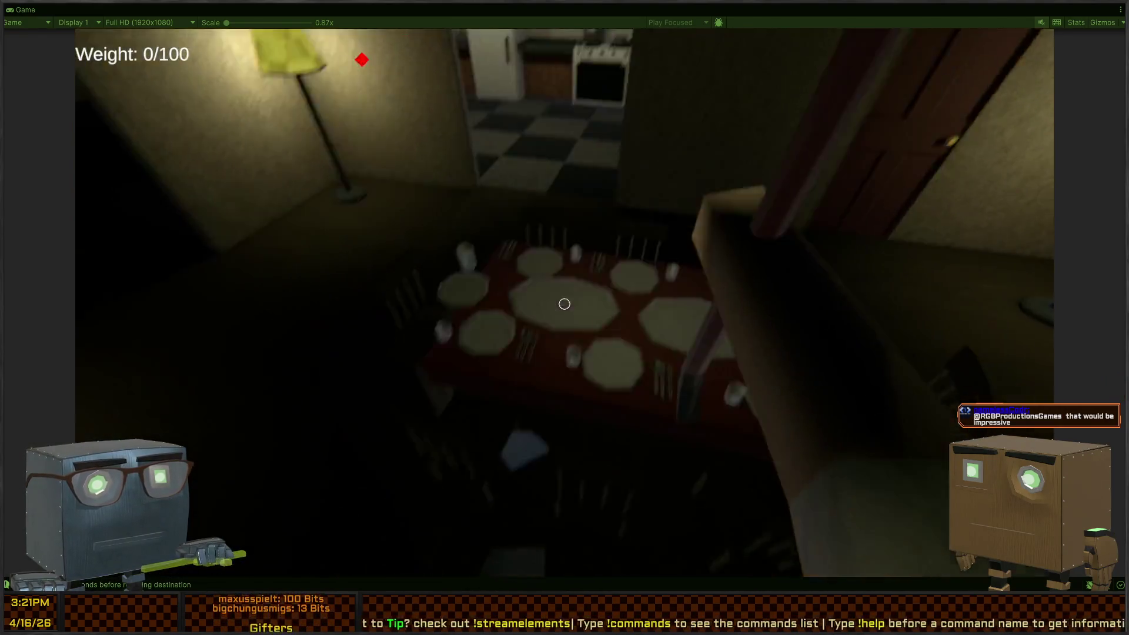
key(f)
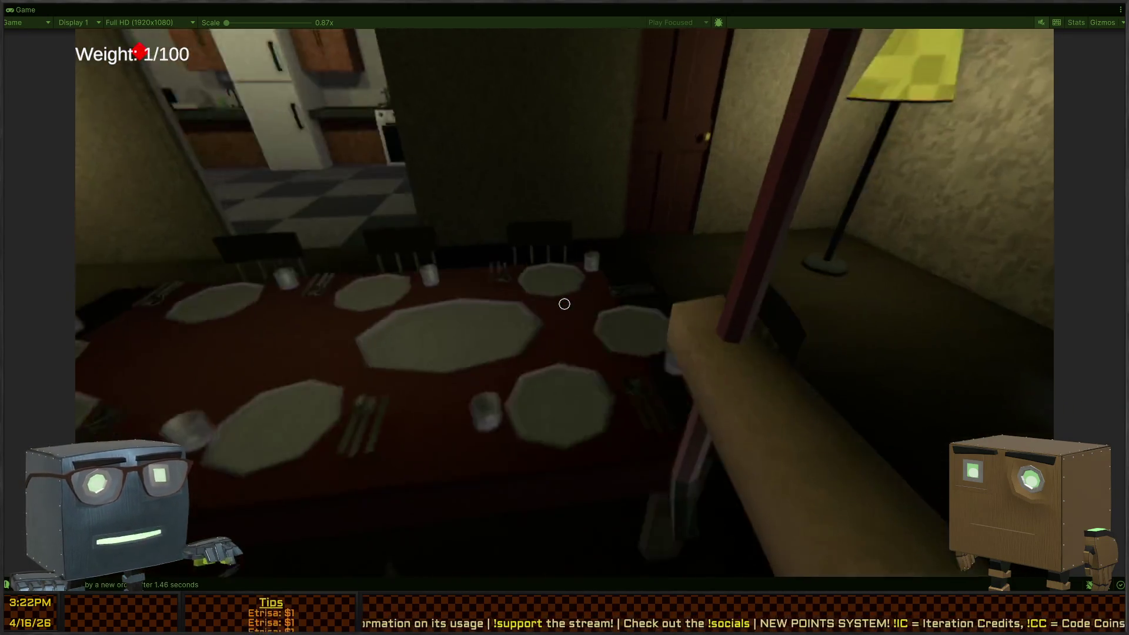
key(f)
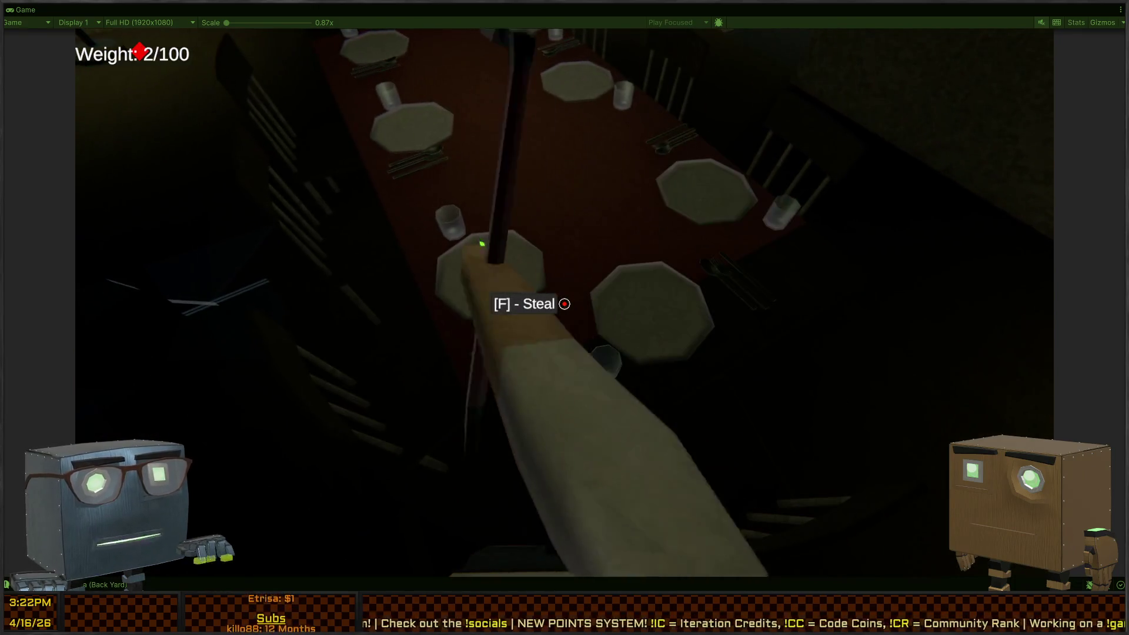
key(f)
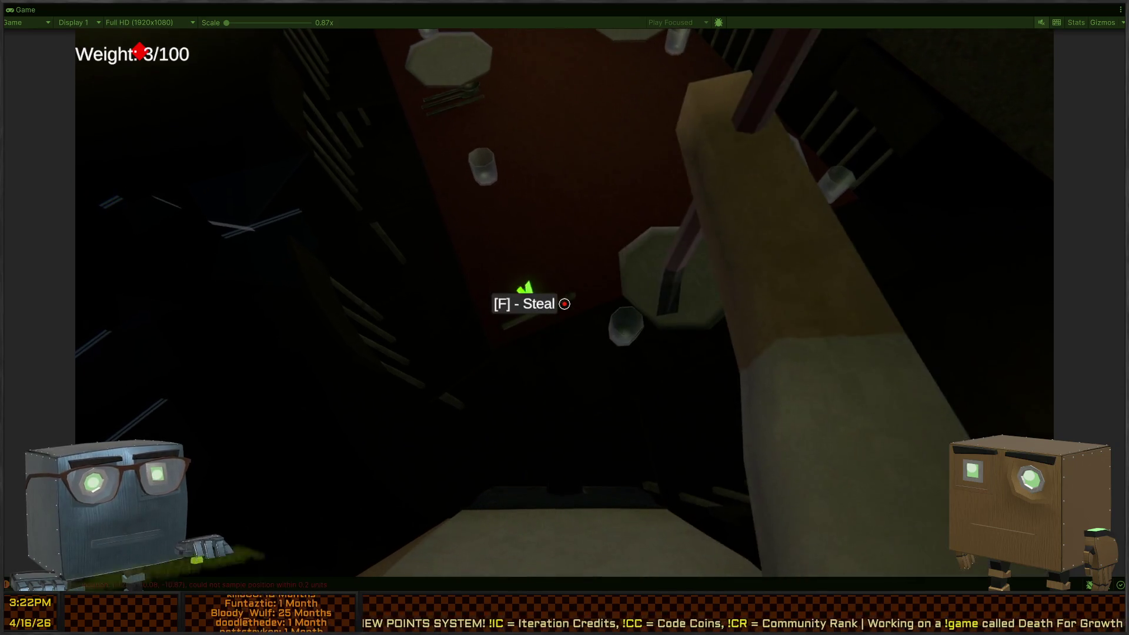
key(f)
key(f)
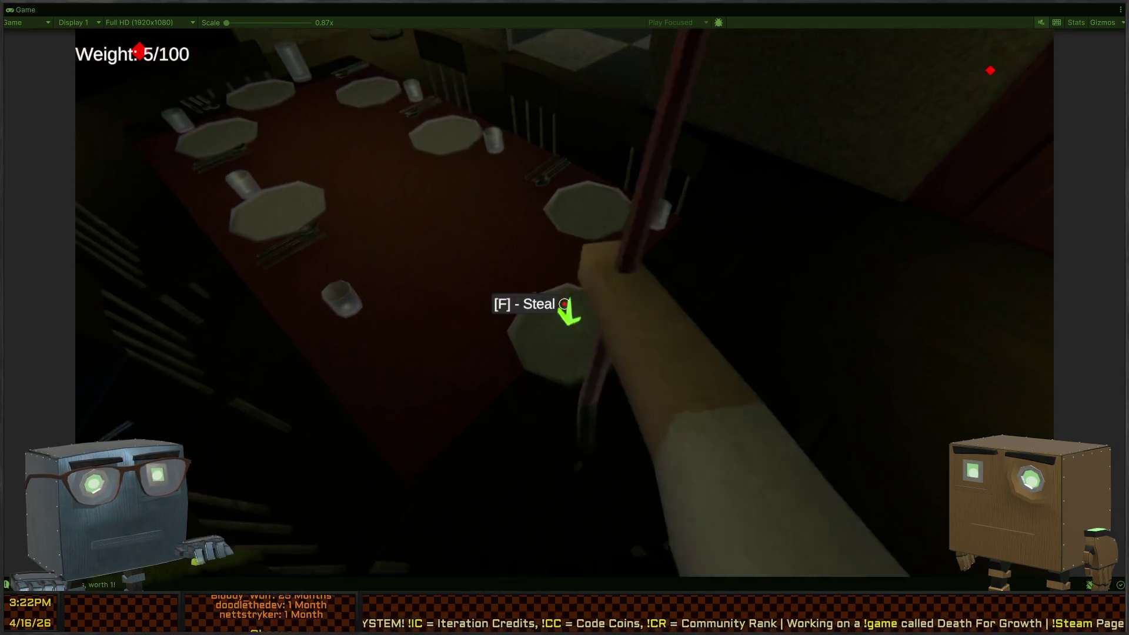
key(f)
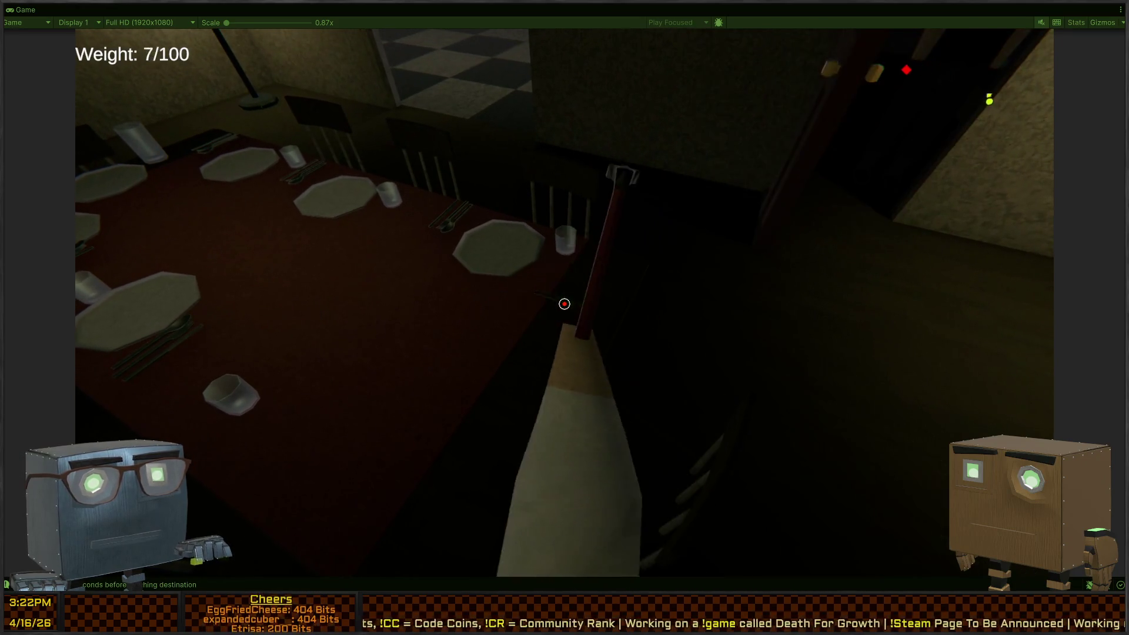
key(f)
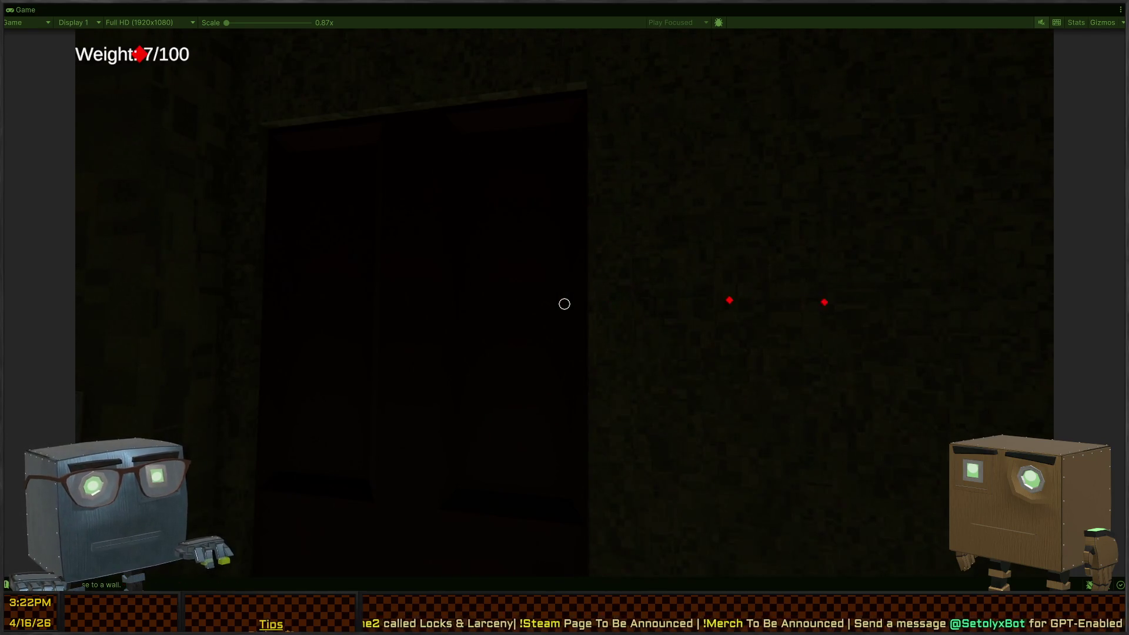
- Walk through the lit room and the dark hallway up to the resident
key(s)
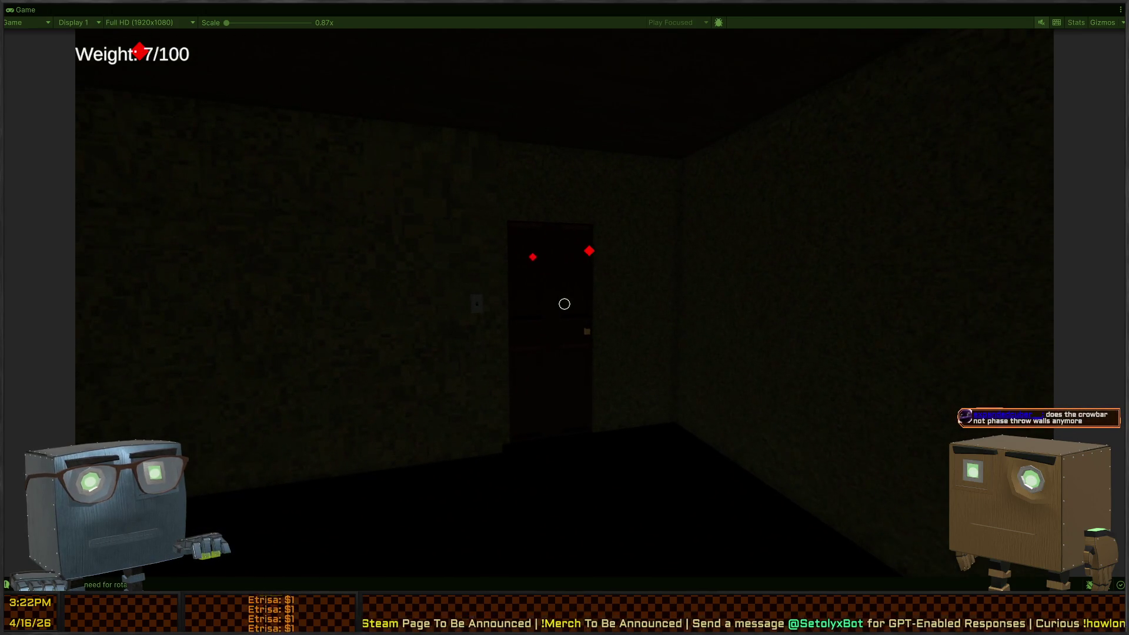
key(w)
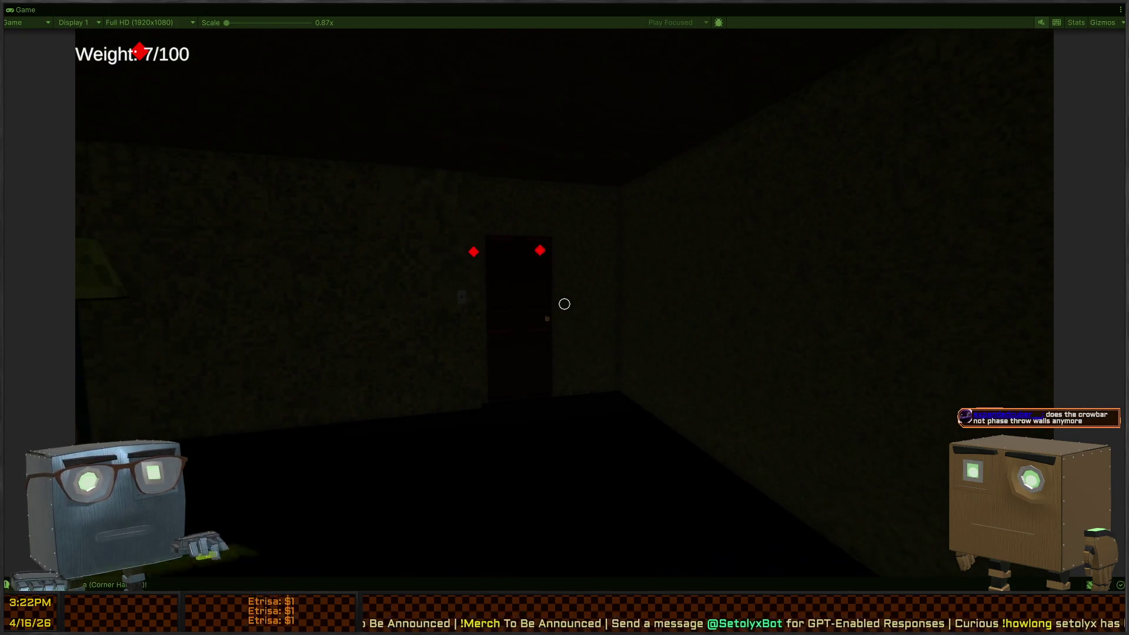
key(w)
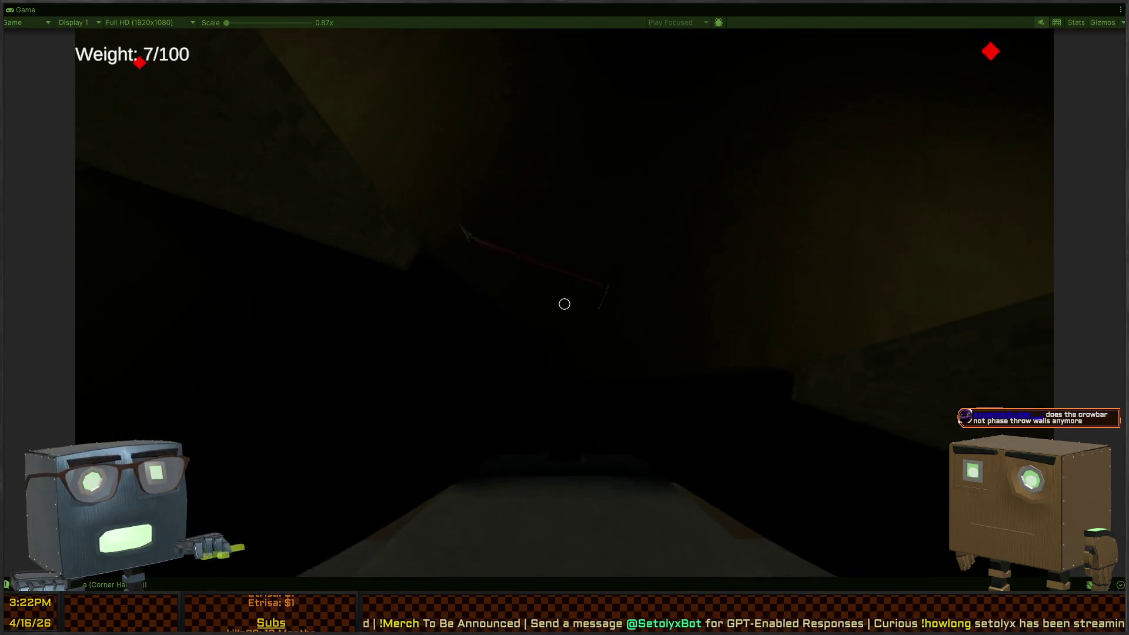
key(w)
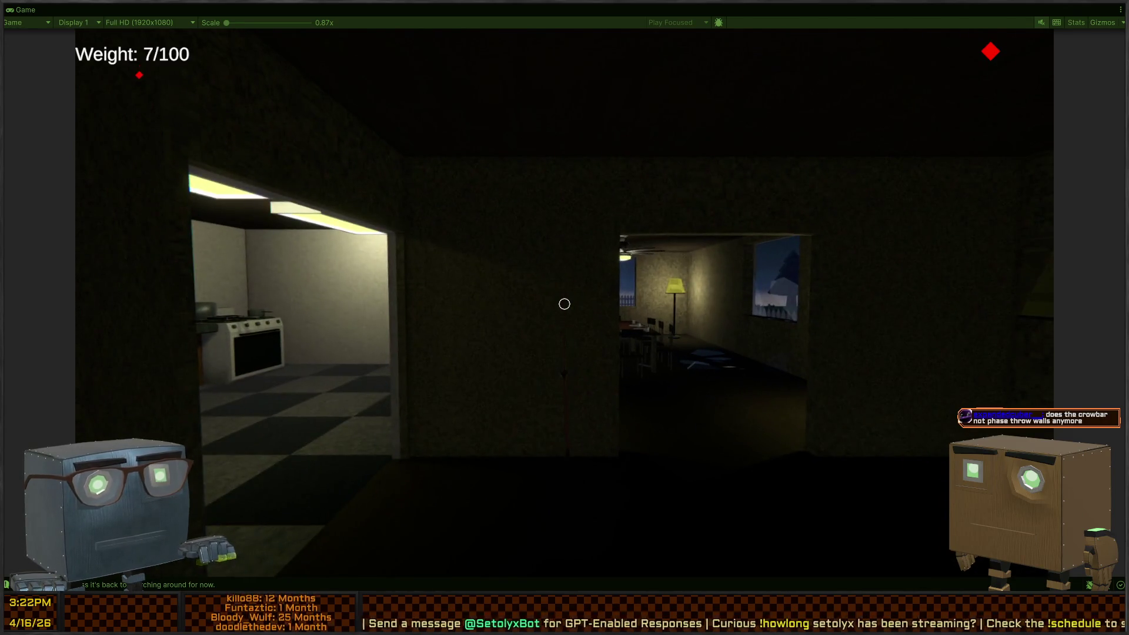
key(w)
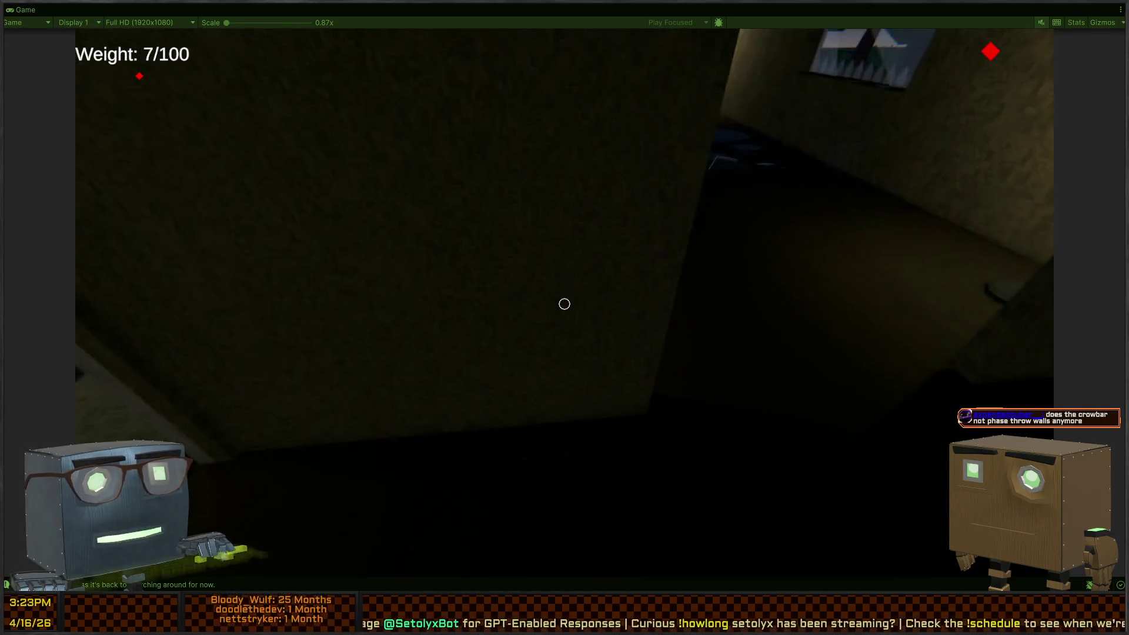
key(w)
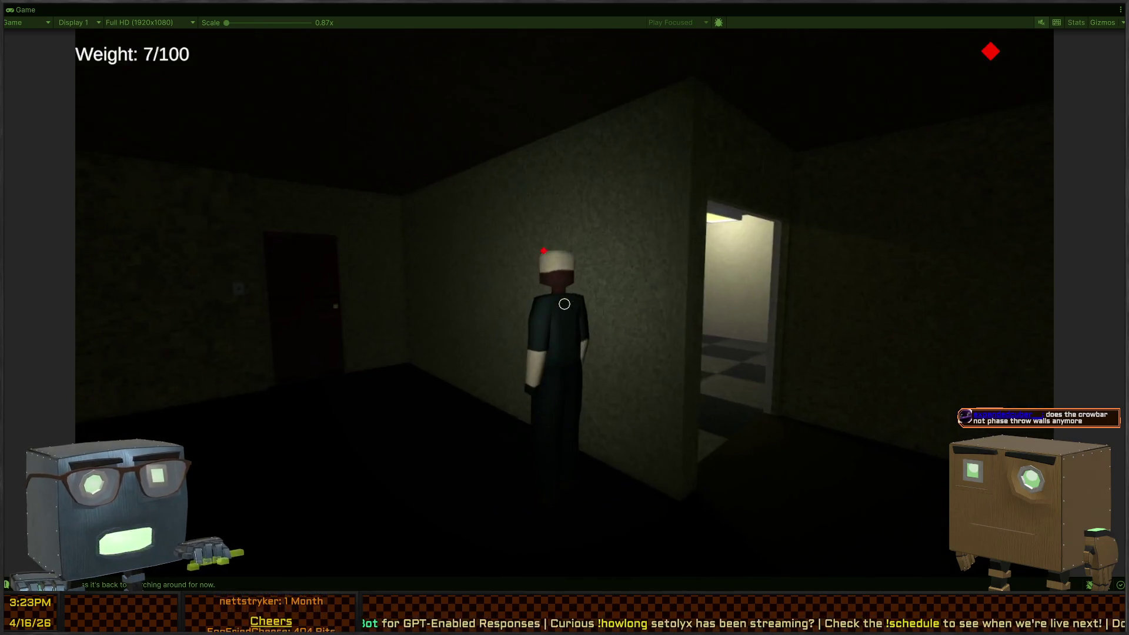
key(w)
- Swing the crowbar five times, knocking the resident down and hitting him on the floor
click(564, 304)
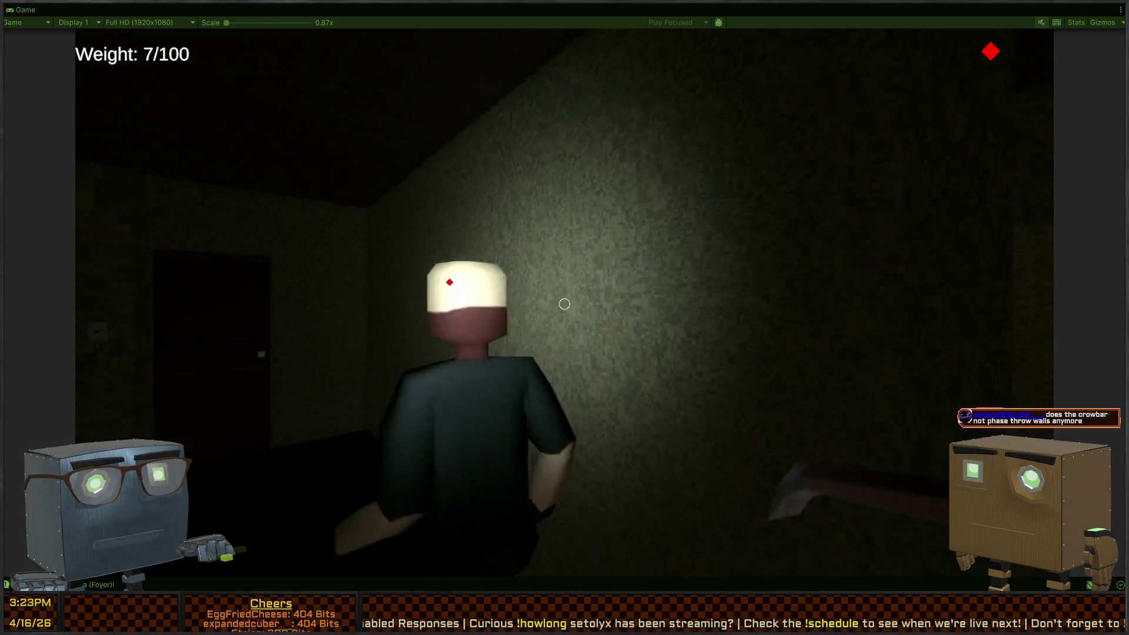
click(565, 304)
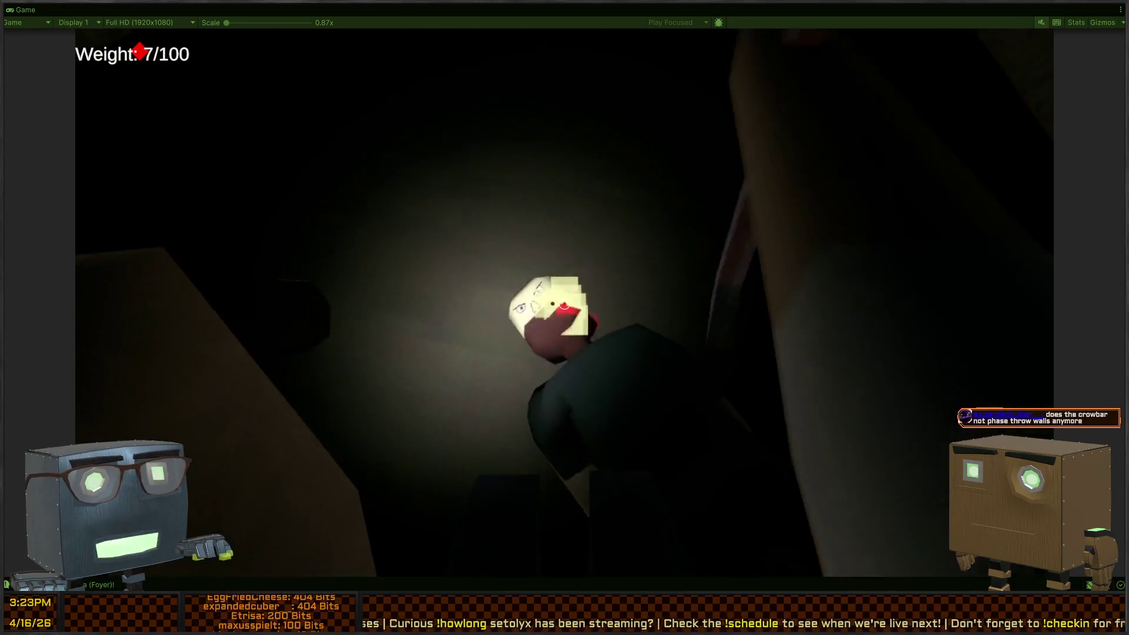
click(564, 304)
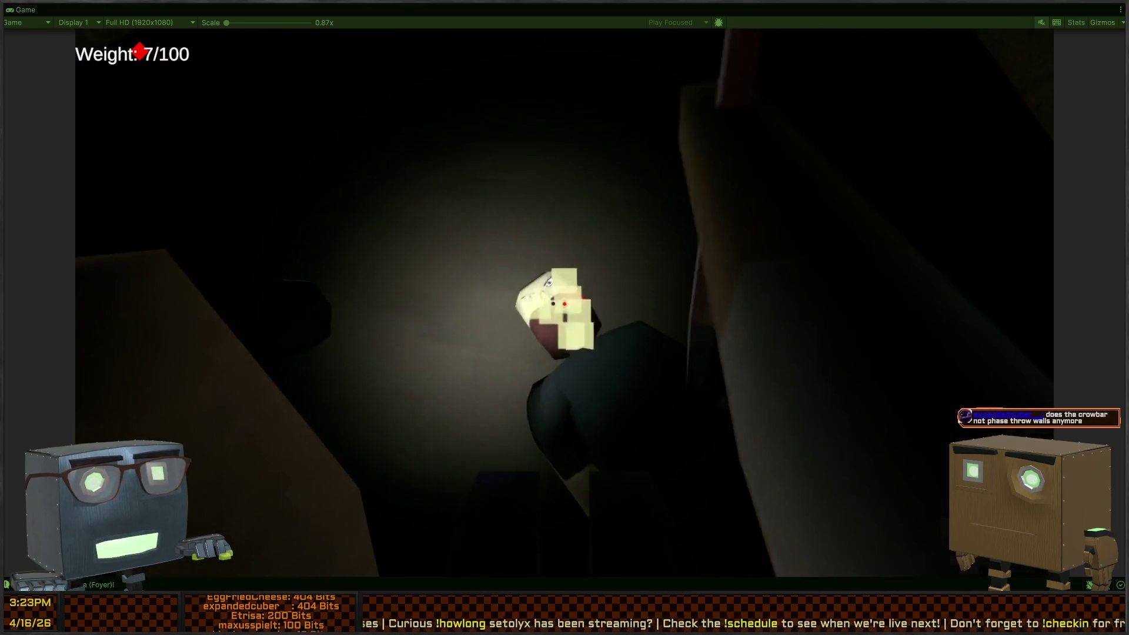
click(564, 304)
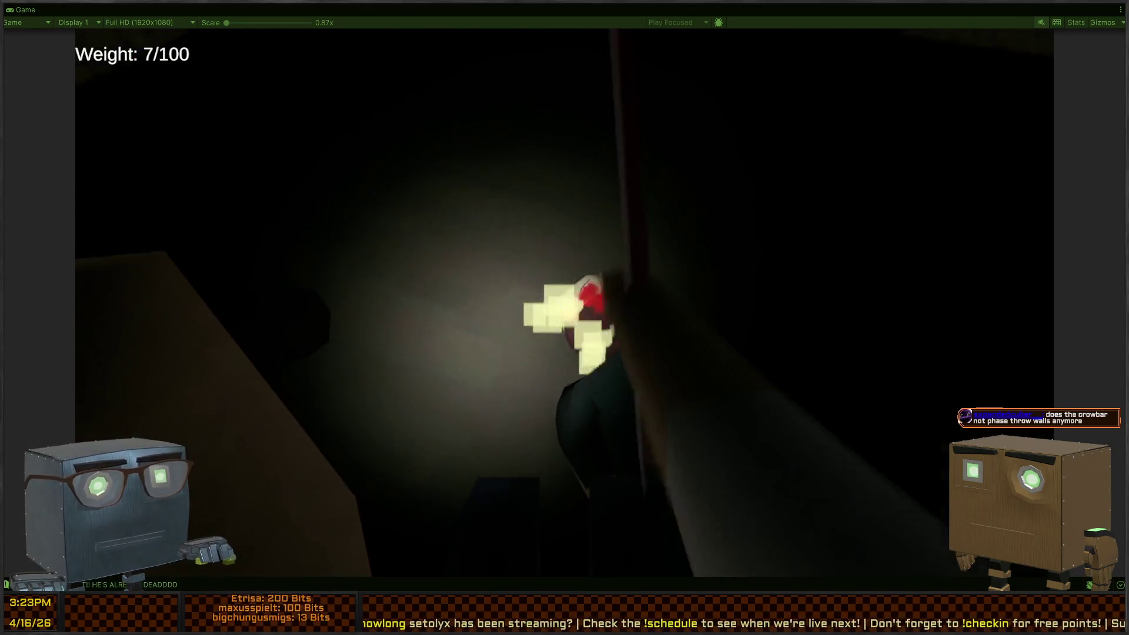
click(565, 304)
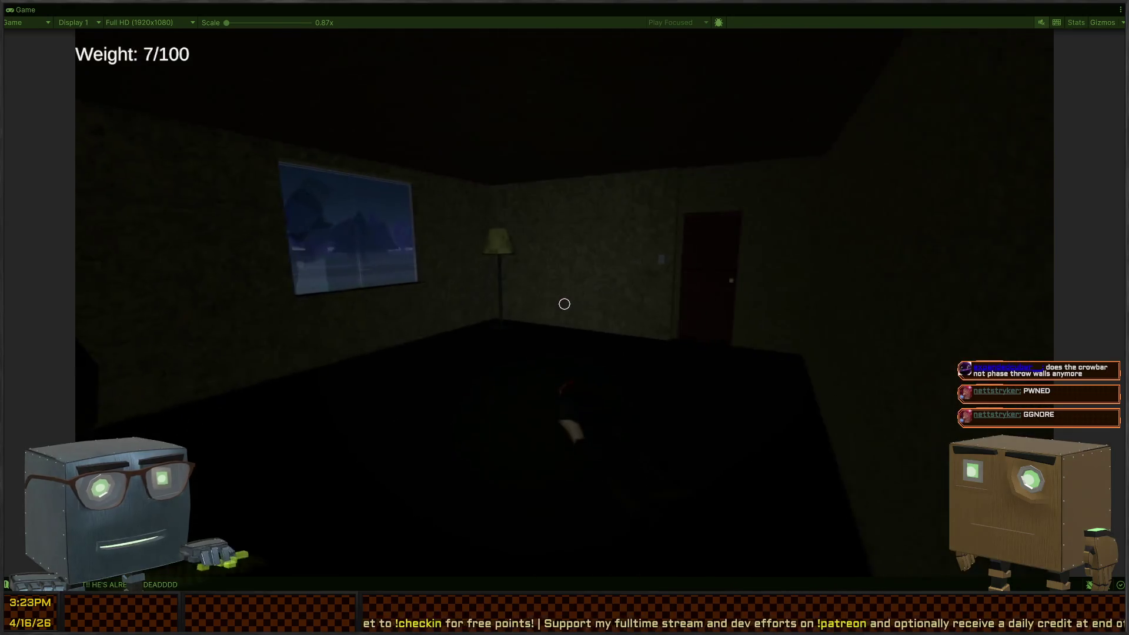
- Walk past the light switch and the body through the doorway into the kitchen
key(w)
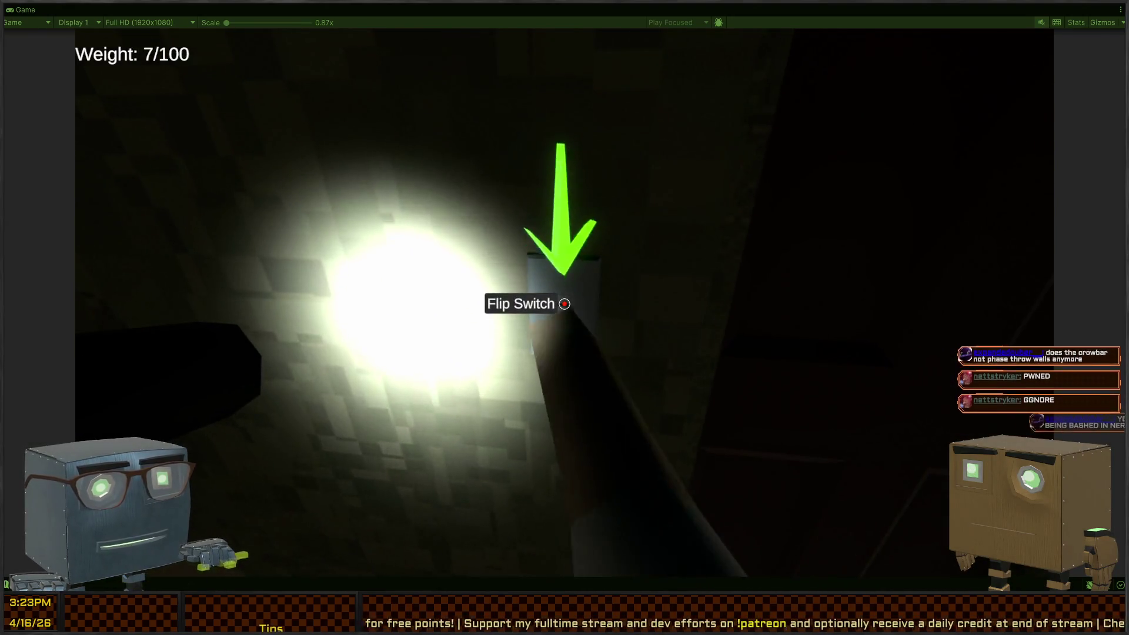
key(s)
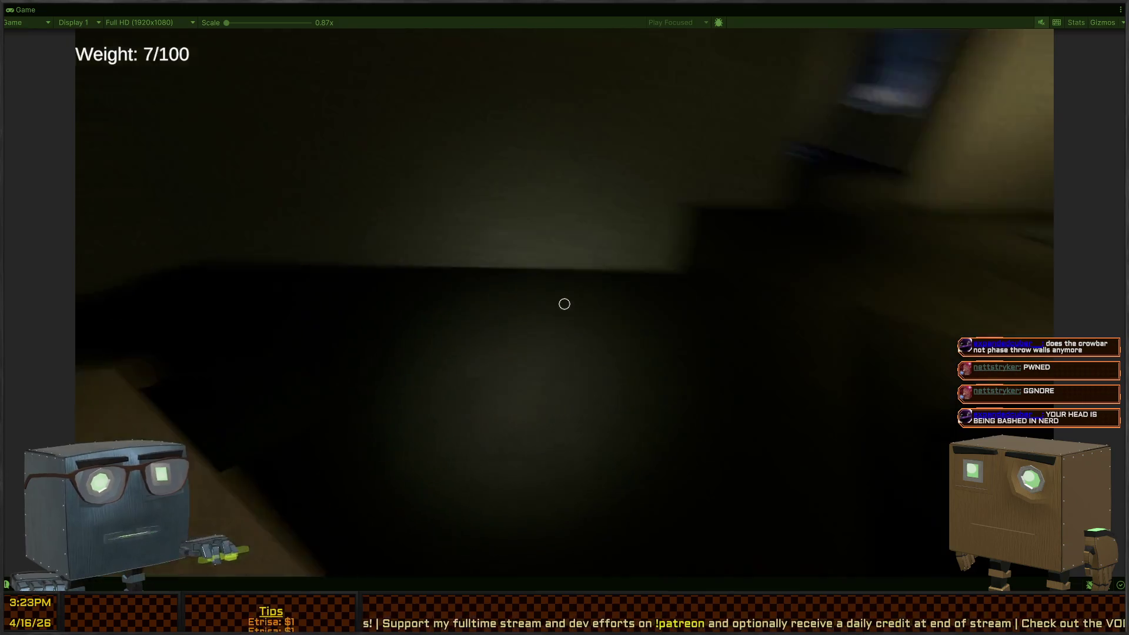
key(w)
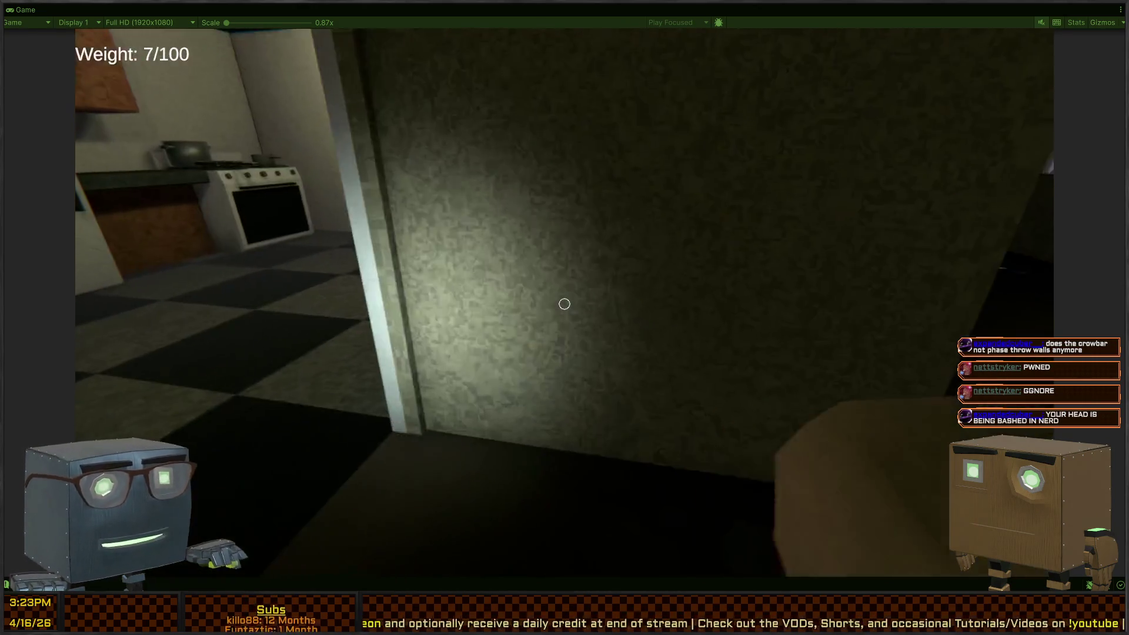
key(w)
key(w)
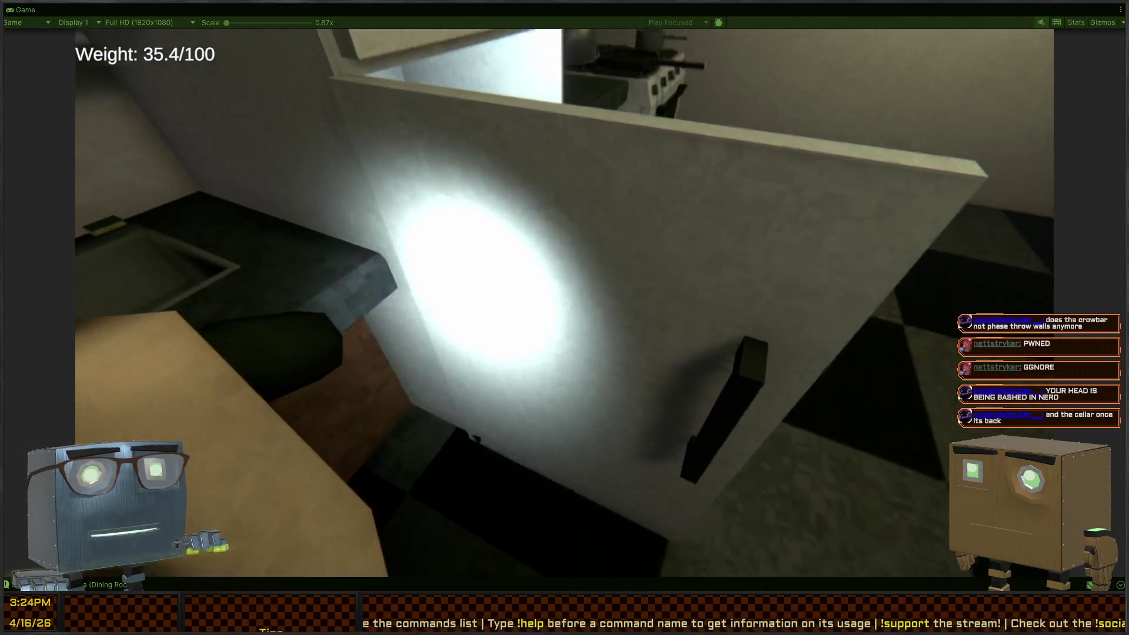
- Close the fridge, step into the dining room and club the downed resident three times
key(f)
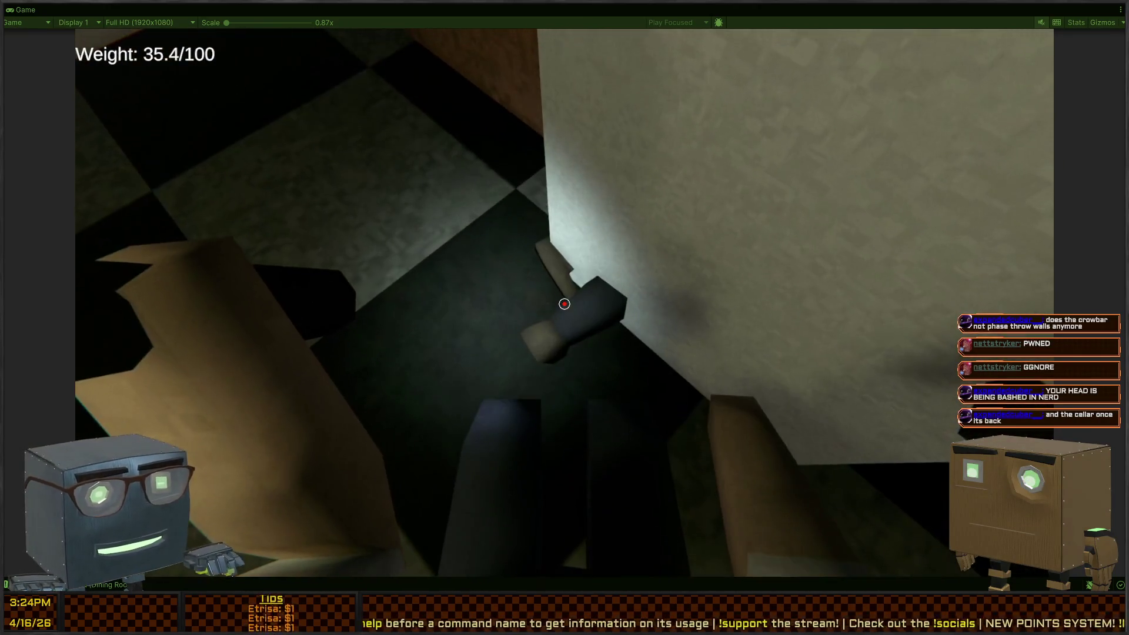
key(w)
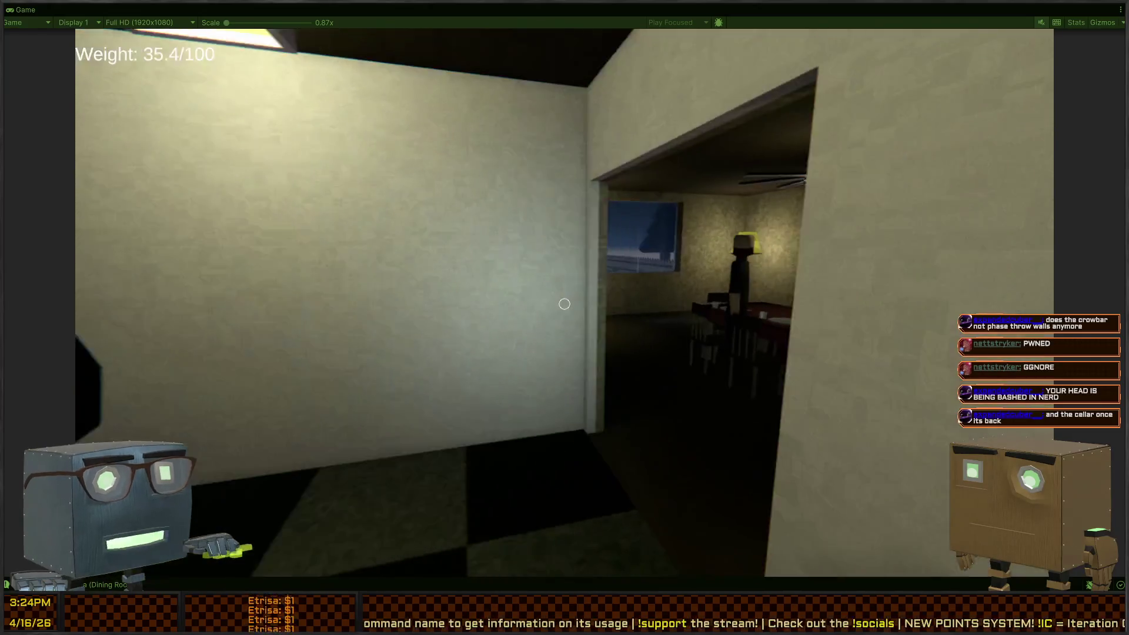
key(s)
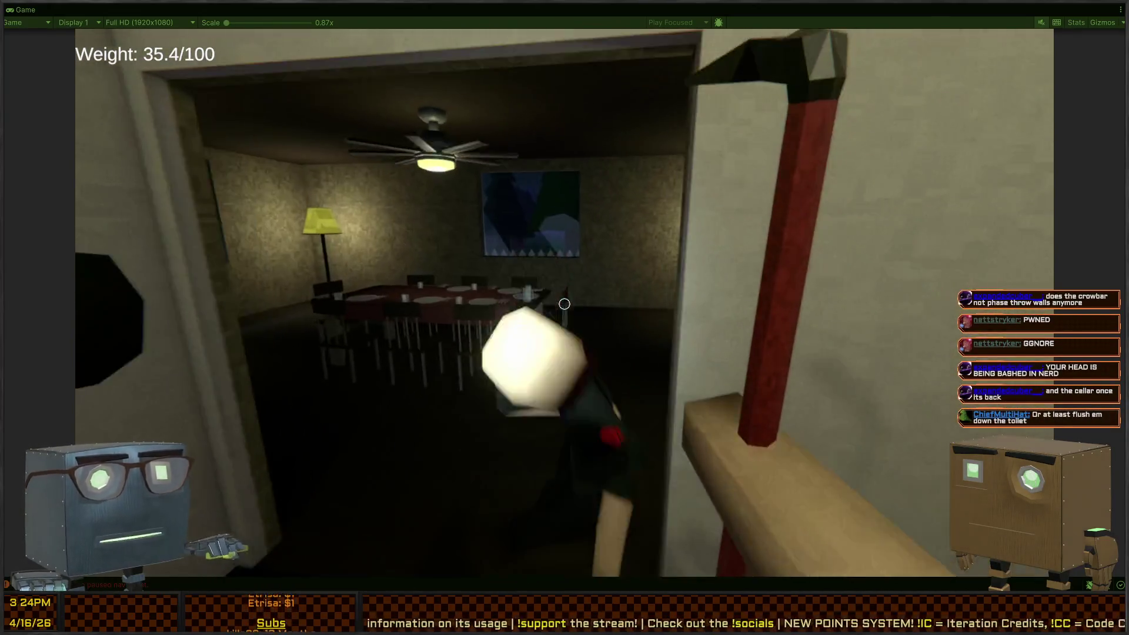
click(564, 304)
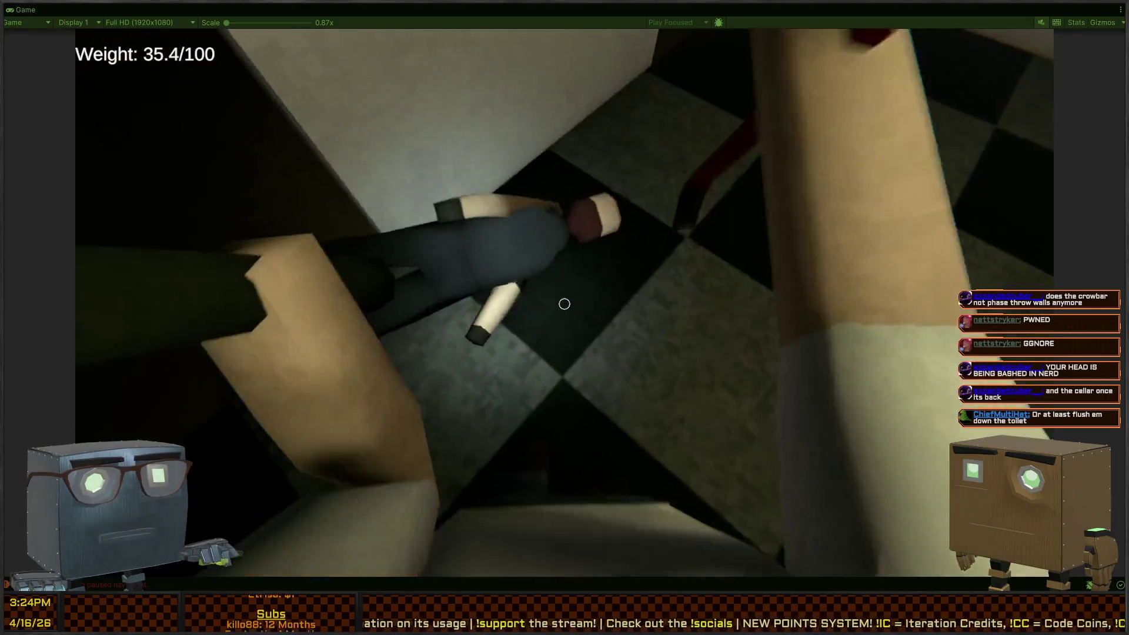
click(564, 304)
click(564, 304)
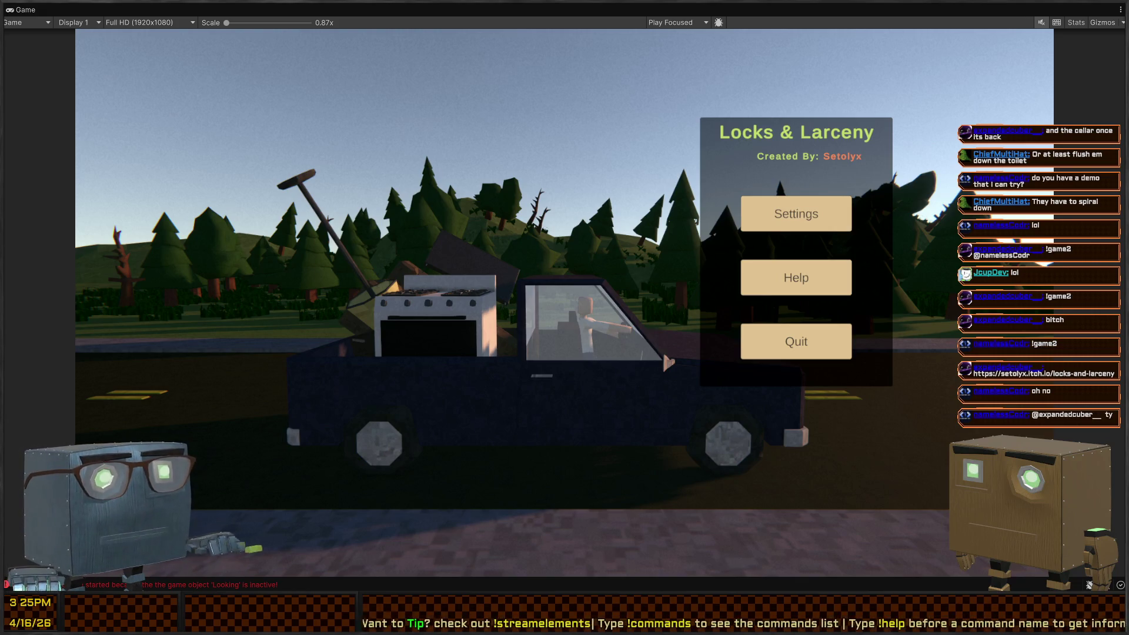
- Exit the maximized Game view, fly the Scene camera close around the truck, then switch to Door.cs
key(shift+space)
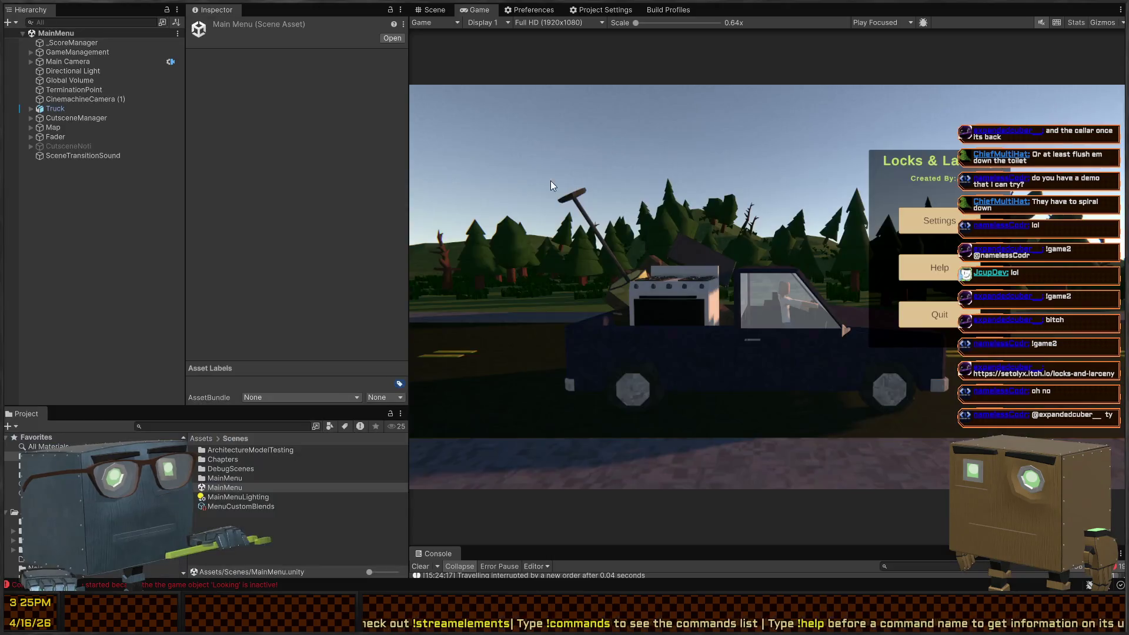
click(435, 10)
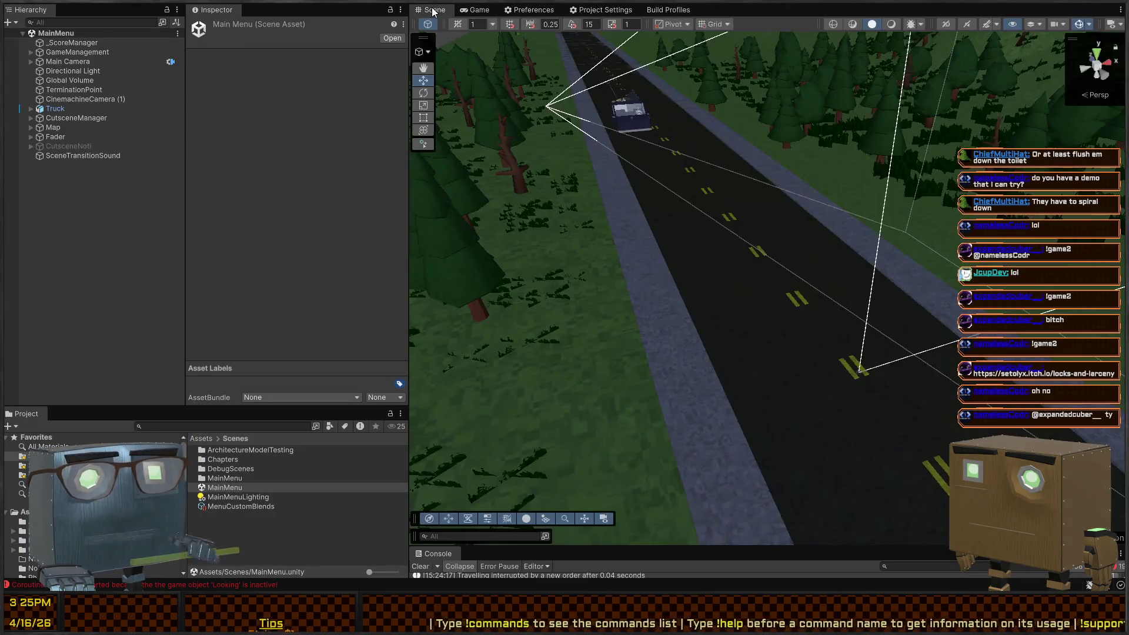
mouse_move(926, 218)
mouse_down()
mouse_move(544, 211)
mouse_move(607, 202)
mouse_move(592, 234)
mouse_move(693, 283)
mouse_up()
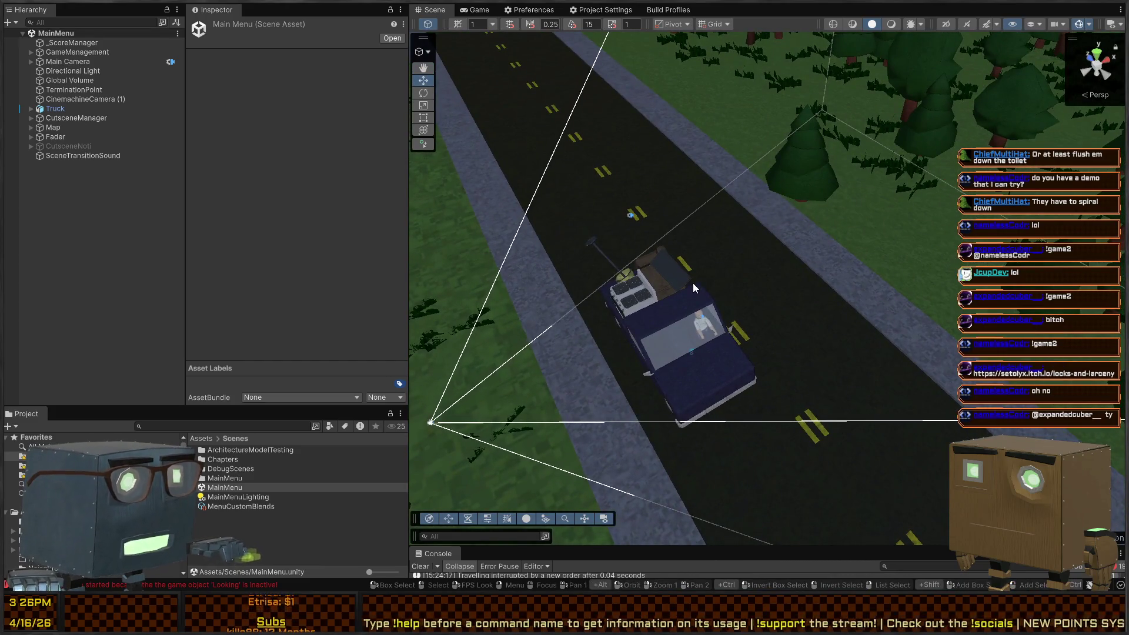
mouse_move(652, 281)
mouse_down()
mouse_move(598, 198)
mouse_move(585, 239)
mouse_move(712, 233)
mouse_move(716, 222)
mouse_up()
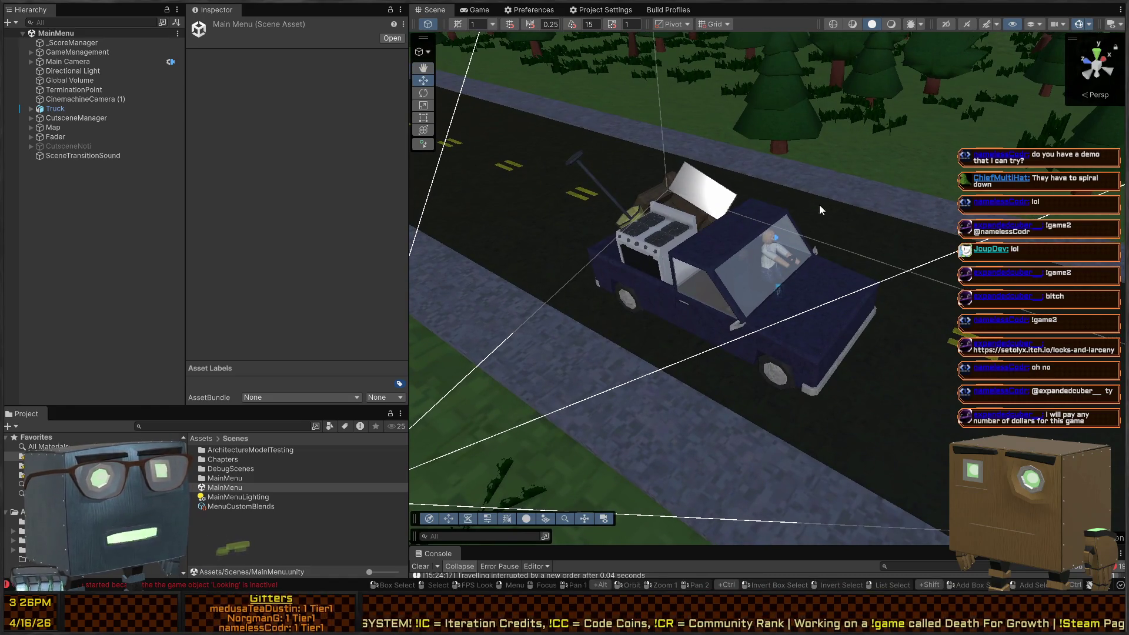
mouse_move(658, 219)
mouse_down()
mouse_move(740, 254)
mouse_move(724, 234)
mouse_up()
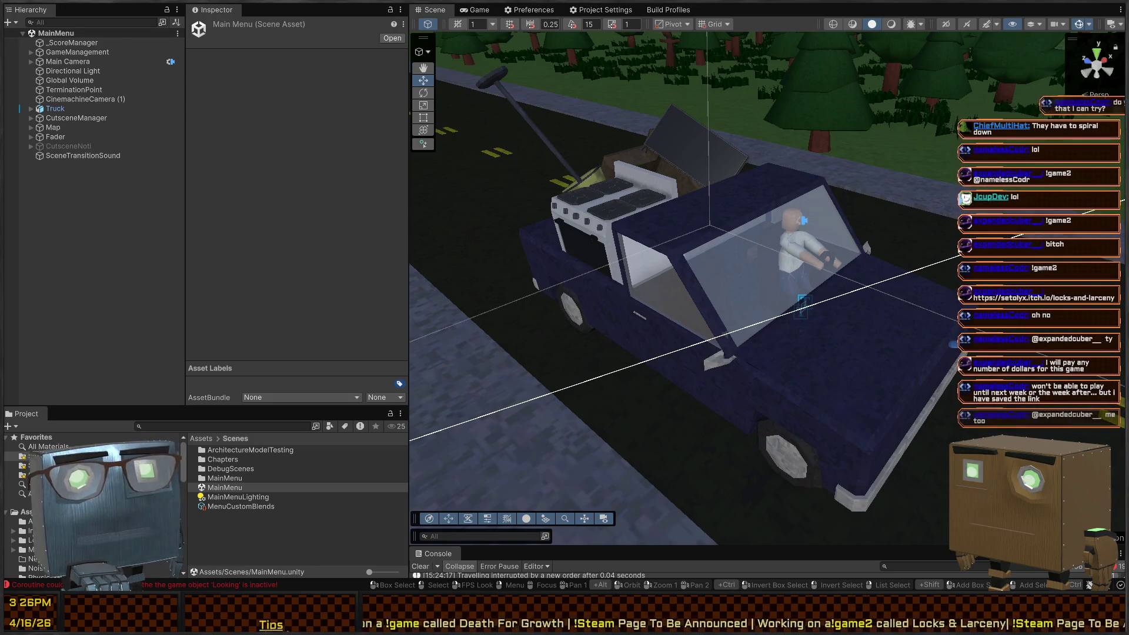
mouse_move(735, 212)
mouse_down()
mouse_move(751, 221)
mouse_move(712, 187)
mouse_move(431, 55)
mouse_up()
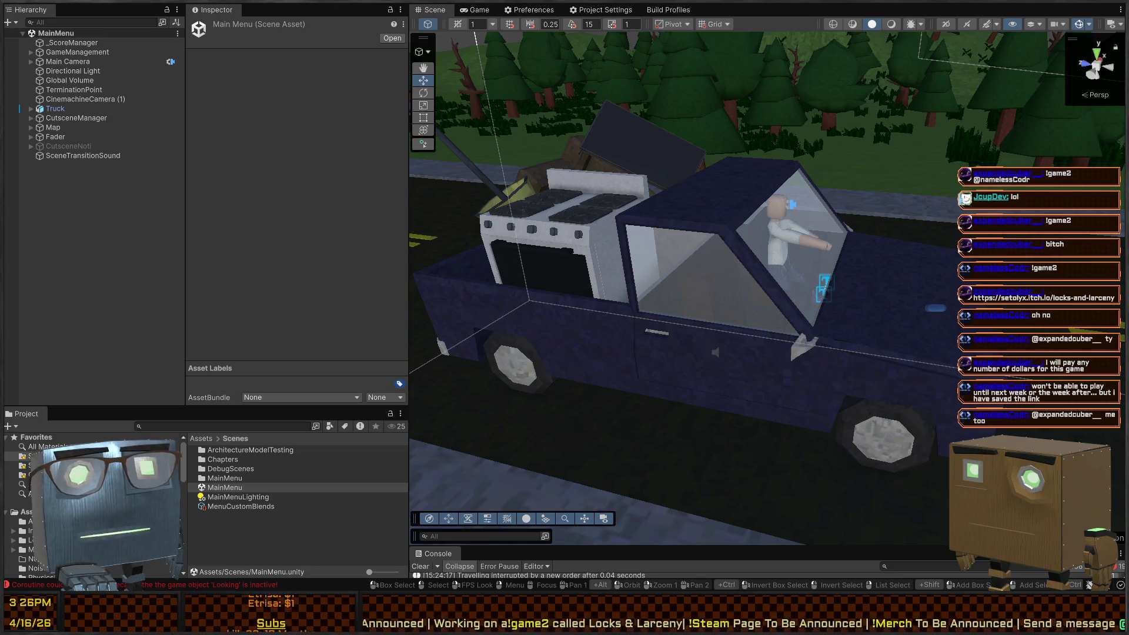
drag(764, 247, 710, 234)
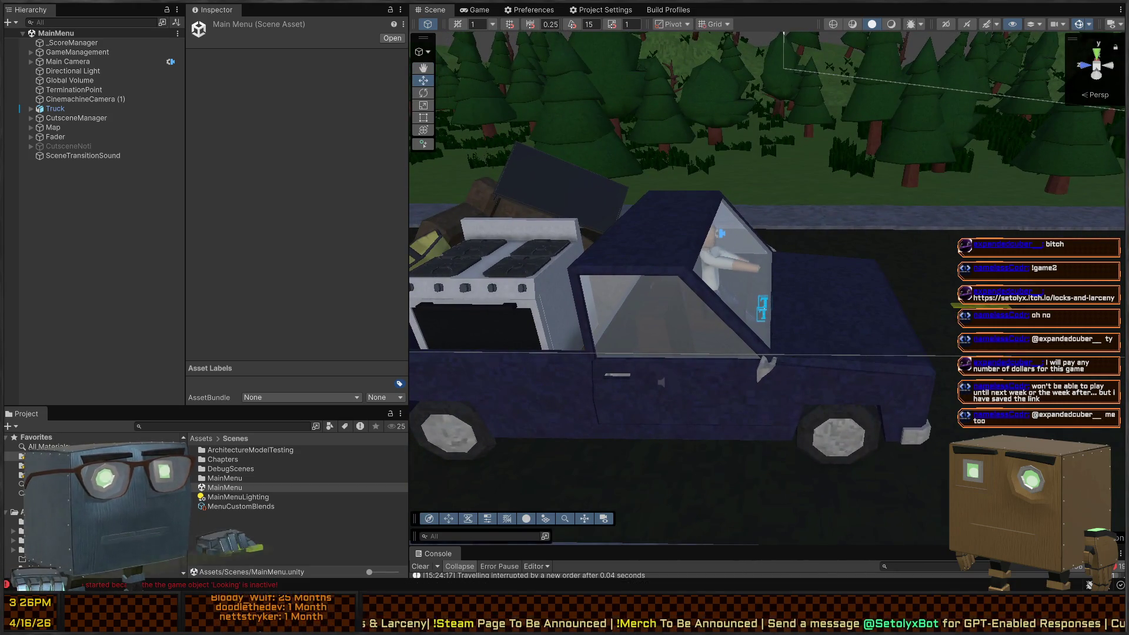
key(alt+Tab)
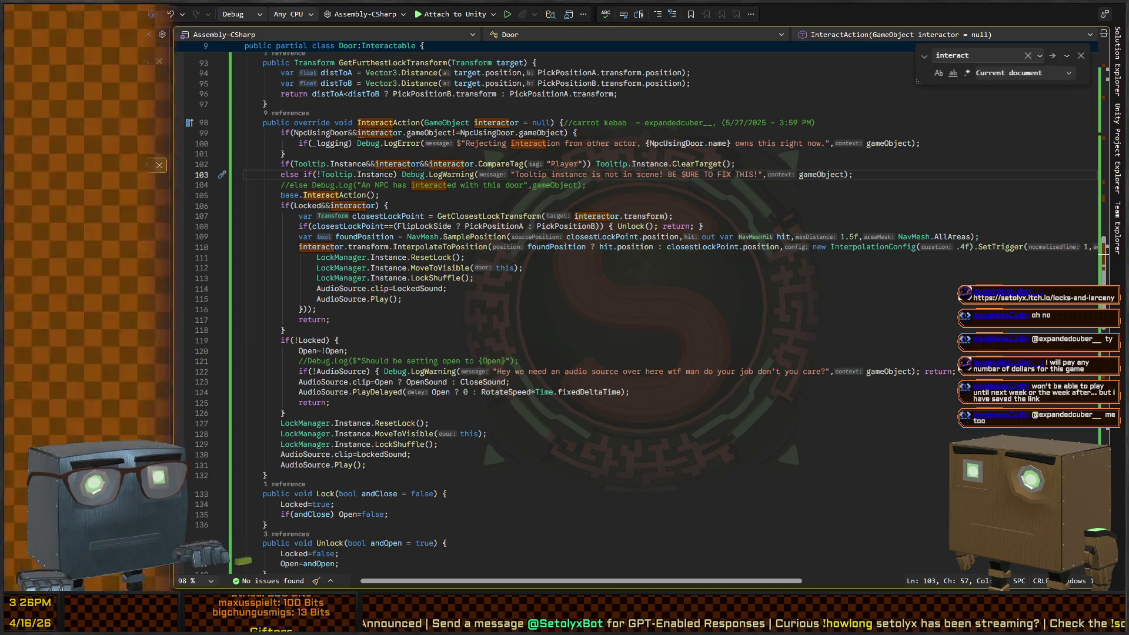
- Return from Visual Studio and orbit the Scene view around the truck hauling the stove
key(alt+Tab)
mouse_move(553, 224)
mouse_down()
mouse_move(574, 215)
mouse_move(519, 218)
mouse_move(666, 210)
mouse_up()
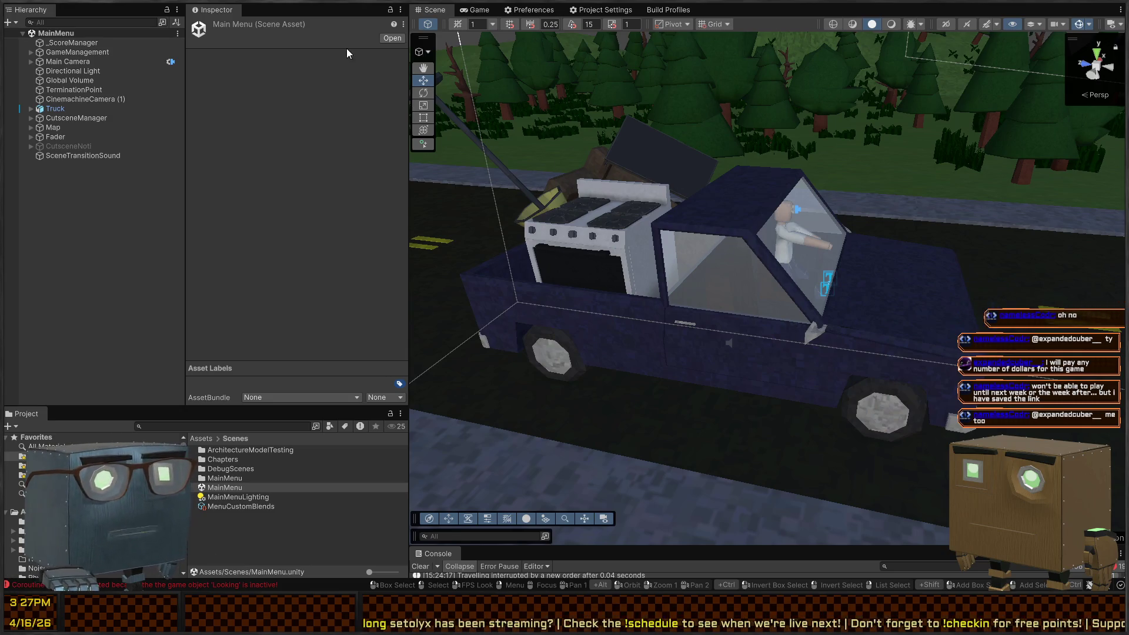
- Switch to the Game view, enter Play mode with Ctrl+P and start a new game
click(479, 10)
key(ctrl+p)
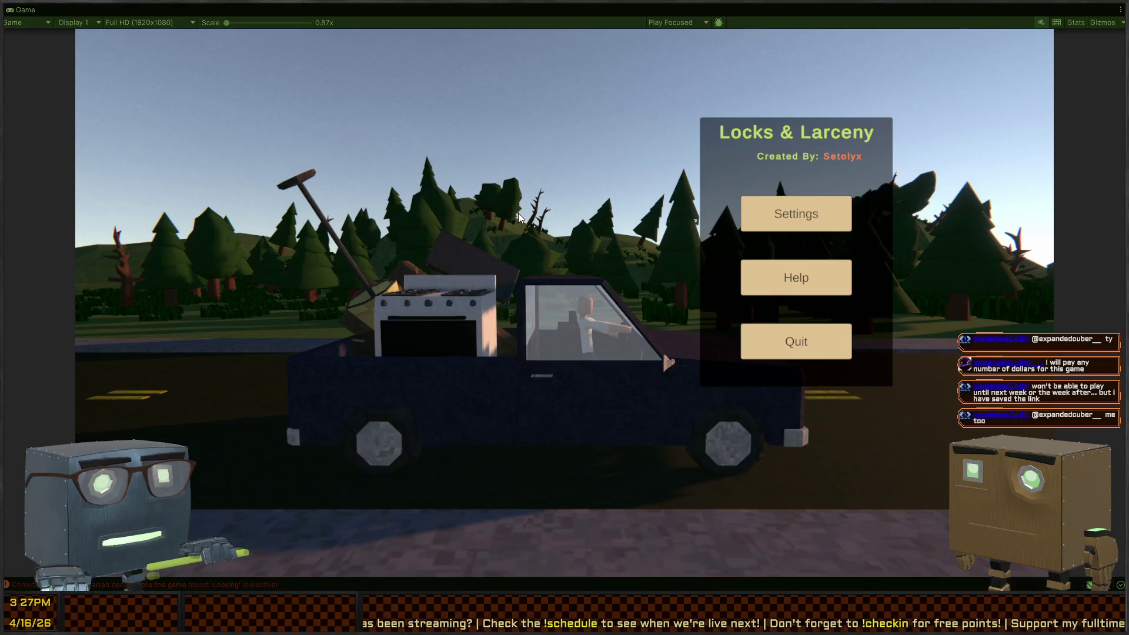
click(794, 199)
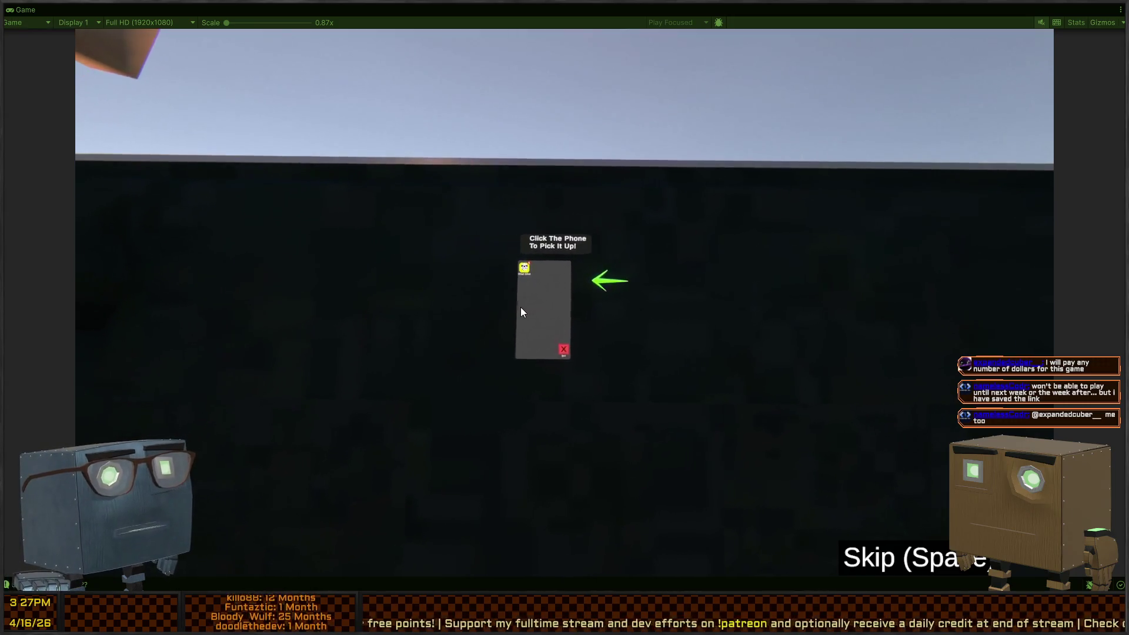
- Pick up the phone, open the Broker conversation in Thief Chat and finish the briefing
click(523, 292)
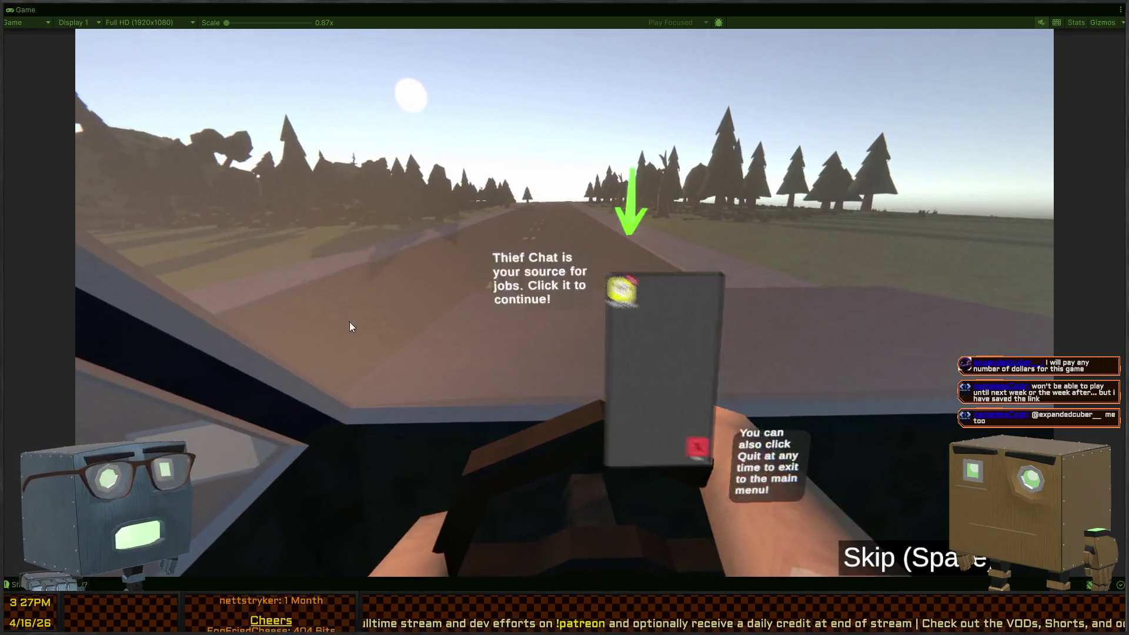
click(476, 211)
click(513, 238)
click(545, 248)
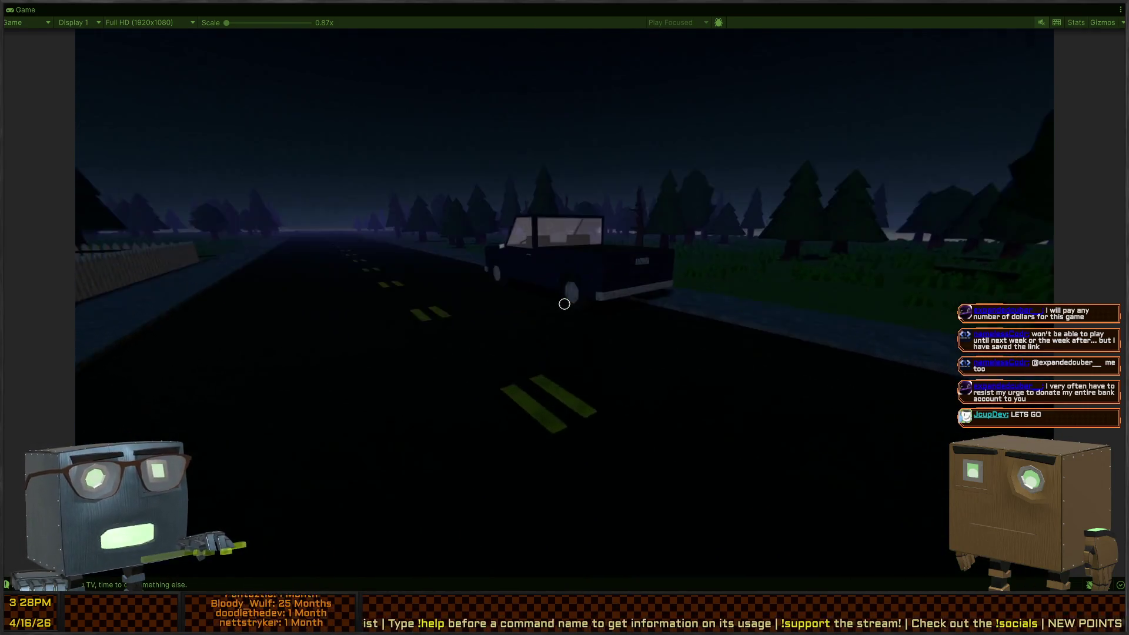
- Walk past the truck, across the lawn and along the fence and house wall to the doorway
key(w)
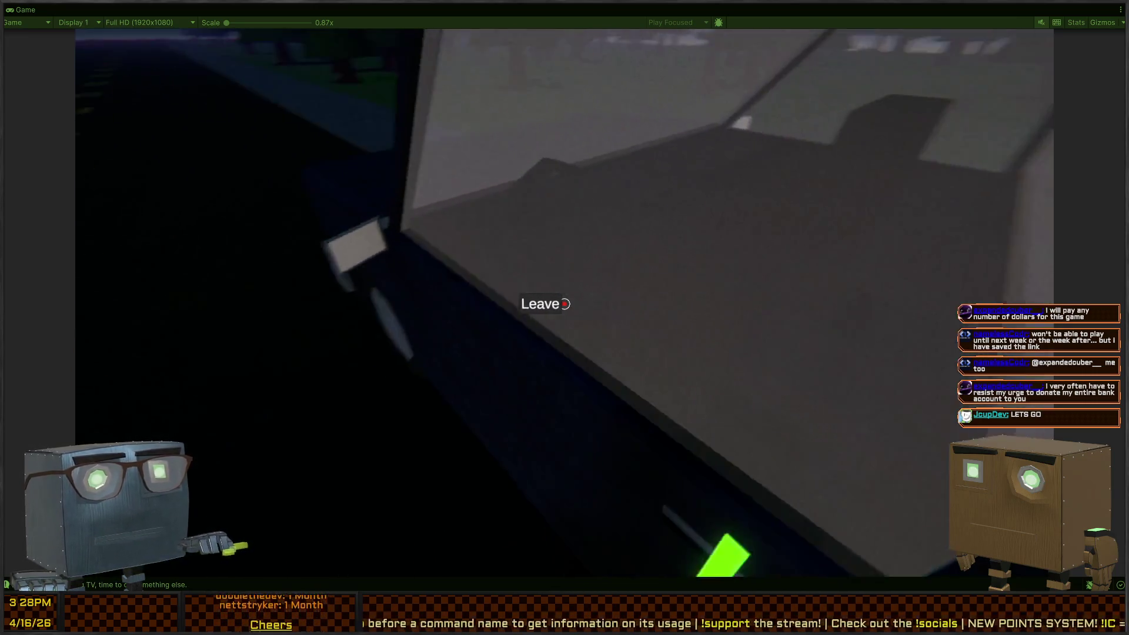
key(w)
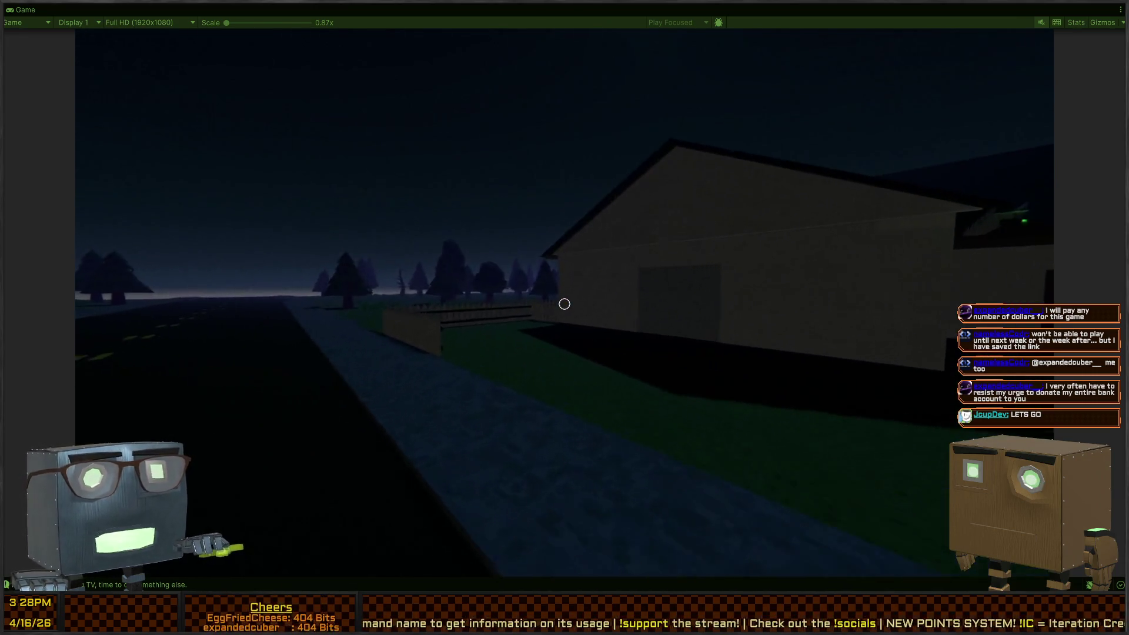
key(w)
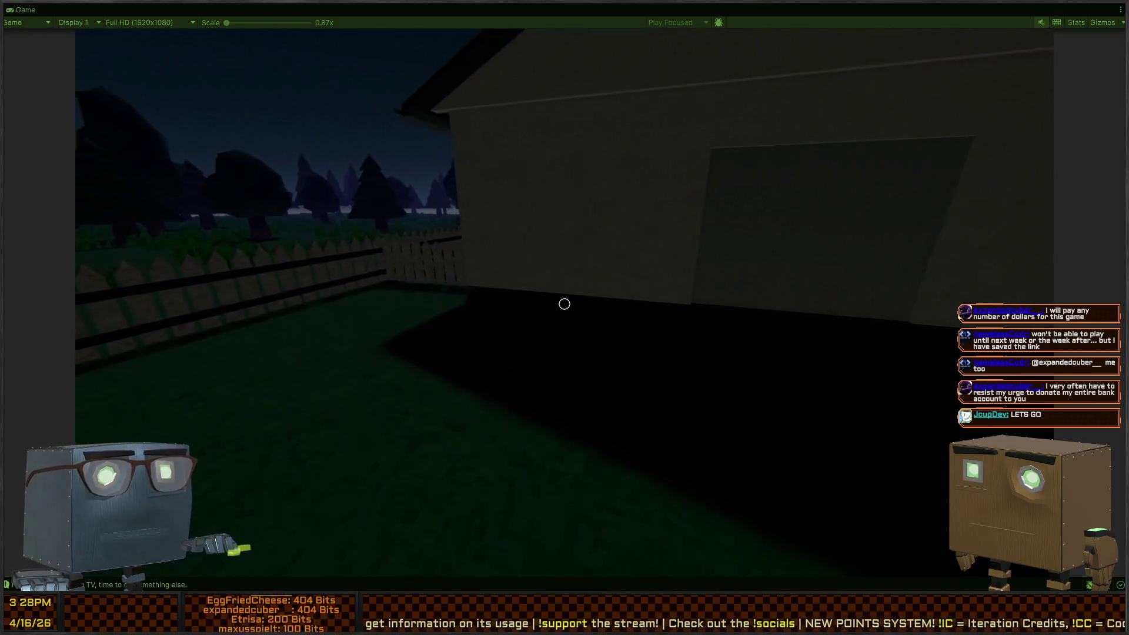
key(w)
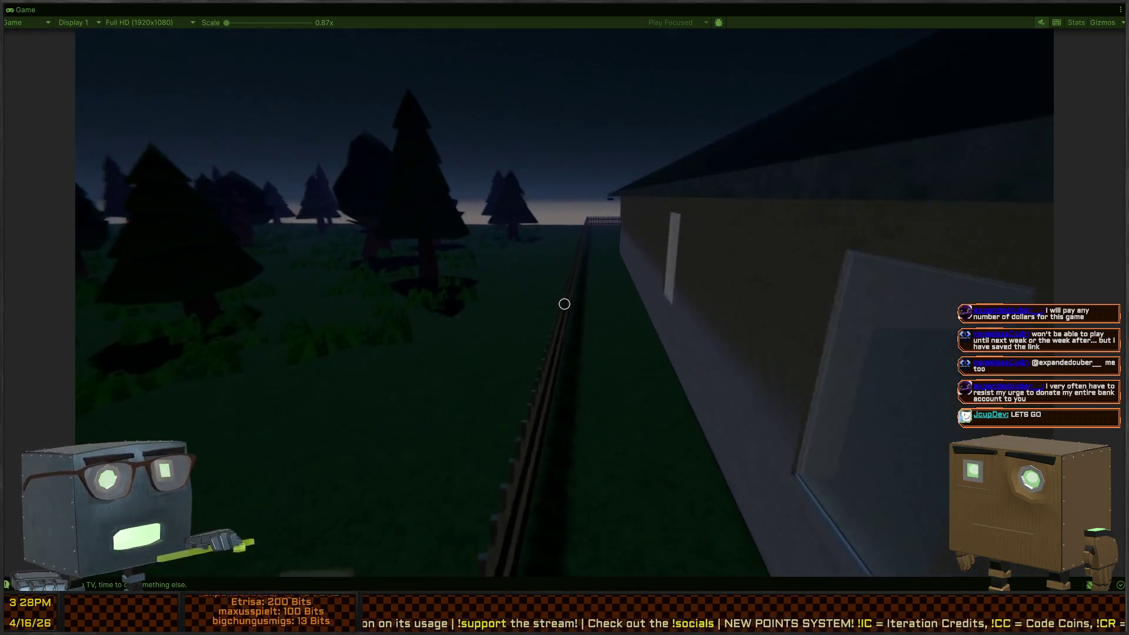
key(w)
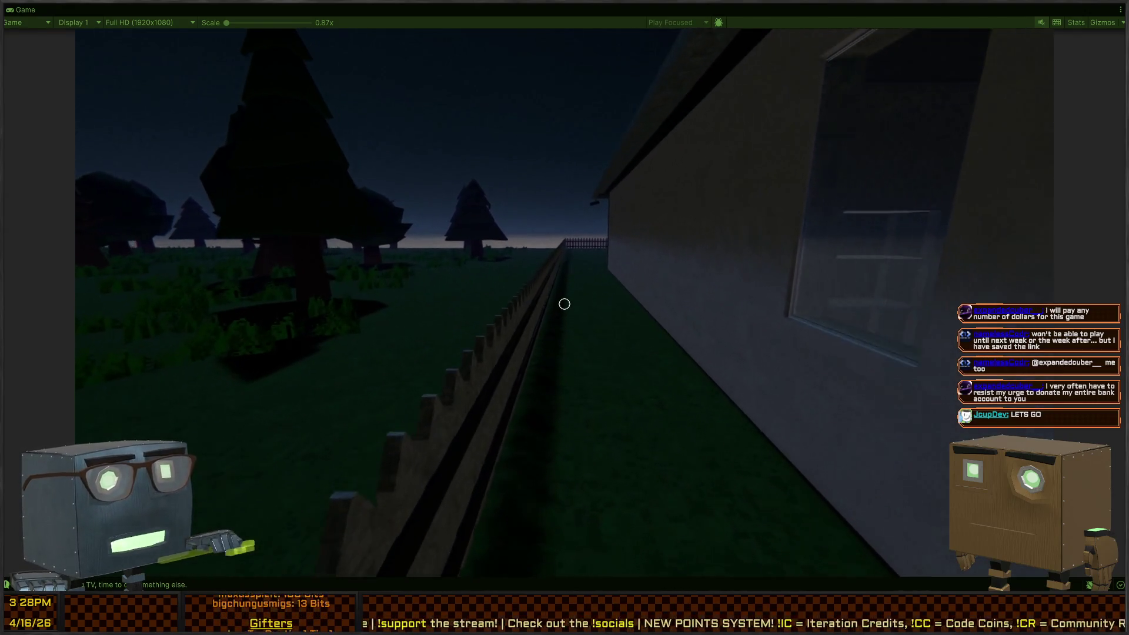
key(w)
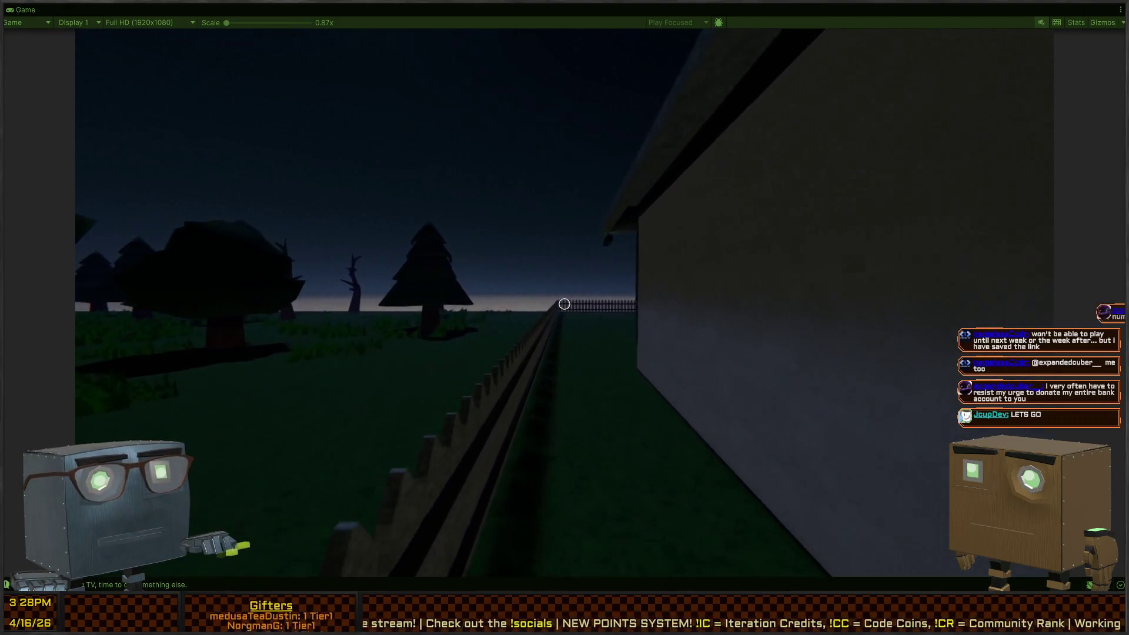
key(w)
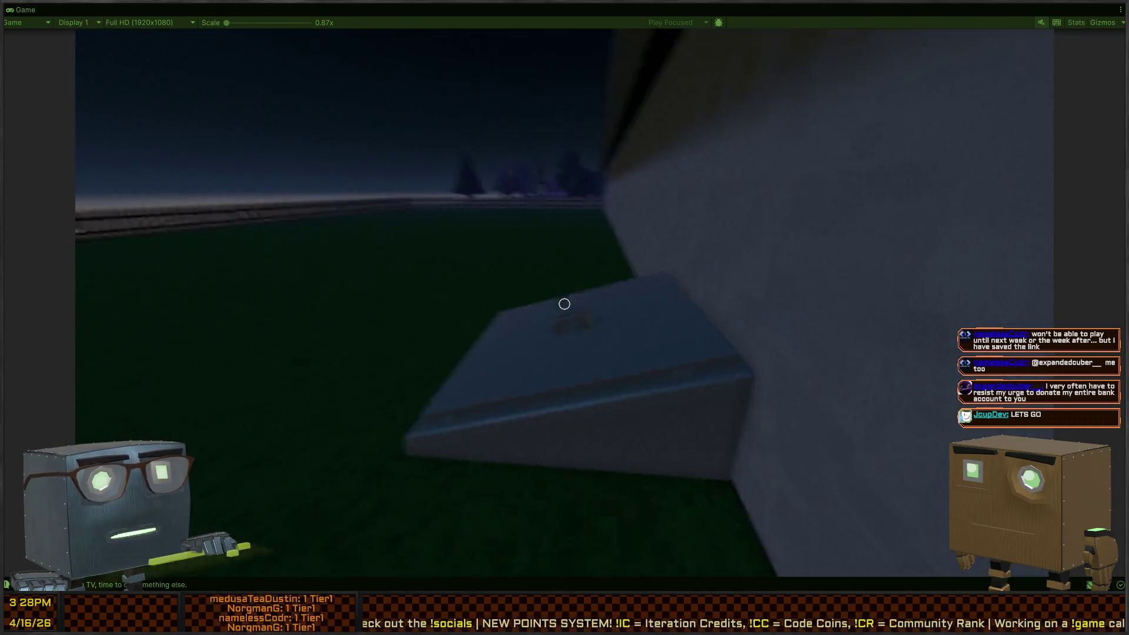
key(w)
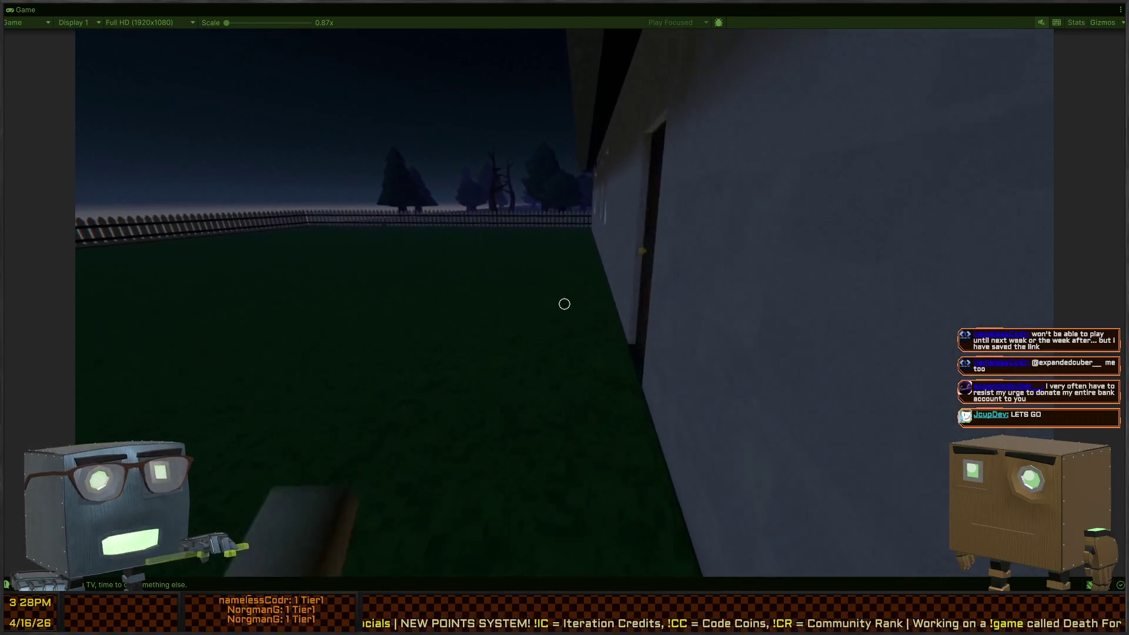
key(w)
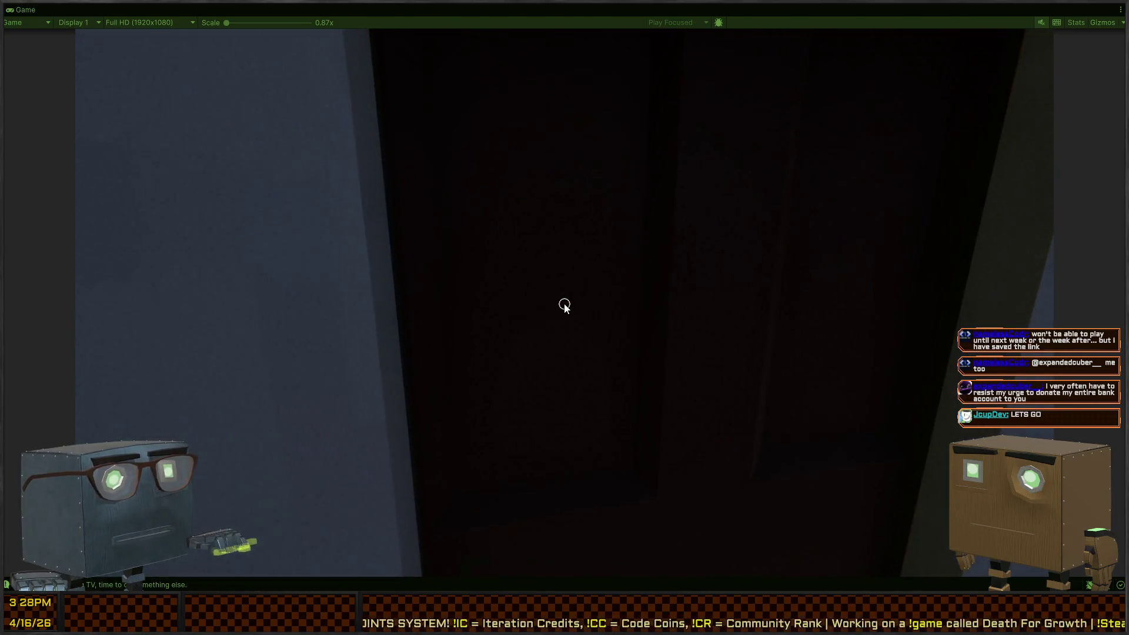
- Work the pick on the back door lock until it opens onto a dark room
key(w)
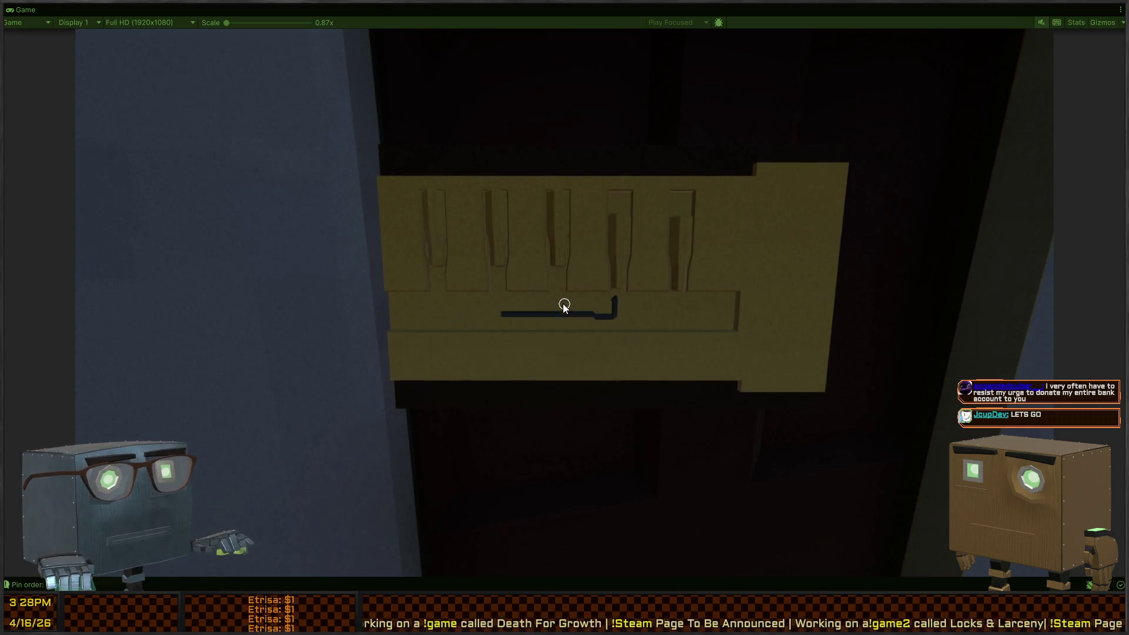
- Step into the hallway, open and shut the door to the yard, and head toward the lamp
key(w)
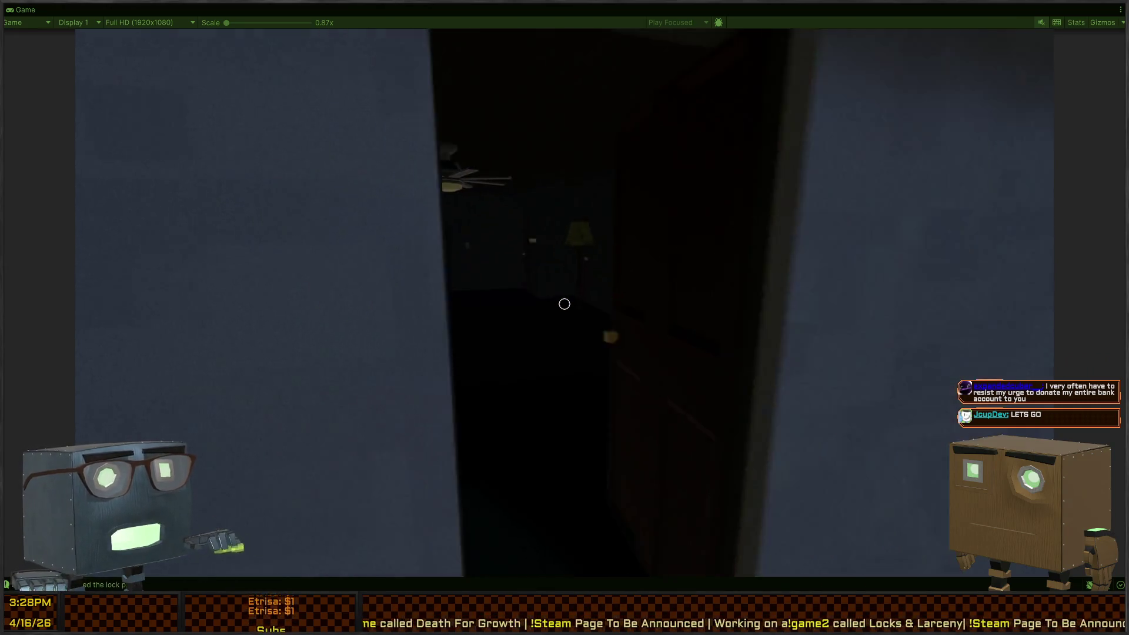
key(f)
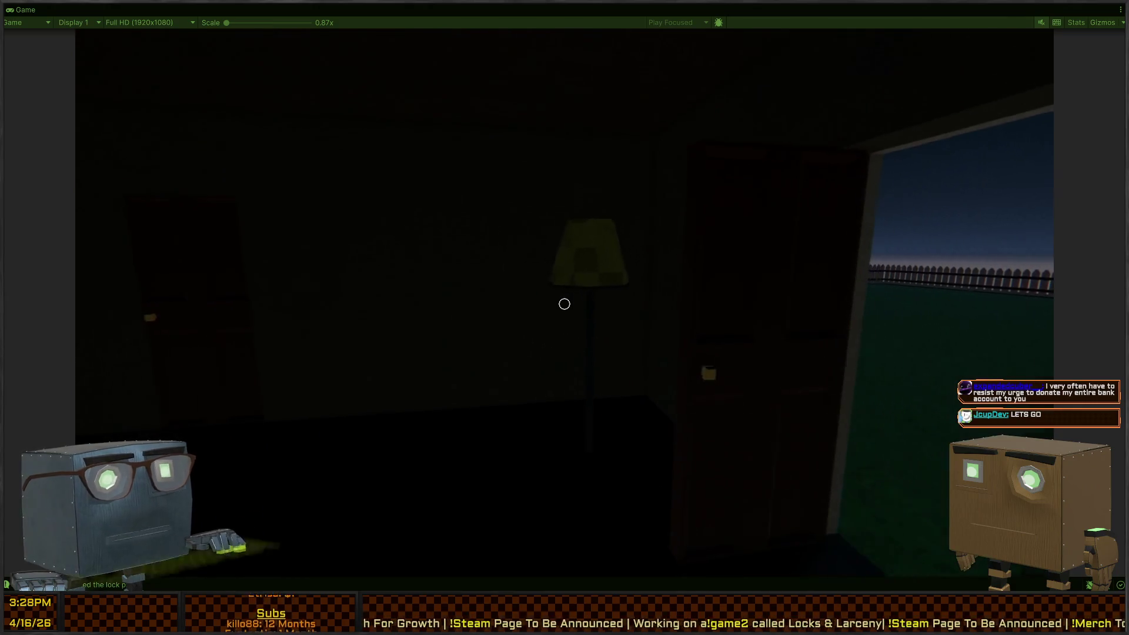
key(f)
key(w)
key(w)
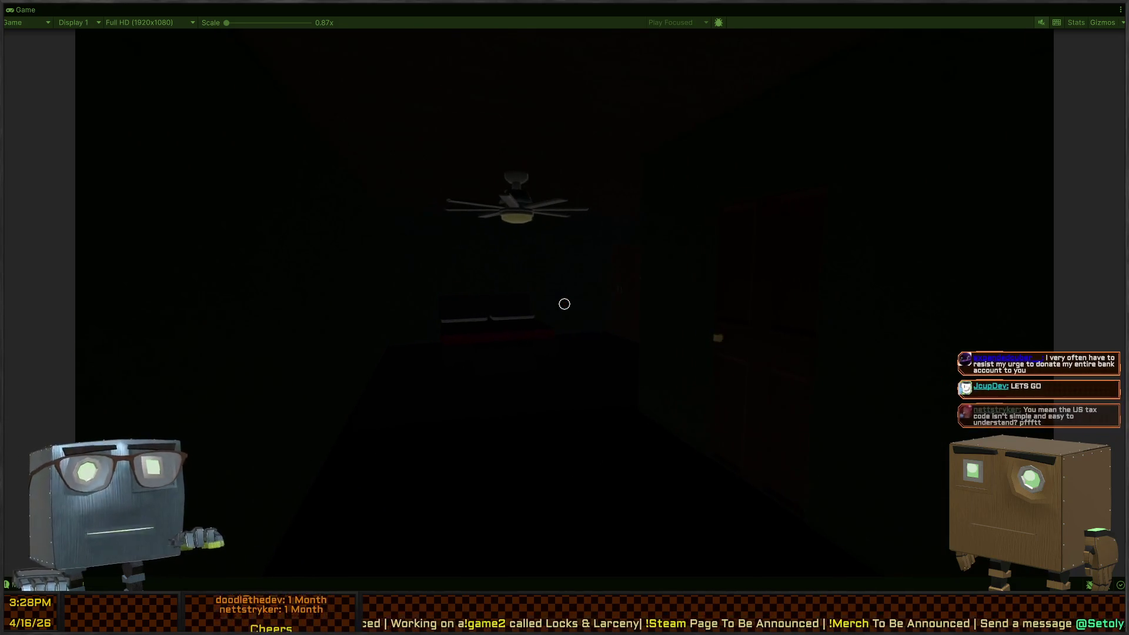
- Switch on the room light and walk up to the box on the desk
mouse_move(564, 304)
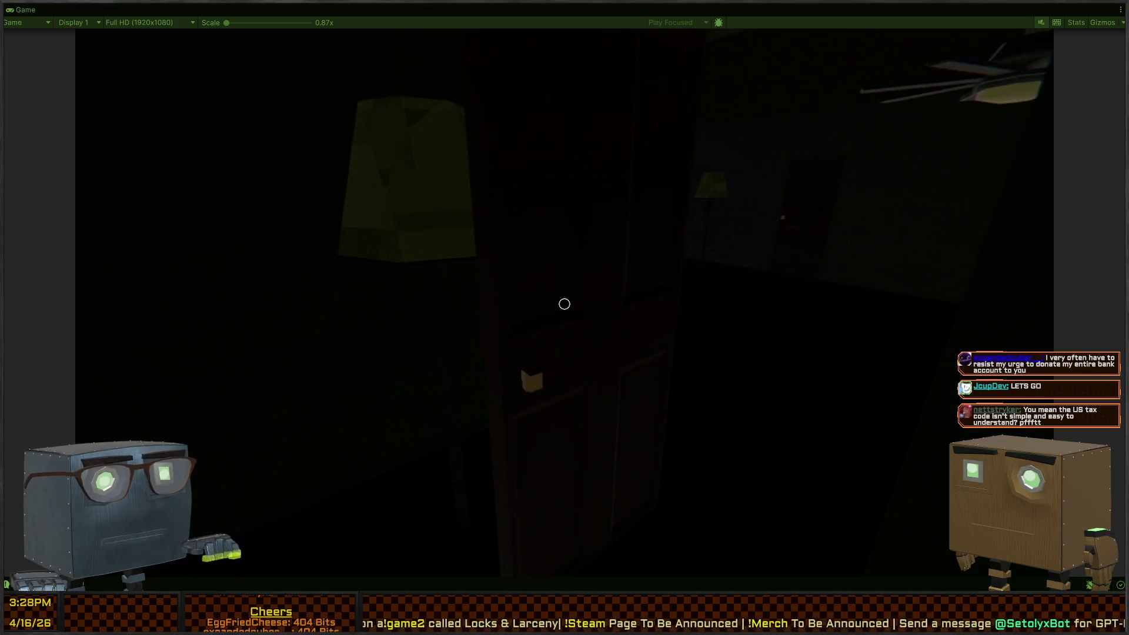
key(f)
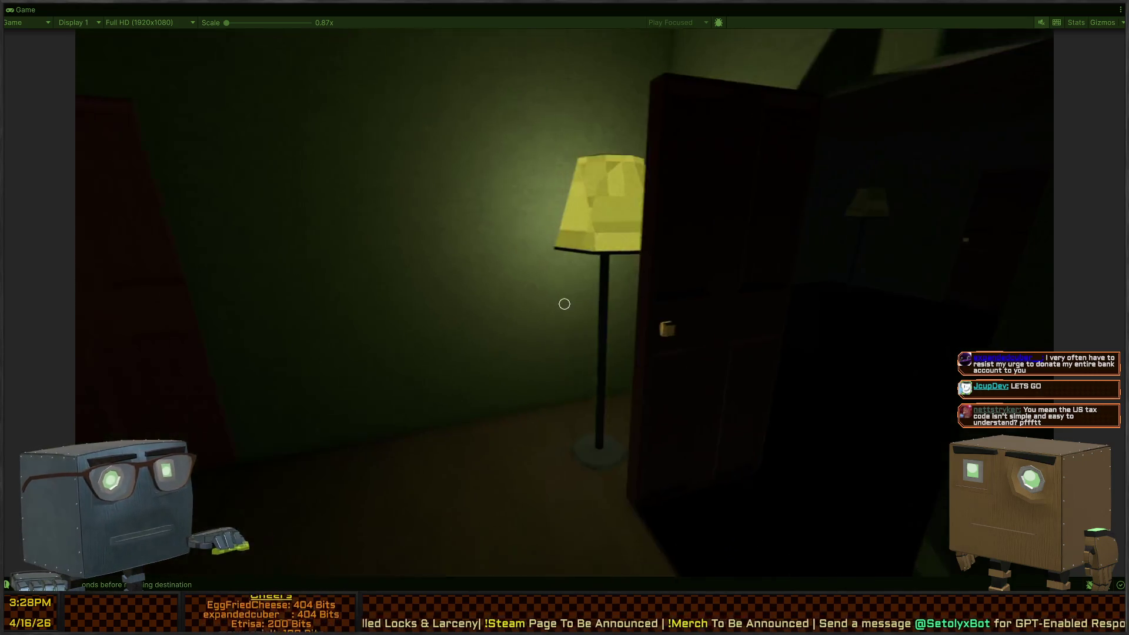
key(w)
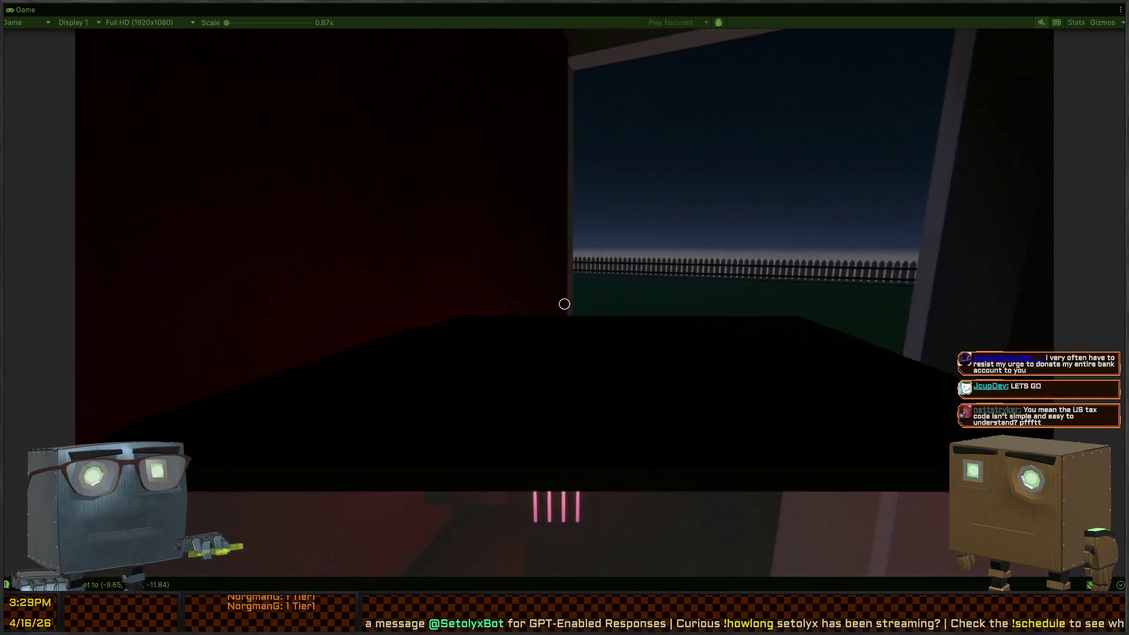
- Carry the box out the window and across the yard into the truck bed, then get in and leave
key(w)
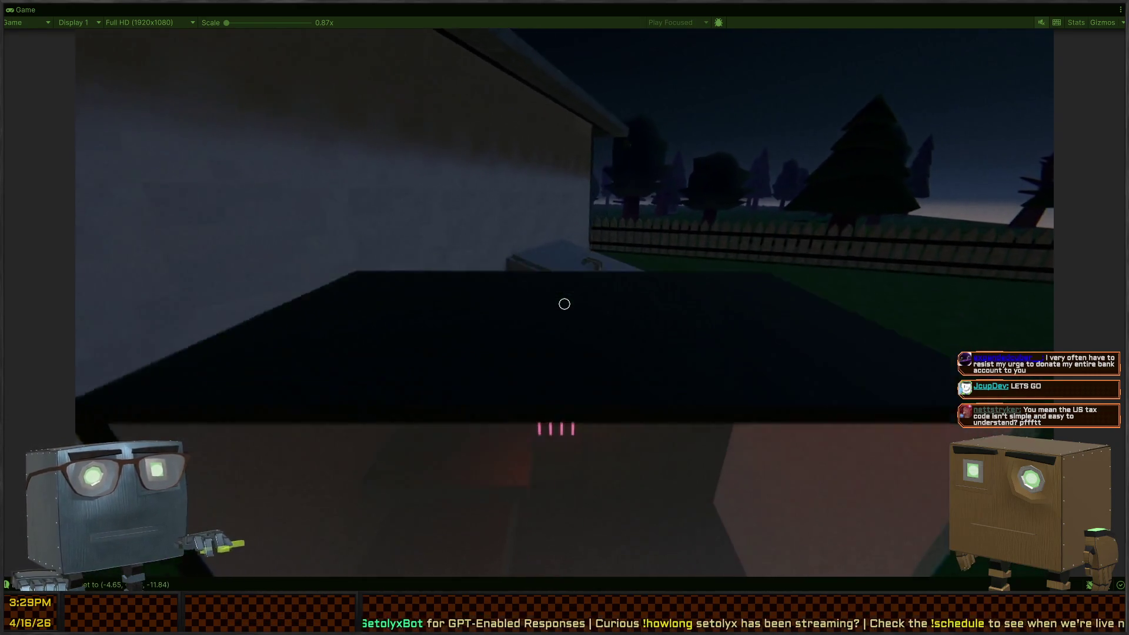
key(w)
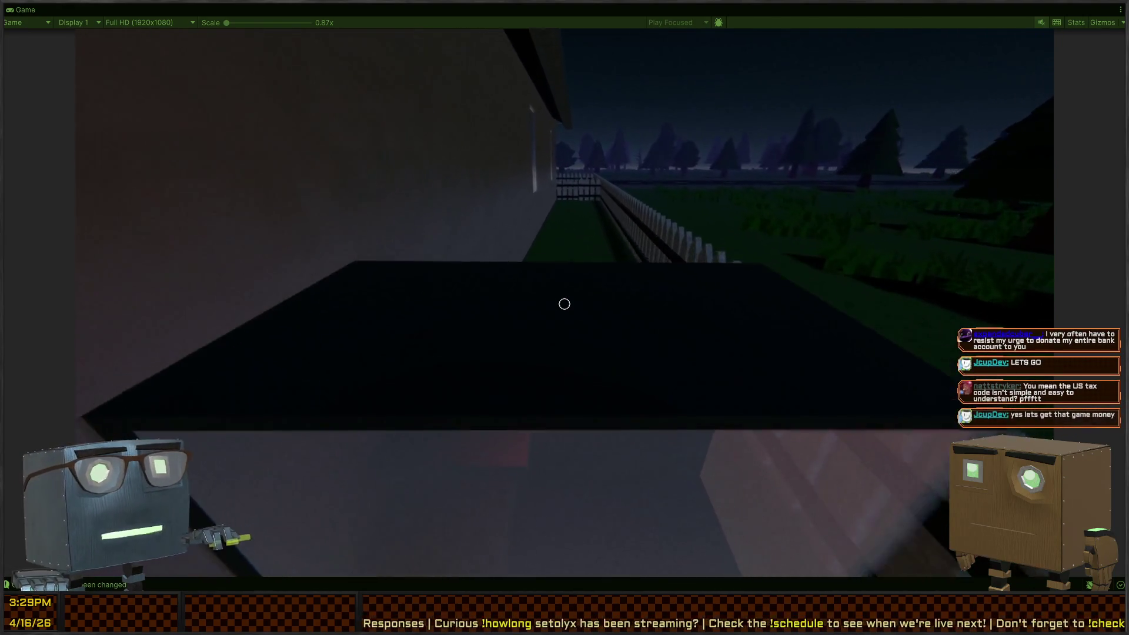
key(w)
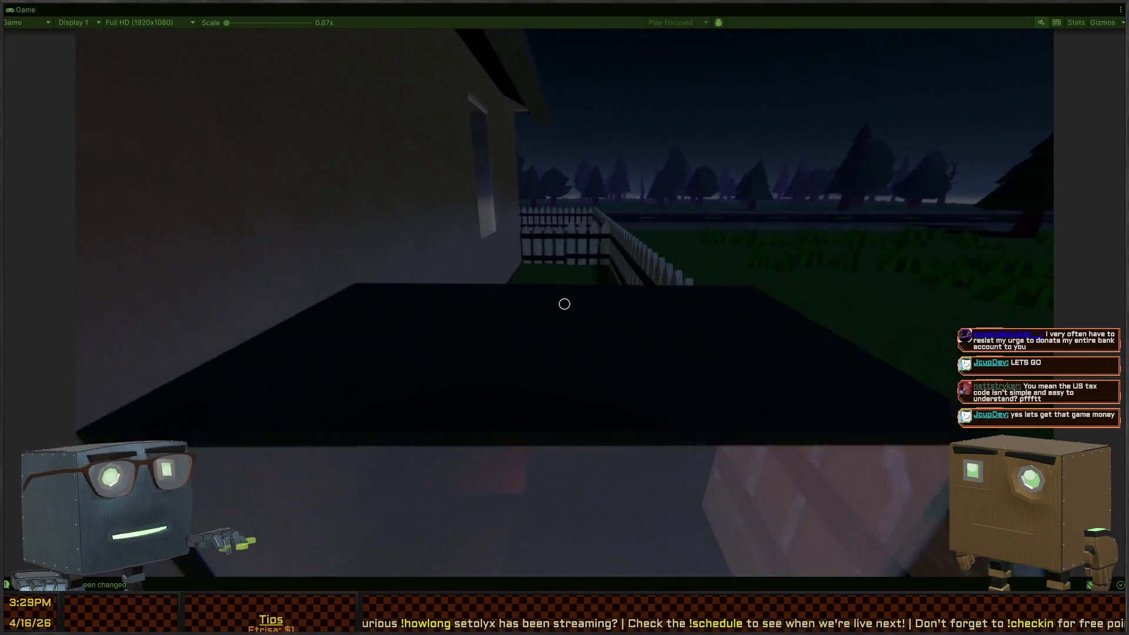
key(w)
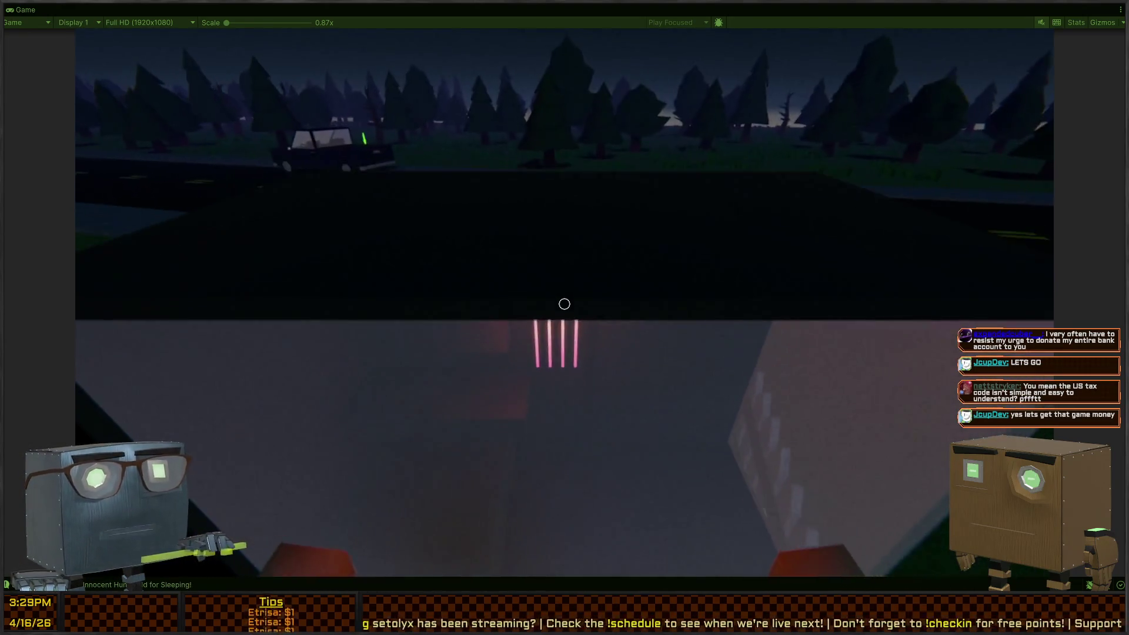
key(w)
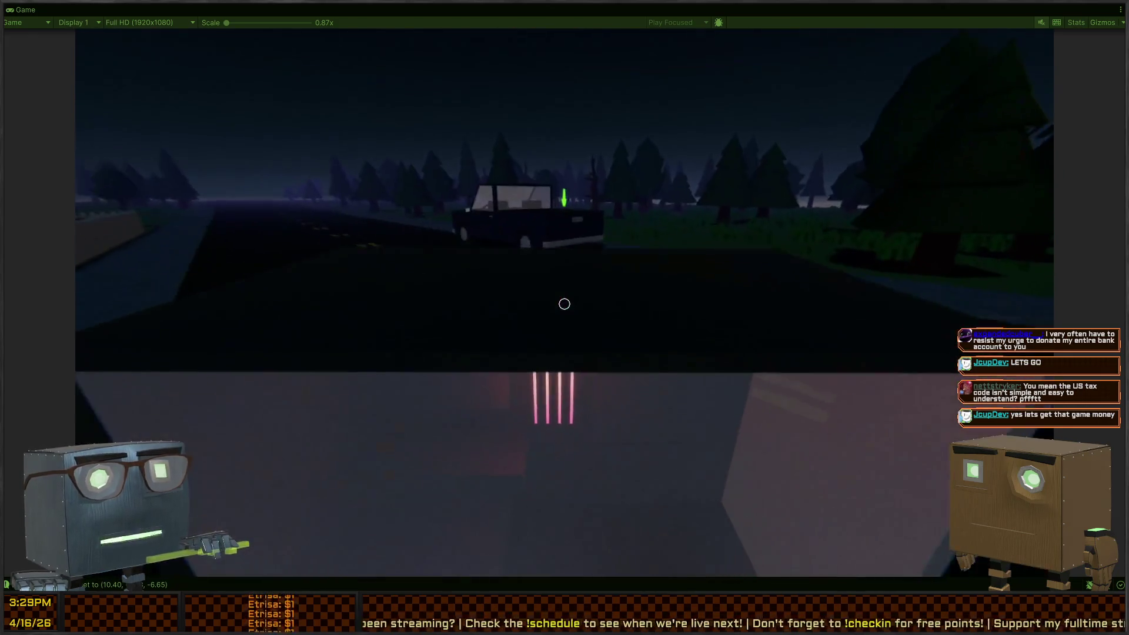
key(w)
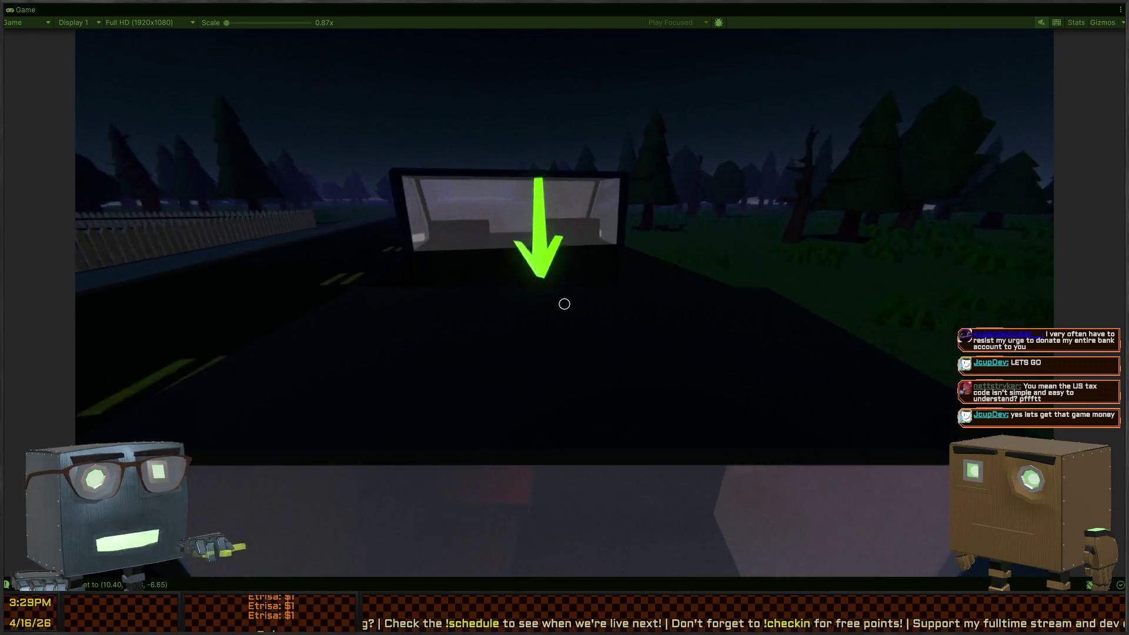
key(w)
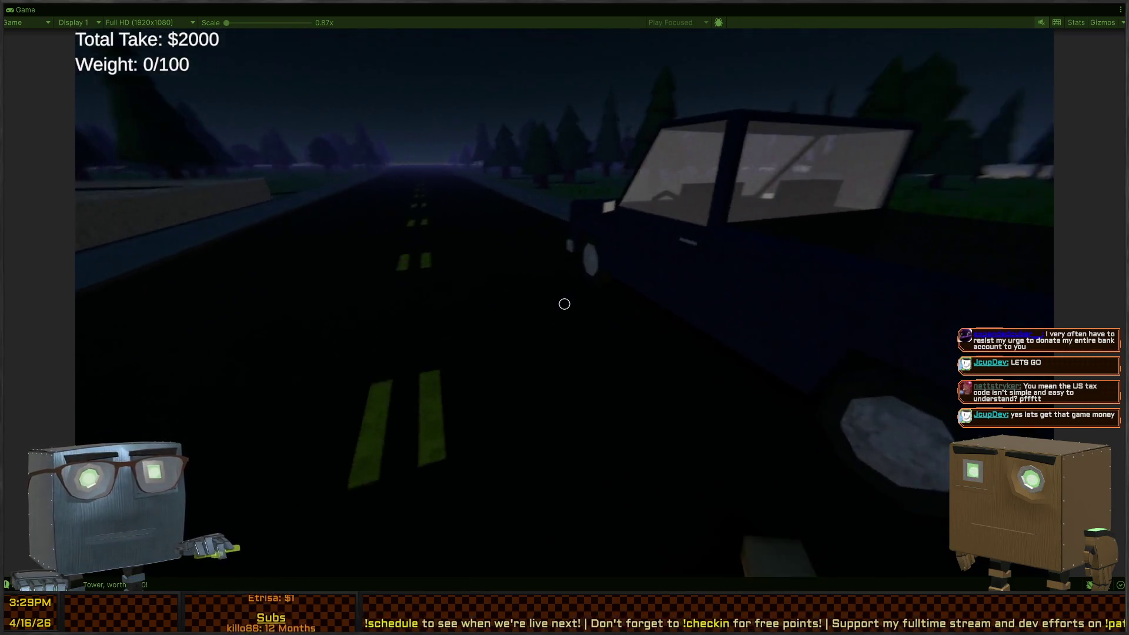
key(e)
key(e)
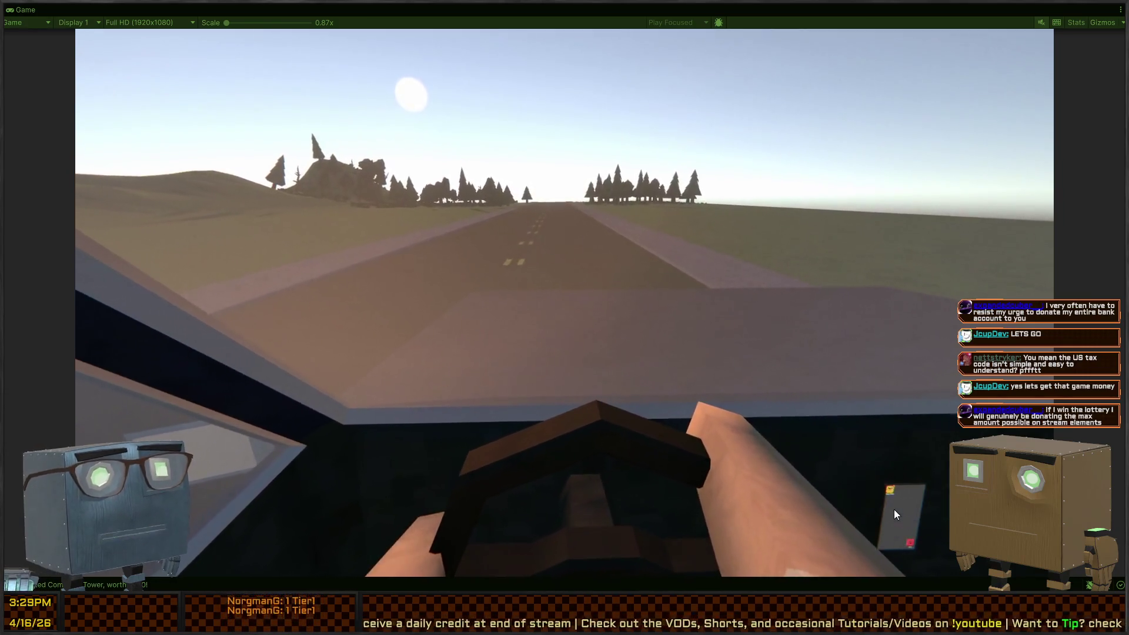
- On the dashboard phone, open the Broker chat in Thief Chat and choose the second, unprogrammed mission
click(894, 510)
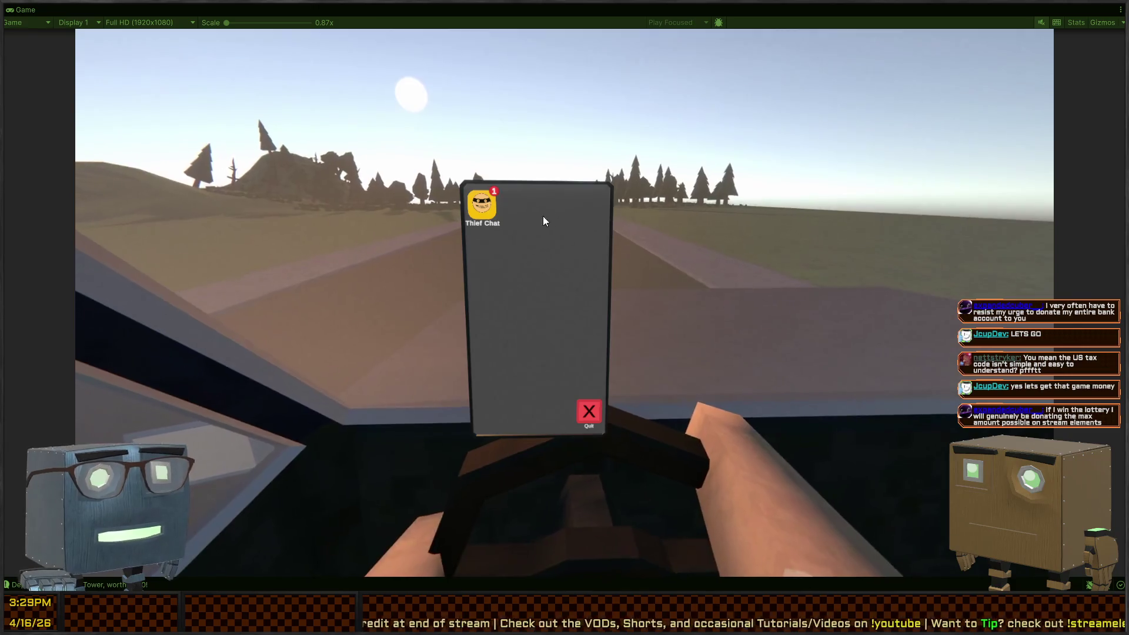
click(482, 207)
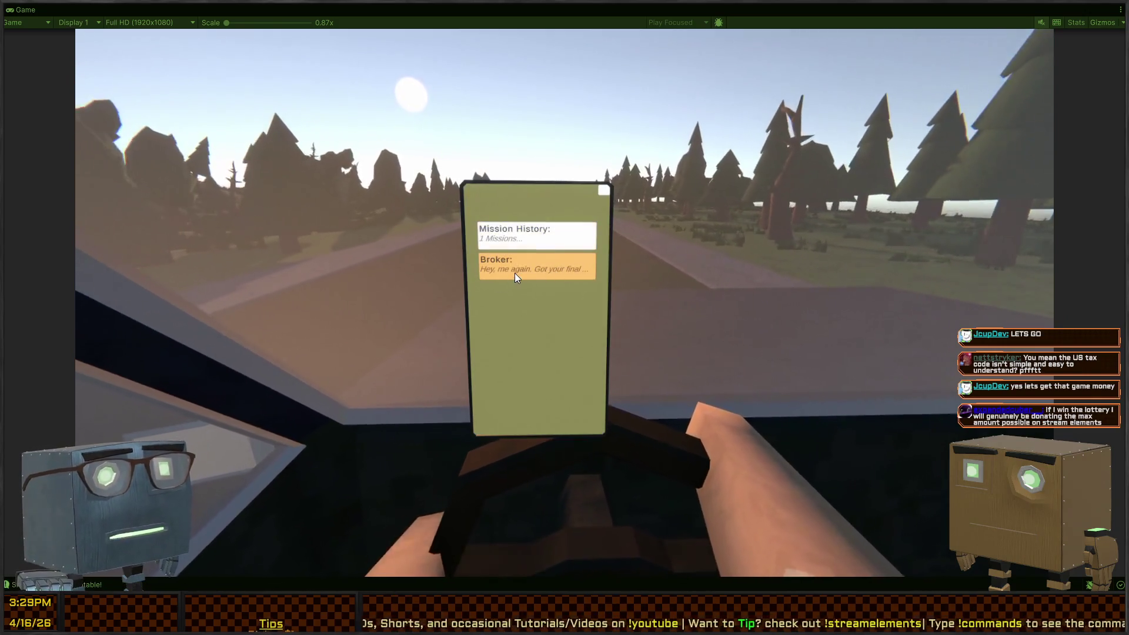
click(514, 273)
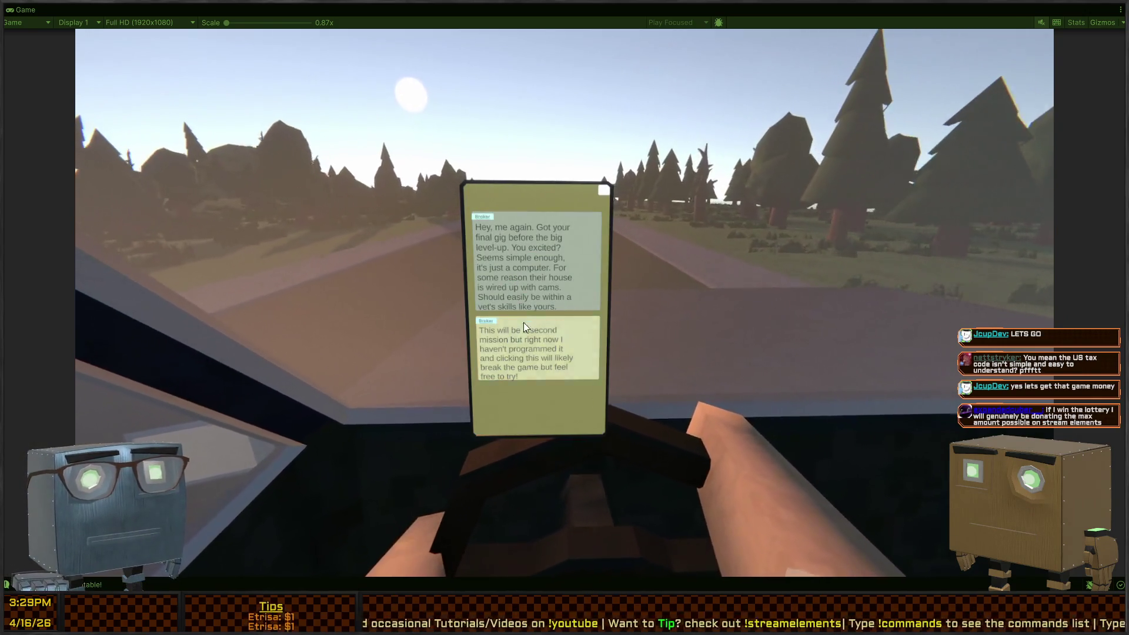
click(517, 355)
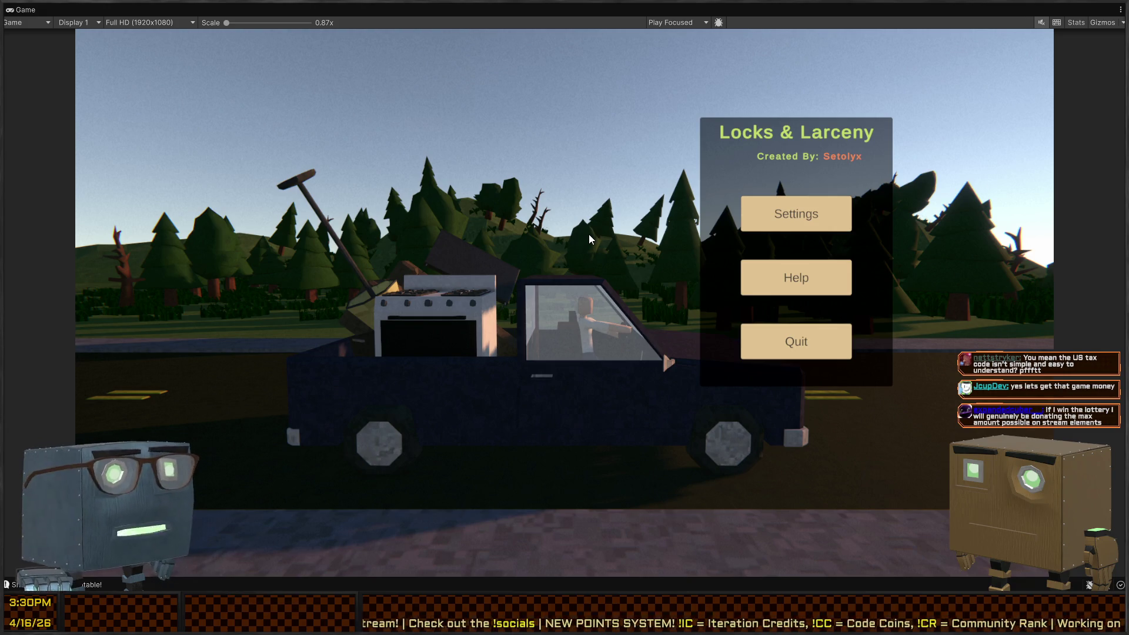
- Restart play mode with Ctrl+P, start a new game, accept the Broker's first mission, and skip the travel
key(ctrl+p)
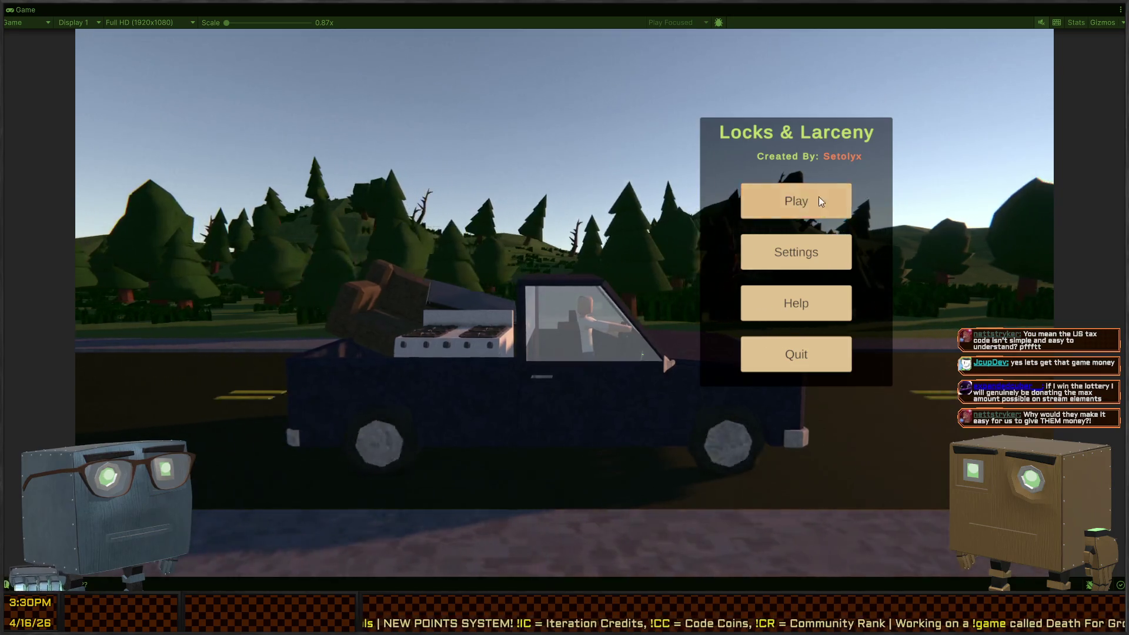
click(767, 208)
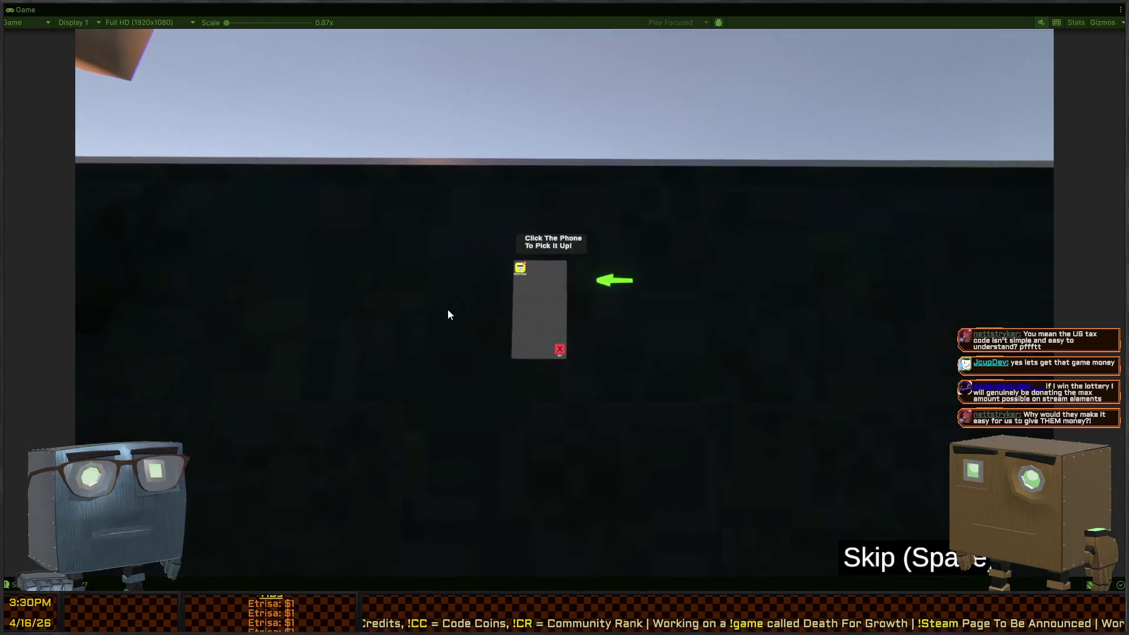
click(536, 312)
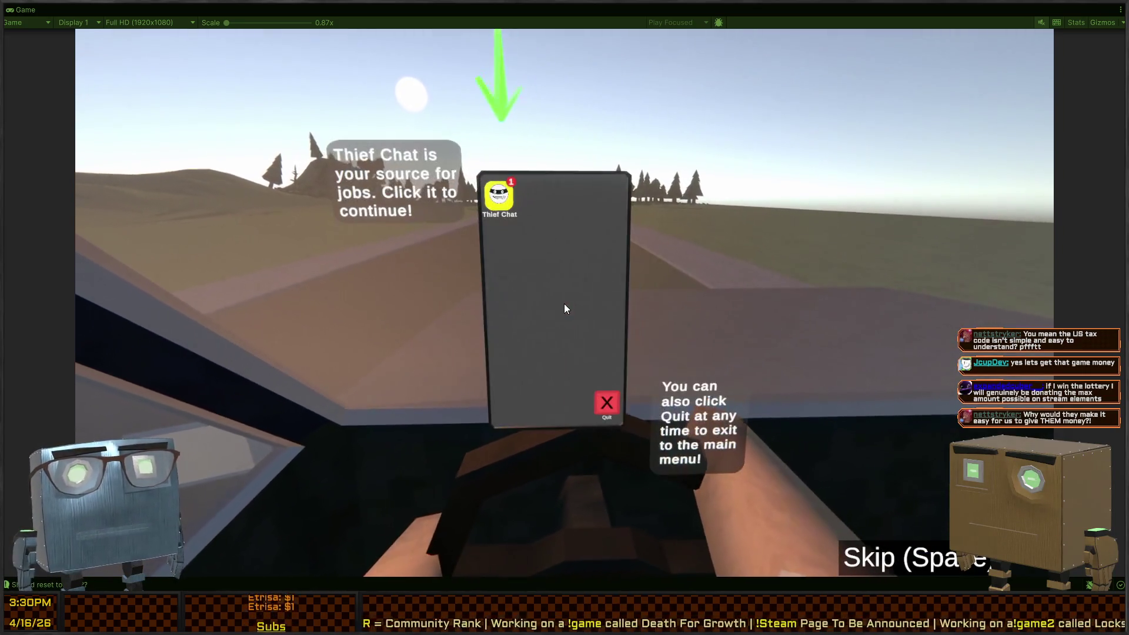
click(501, 196)
click(549, 224)
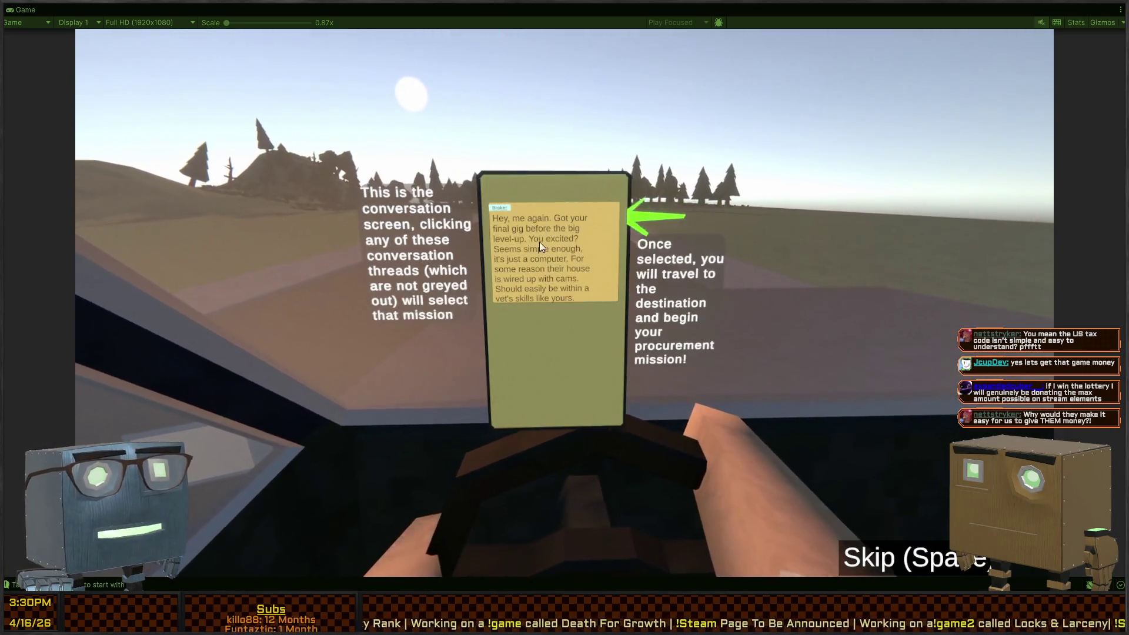
click(536, 245)
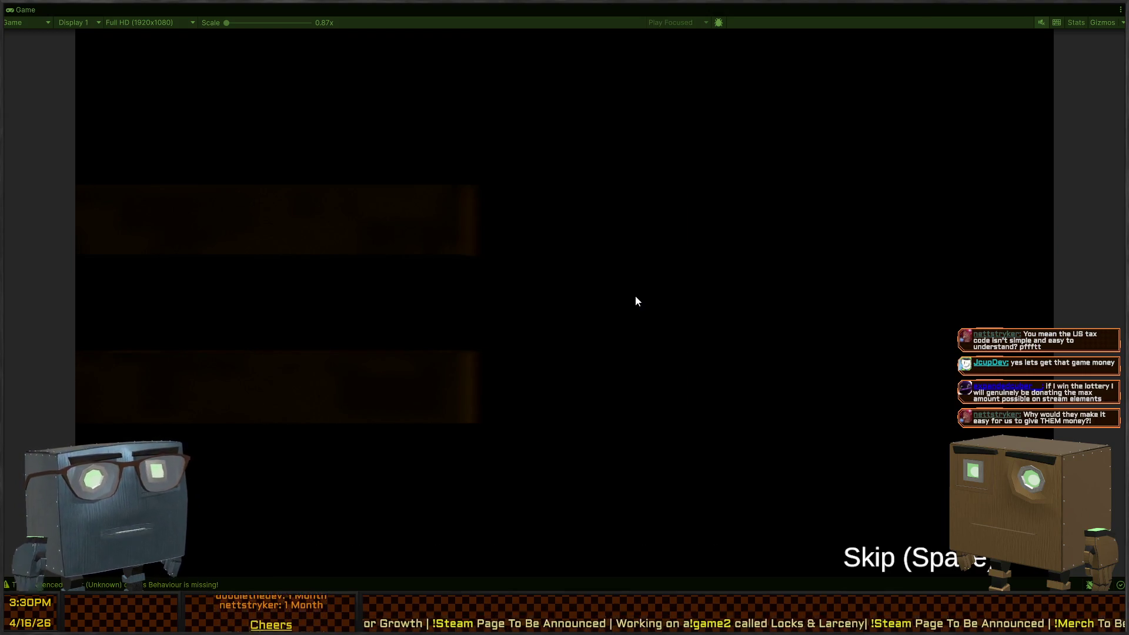
key(space)
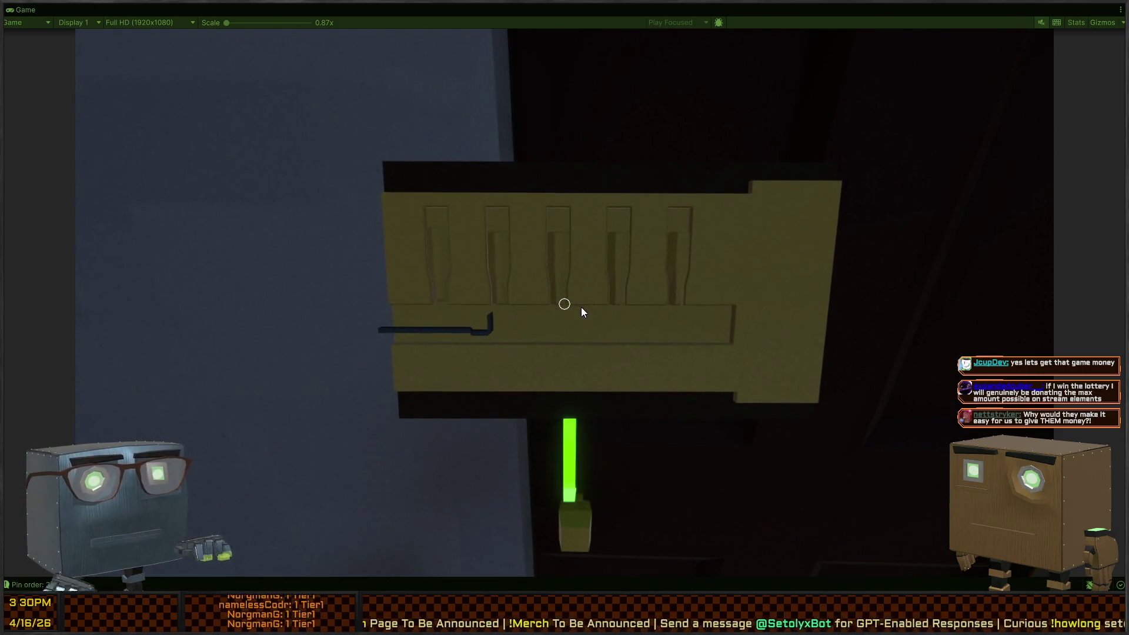
- Slide the pick left and right across pins 2–5 to probe and set the side door lock
key(Right)
key(Right)
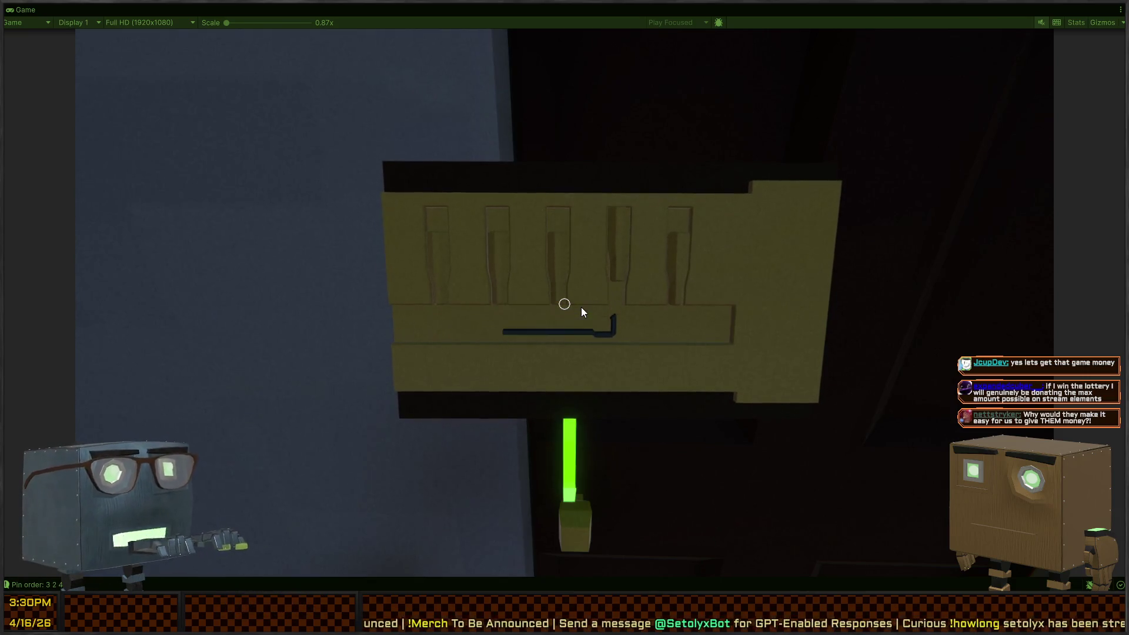
key(Right)
key(Left)
key(Left)
key(Left)
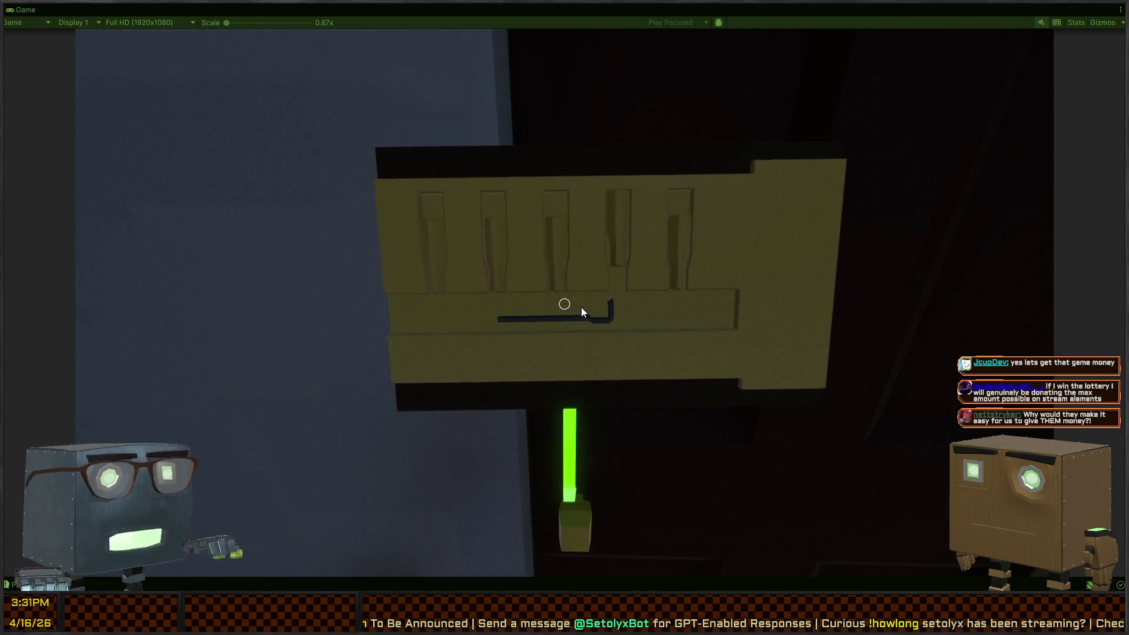
key(Left)
key(Right)
key(Right)
key(Right)
key(Right)
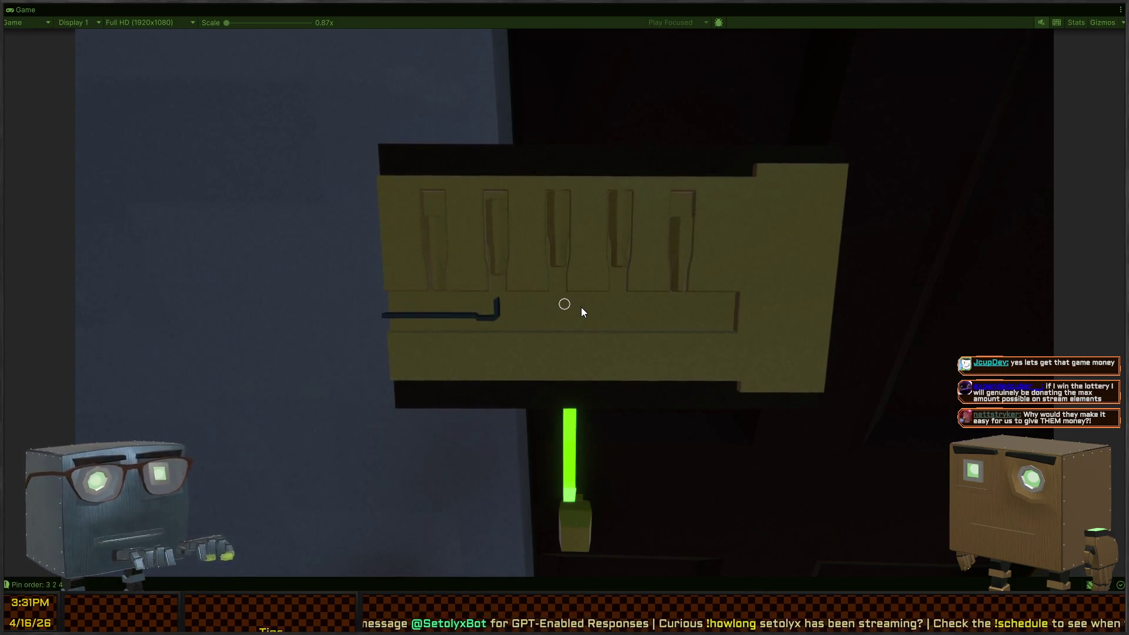
key(Left)
key(Left)
key(Left)
key(Left)
key(Left)
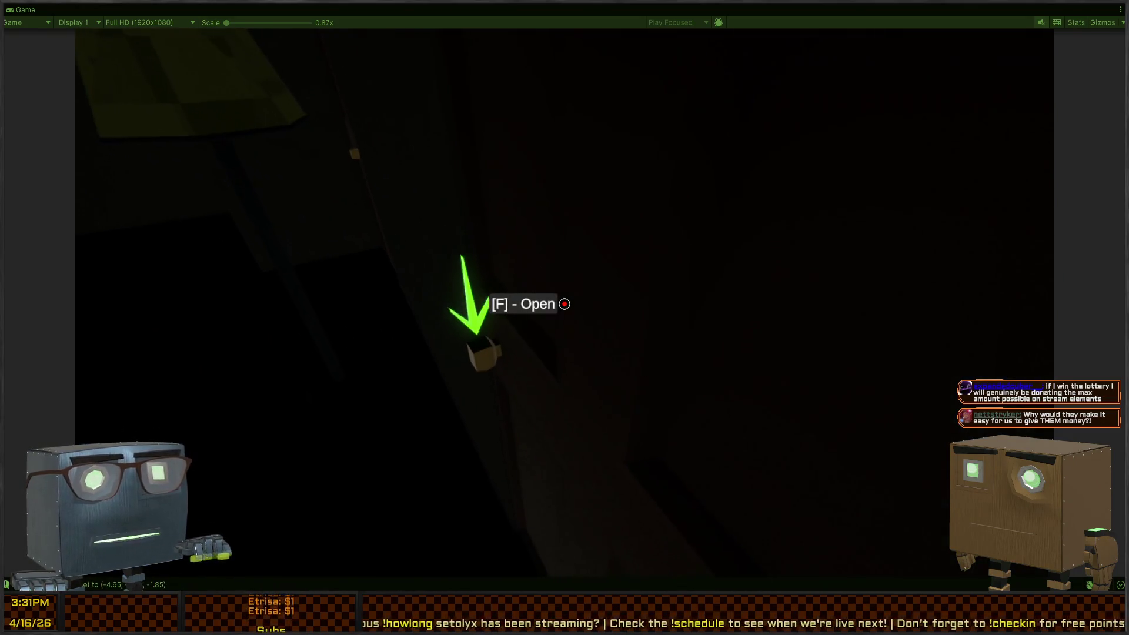
- Flip on the bedroom wall light switch and pick up the TV
key(w)
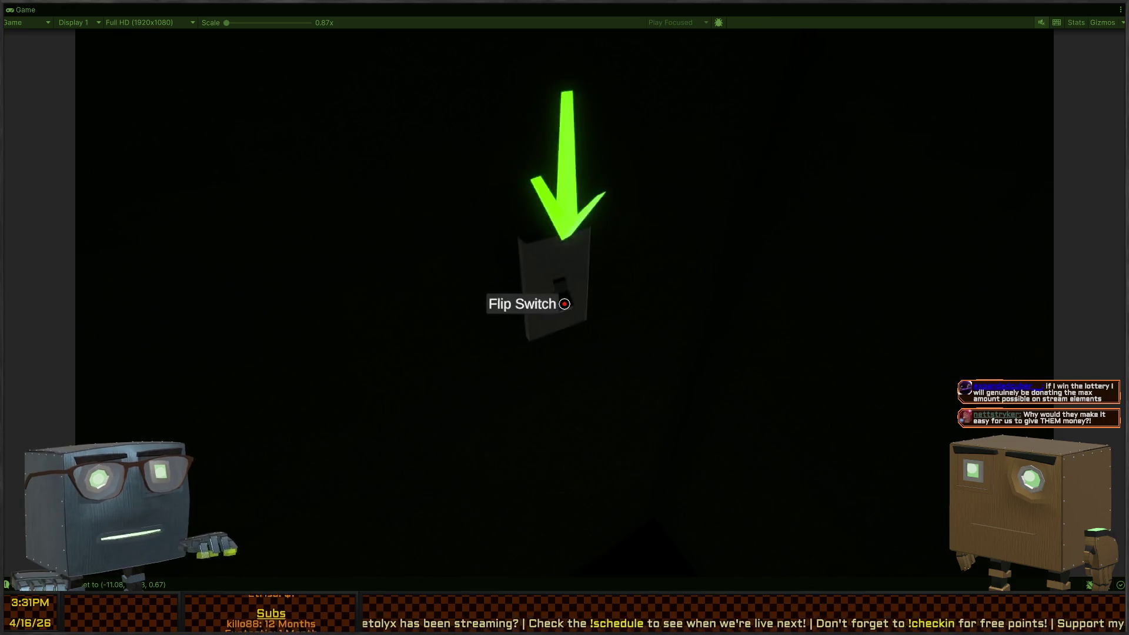
click(564, 304)
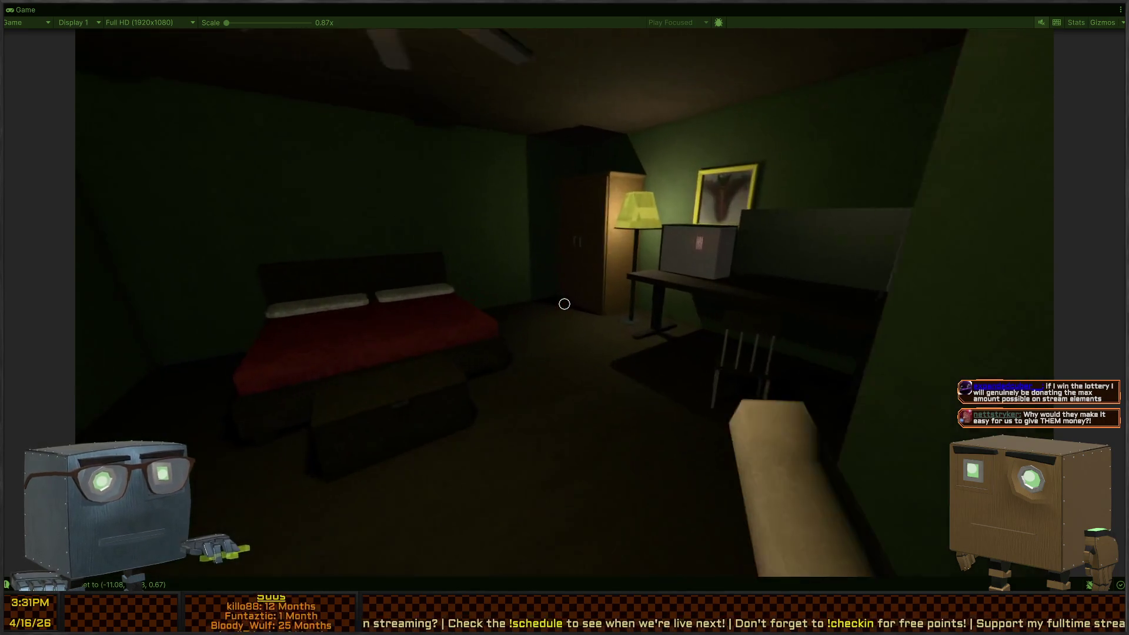
key(w)
key(f)
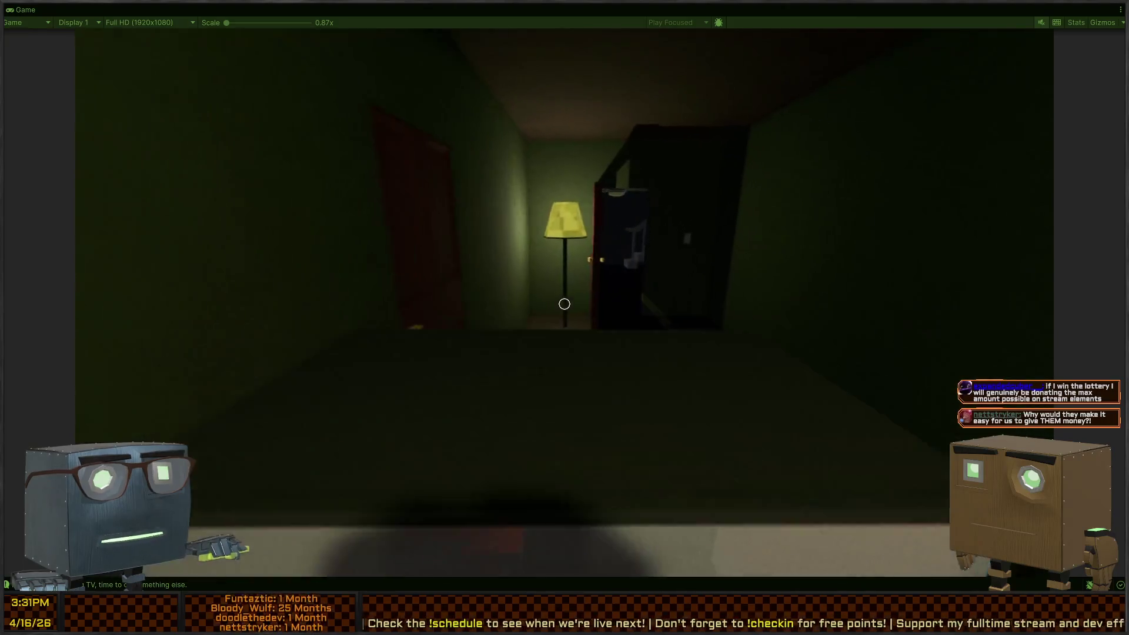
- Carry the TV through the hallway, out the window, and along the wall toward the yard
key(w)
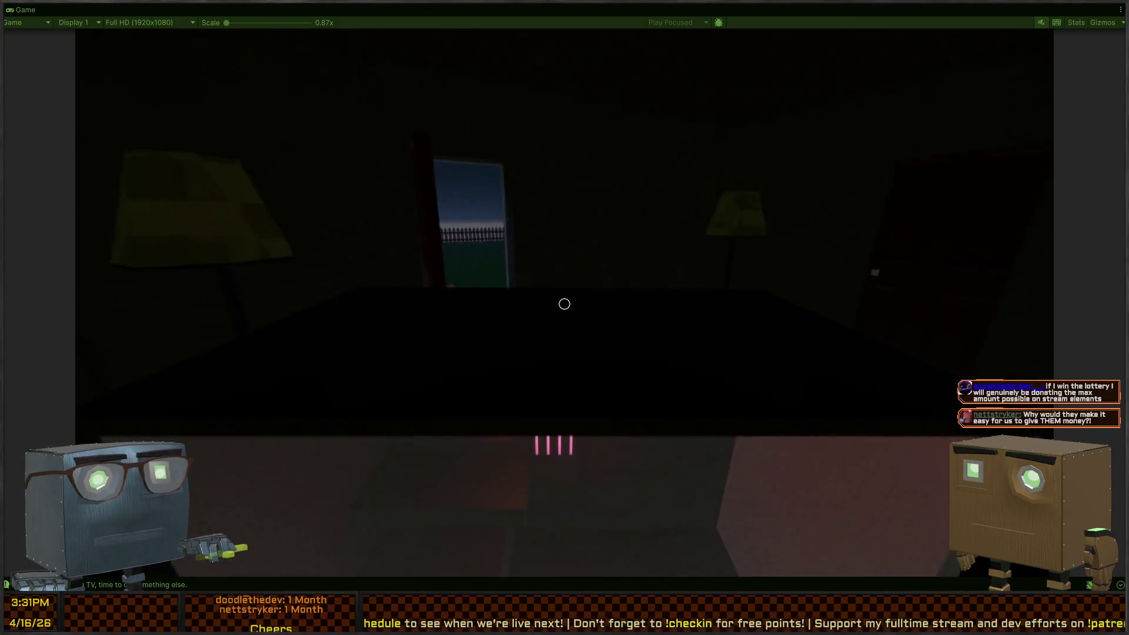
key(w)
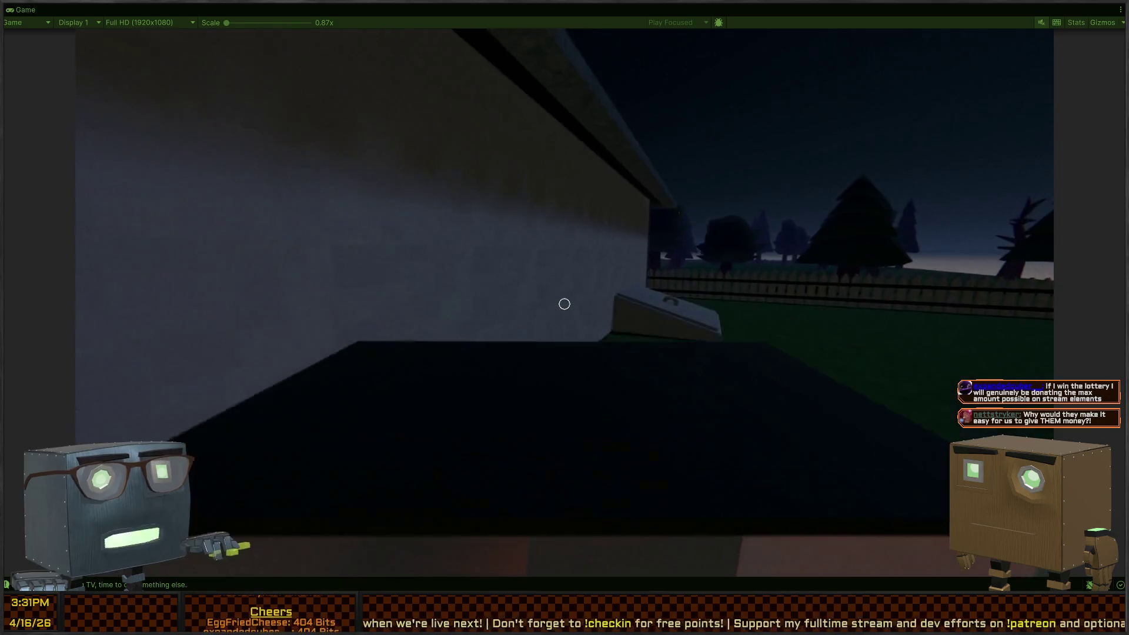
key(w)
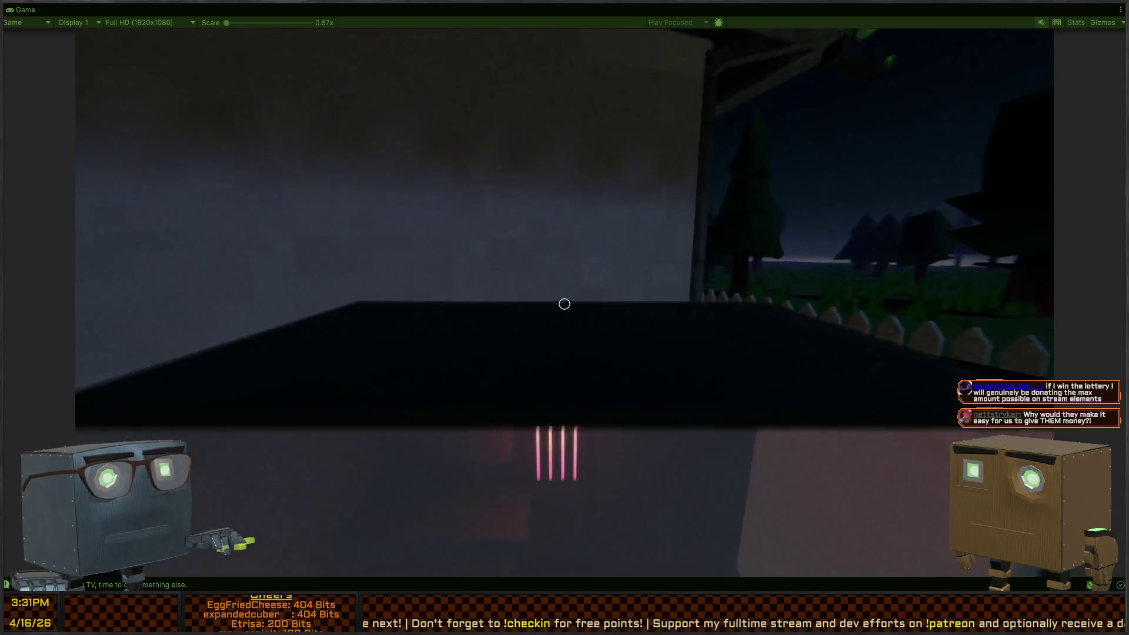
key(w)
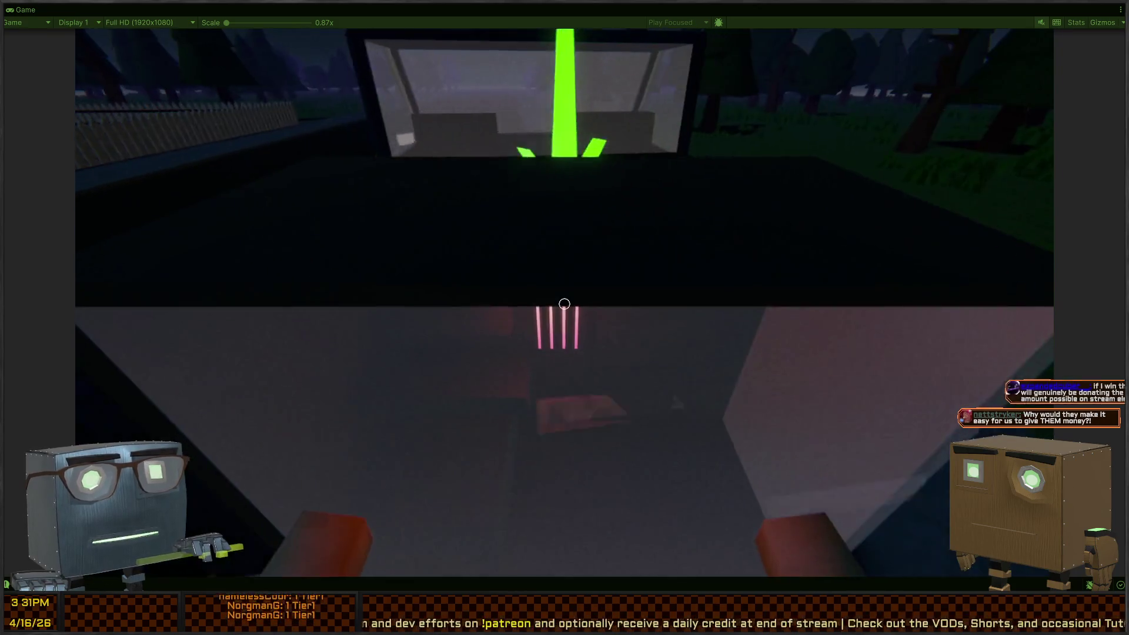
- Load the TV into the car for a $2000 total take and drive away from the house
click(564, 304)
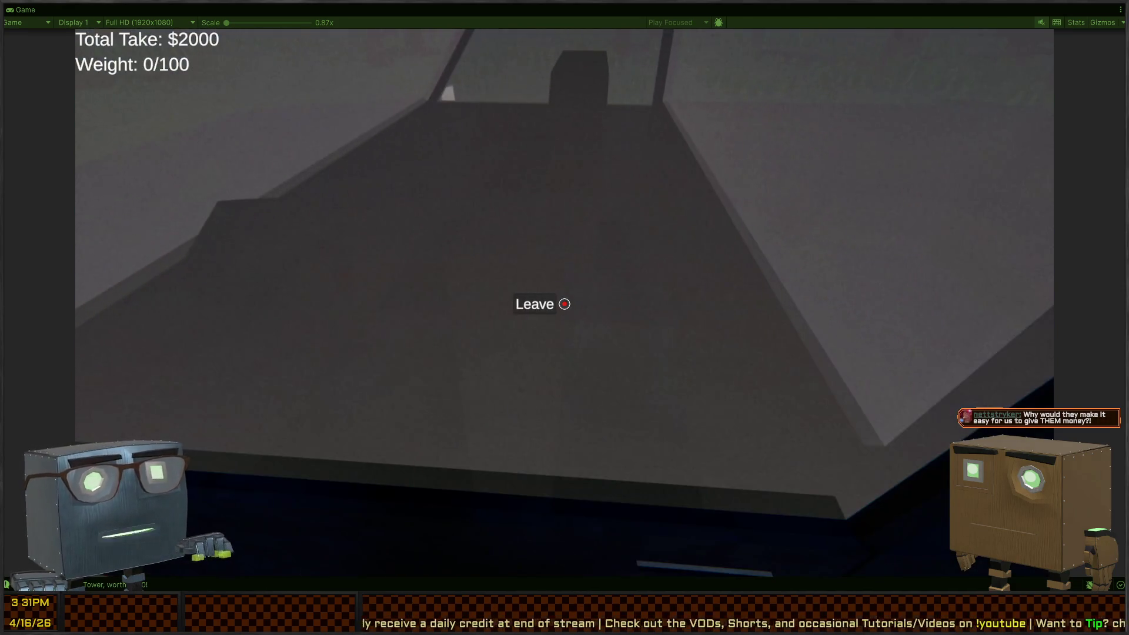
click(565, 304)
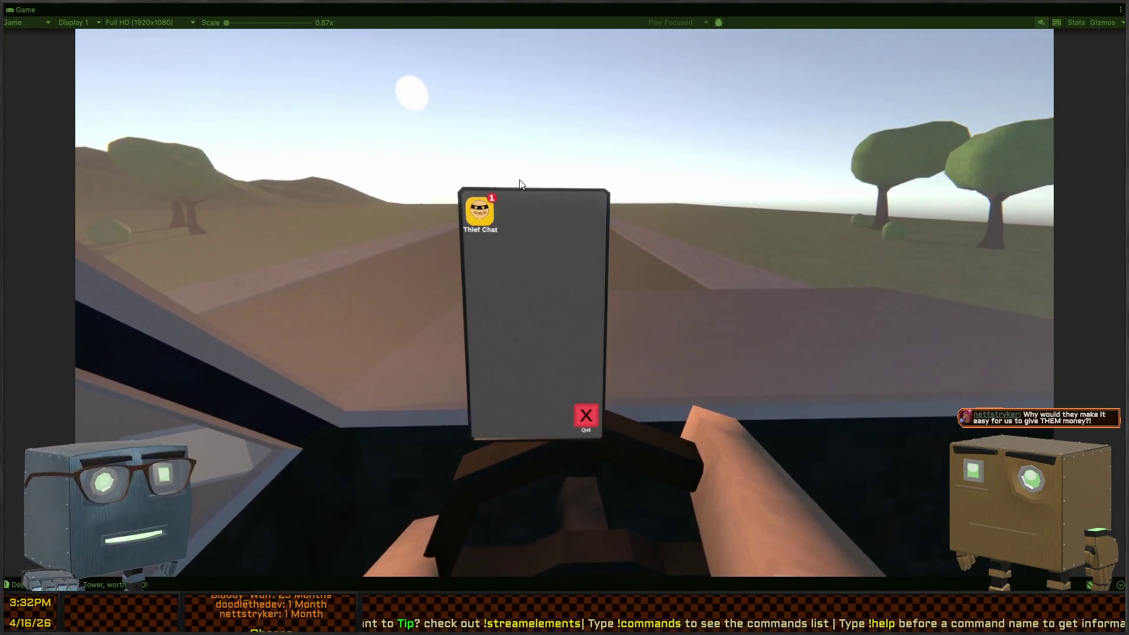
- Open Mission History in the phone's Thief Chat to see the Final Score of 6326
click(478, 217)
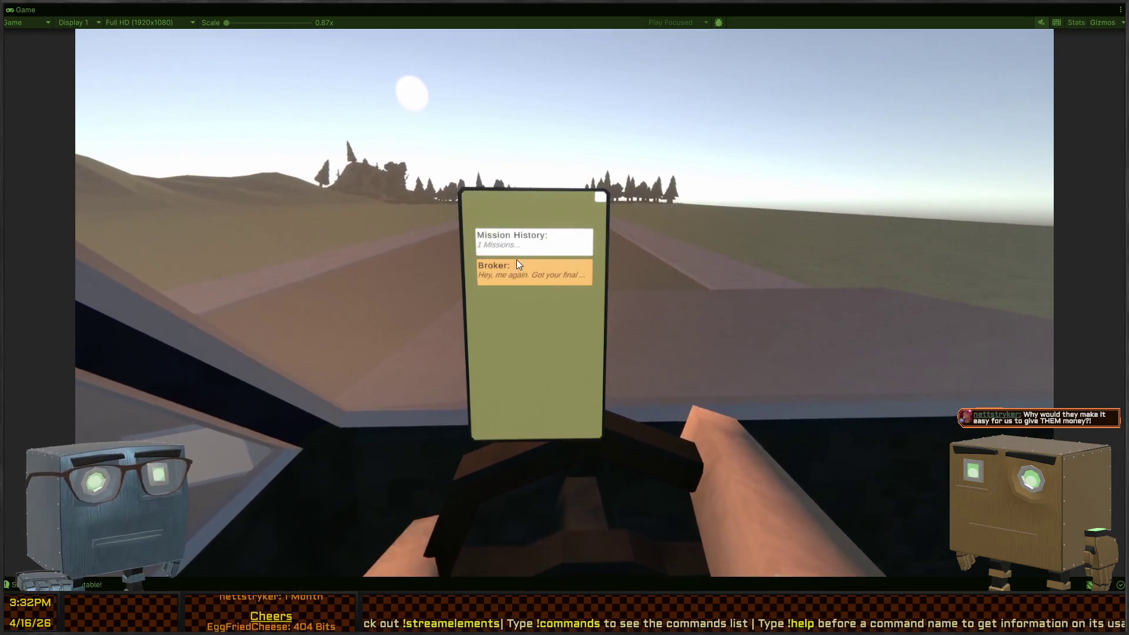
click(517, 244)
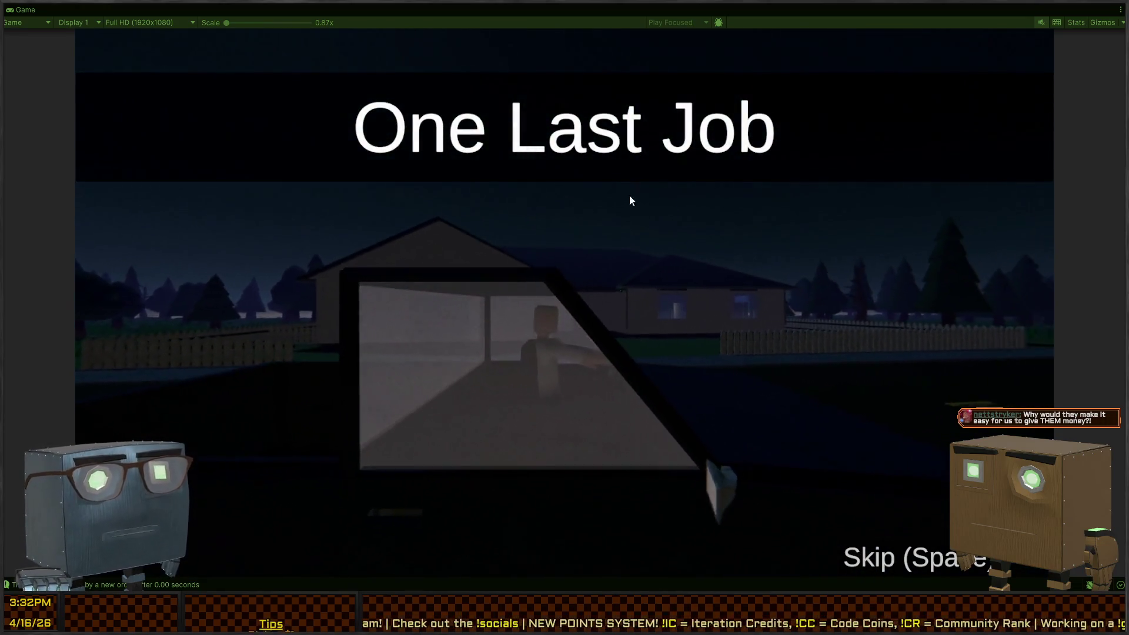
- Skip the One Last Job intro and walk along the house wall to climb in the window
key(space)
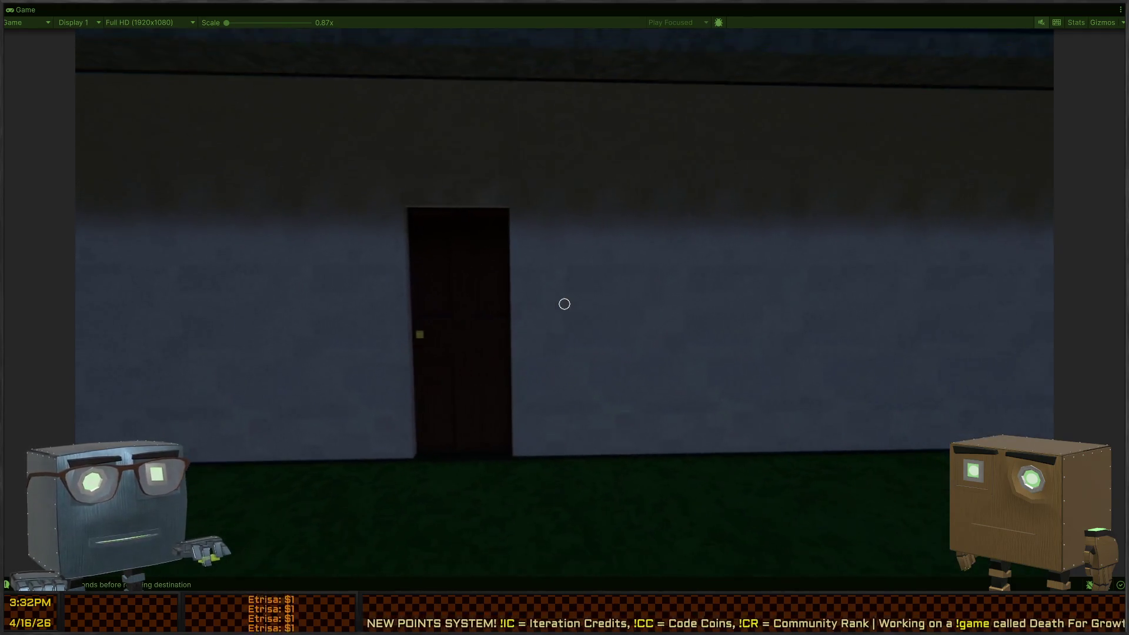
mouse_move(564, 304)
key(w)
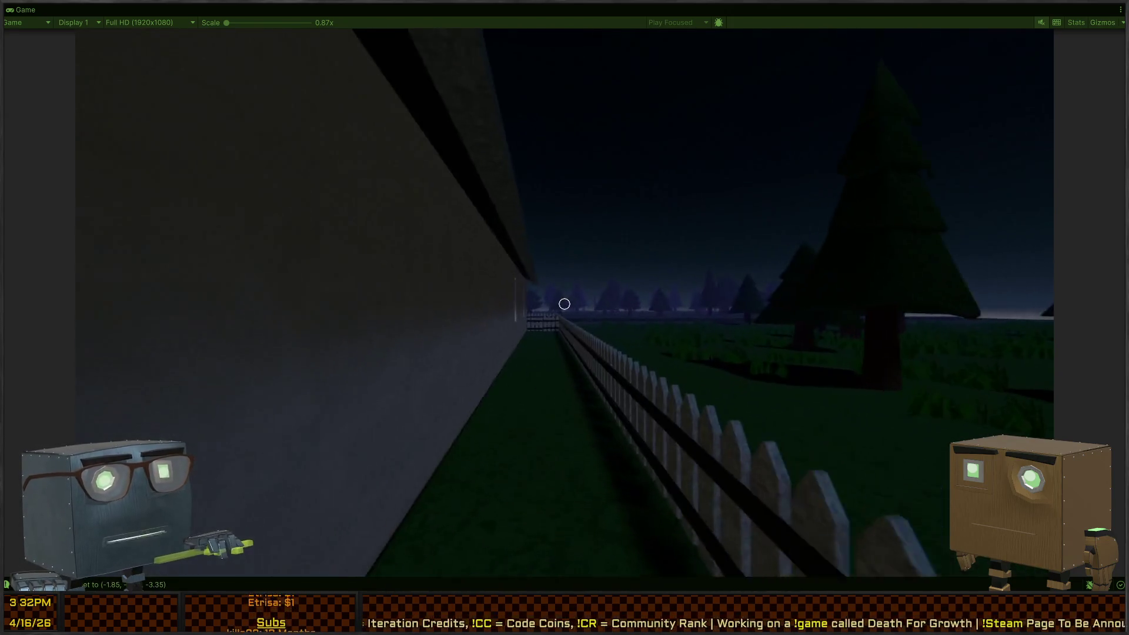
key(w)
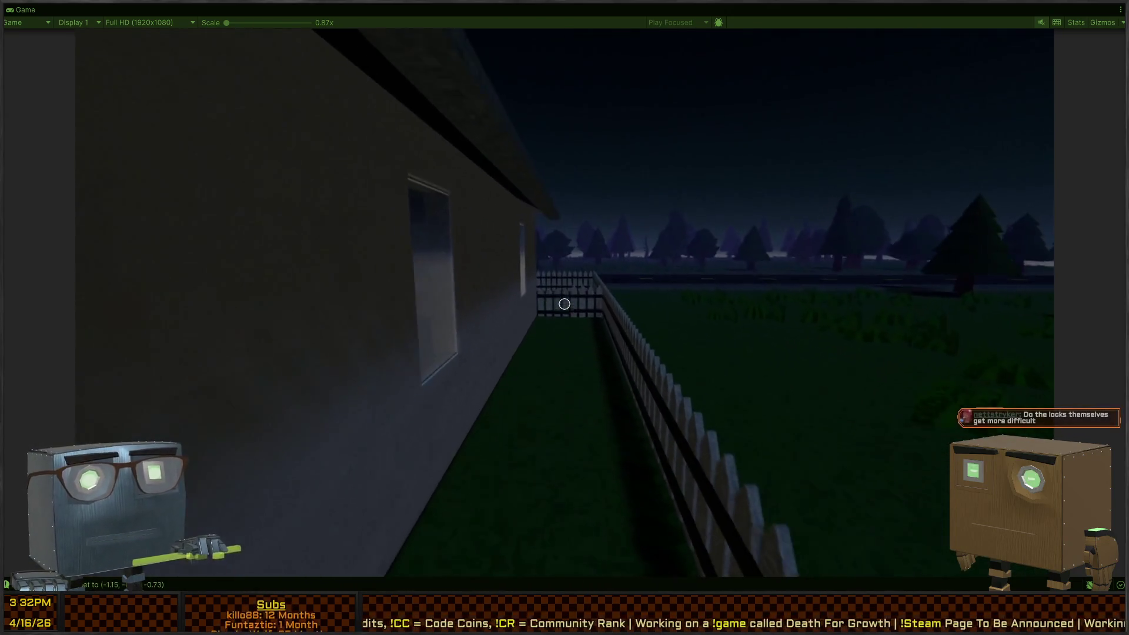
key(w)
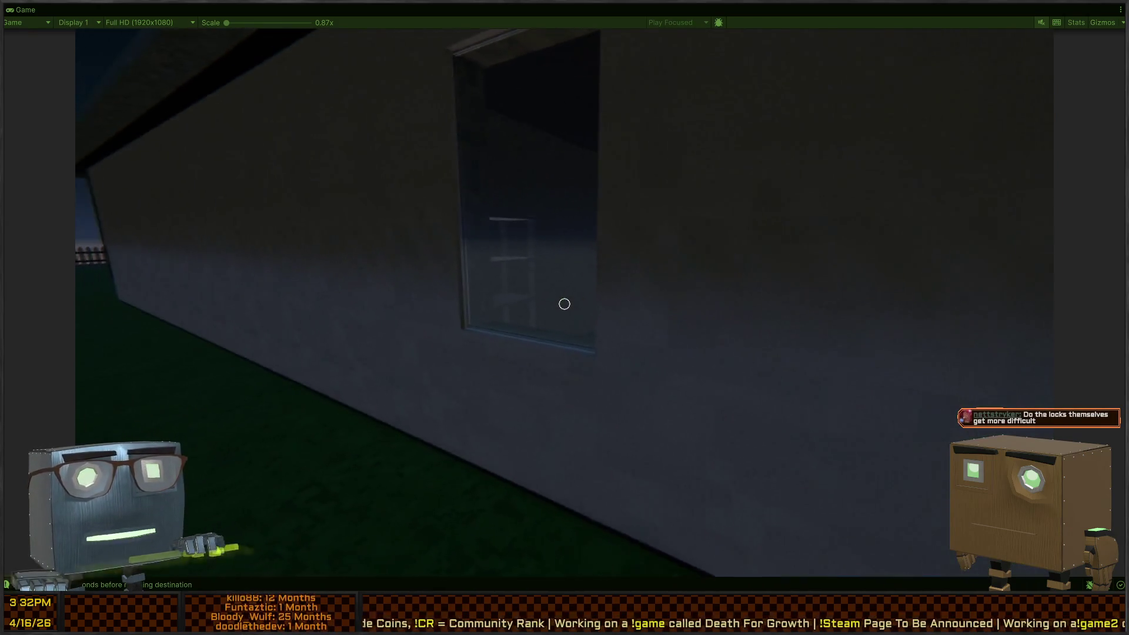
- Move through the dark interior and doorway right up to the far door
key(w)
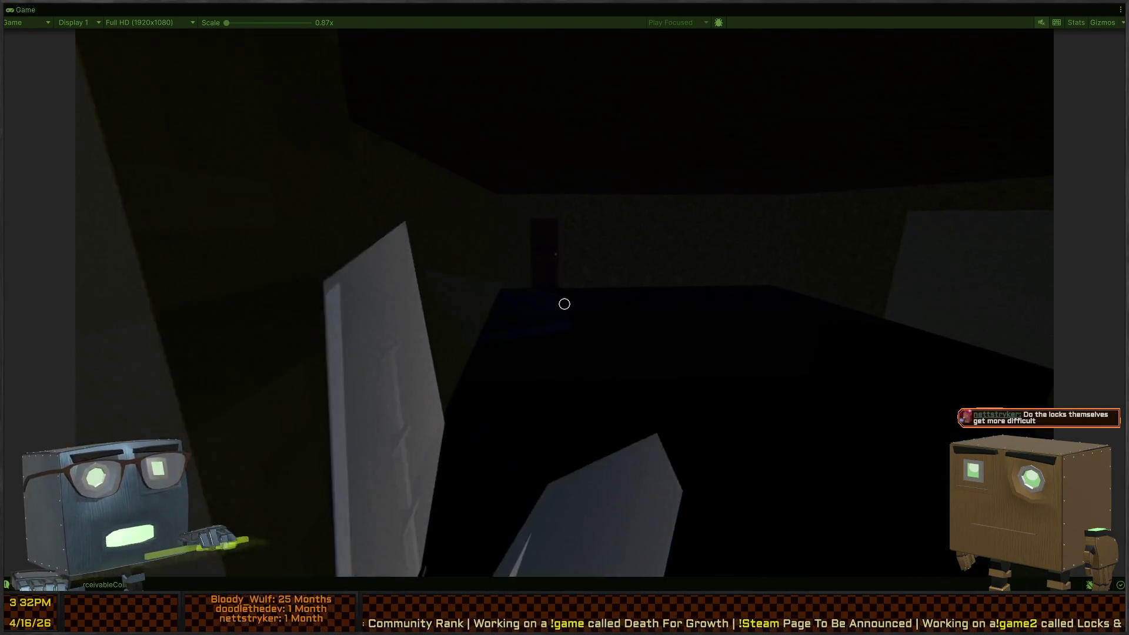
key(w)
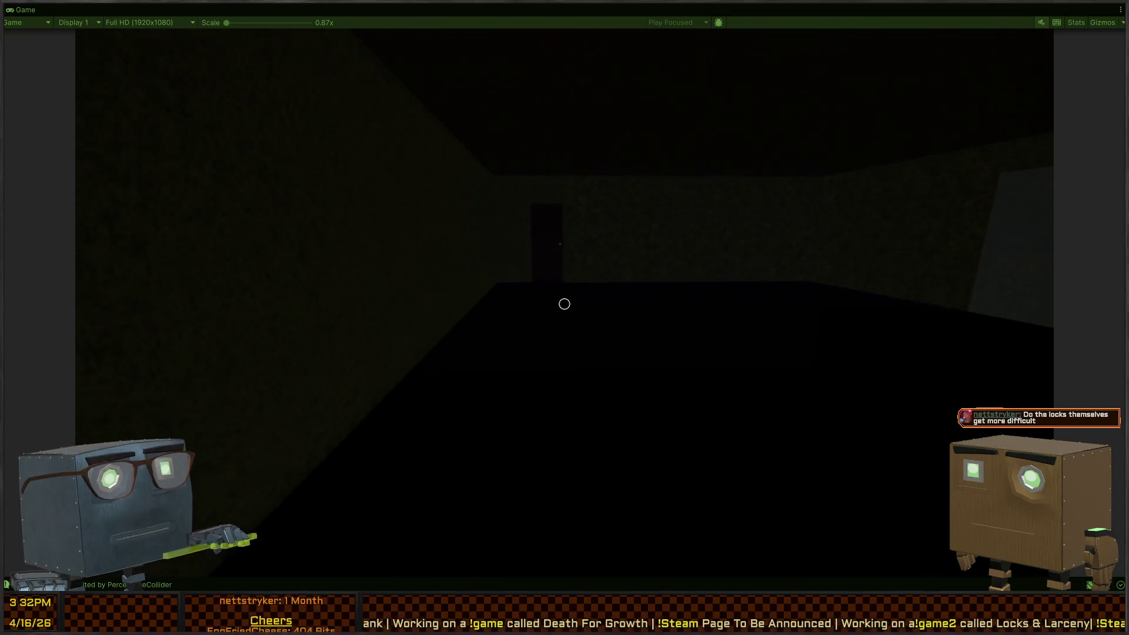
key(w)
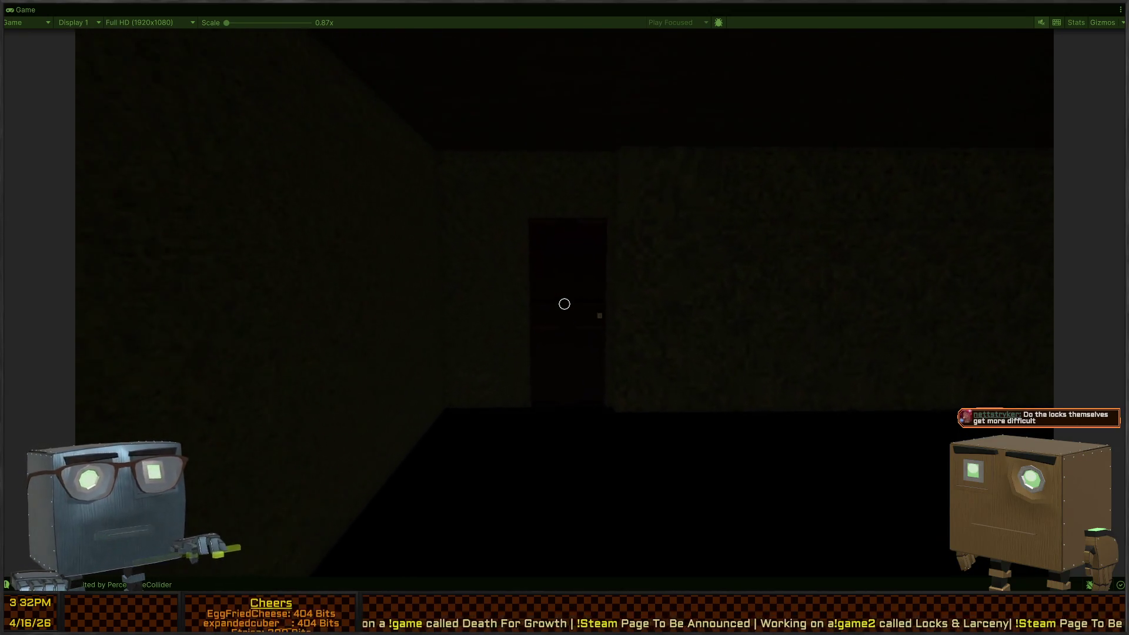
key(w)
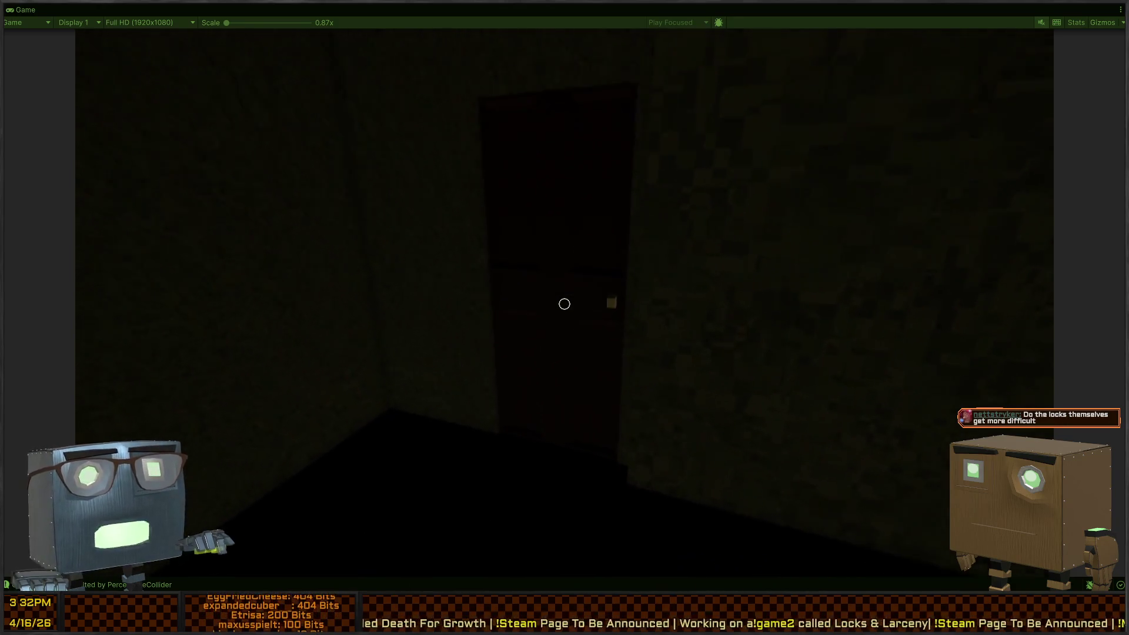
- Open the far door and pick its small lock to reach the lamp-lit room
key(f)
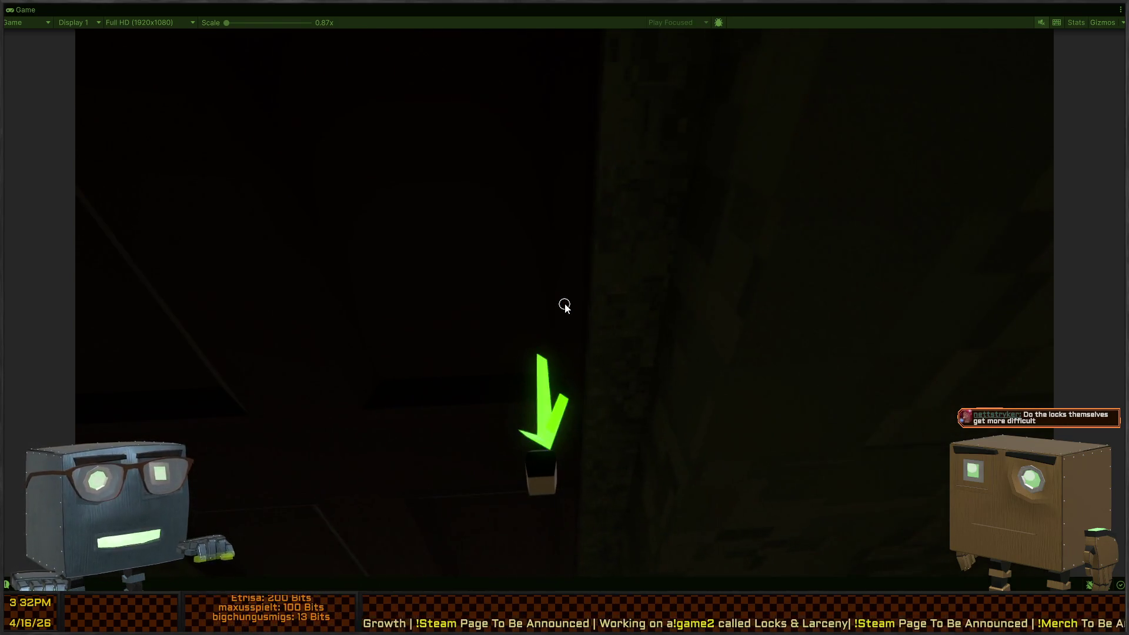
click(565, 305)
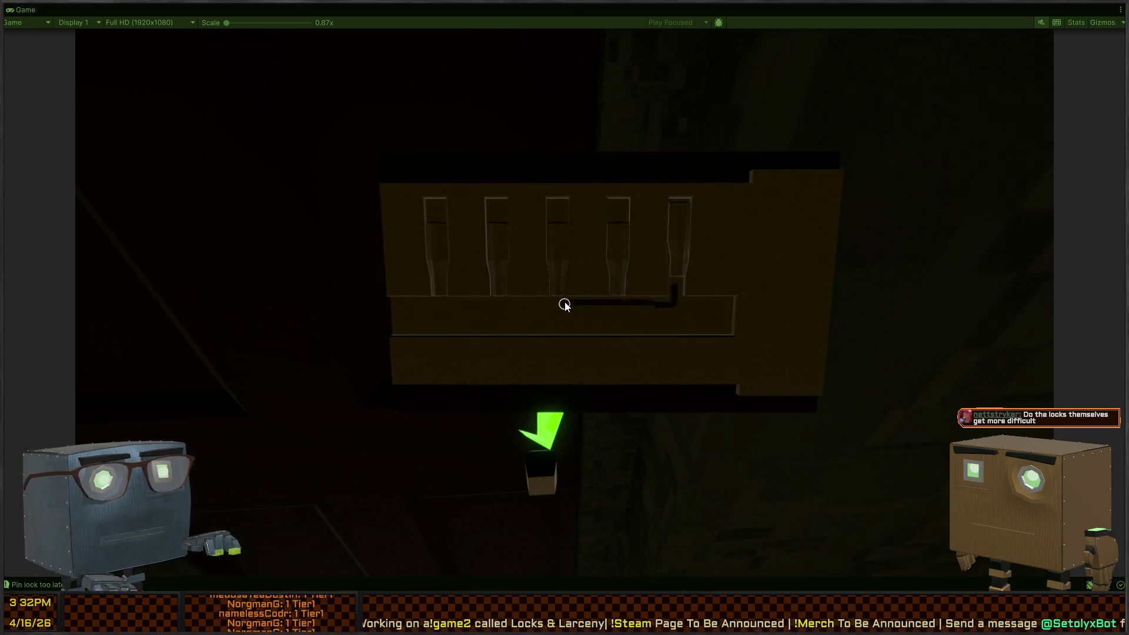
key(d)
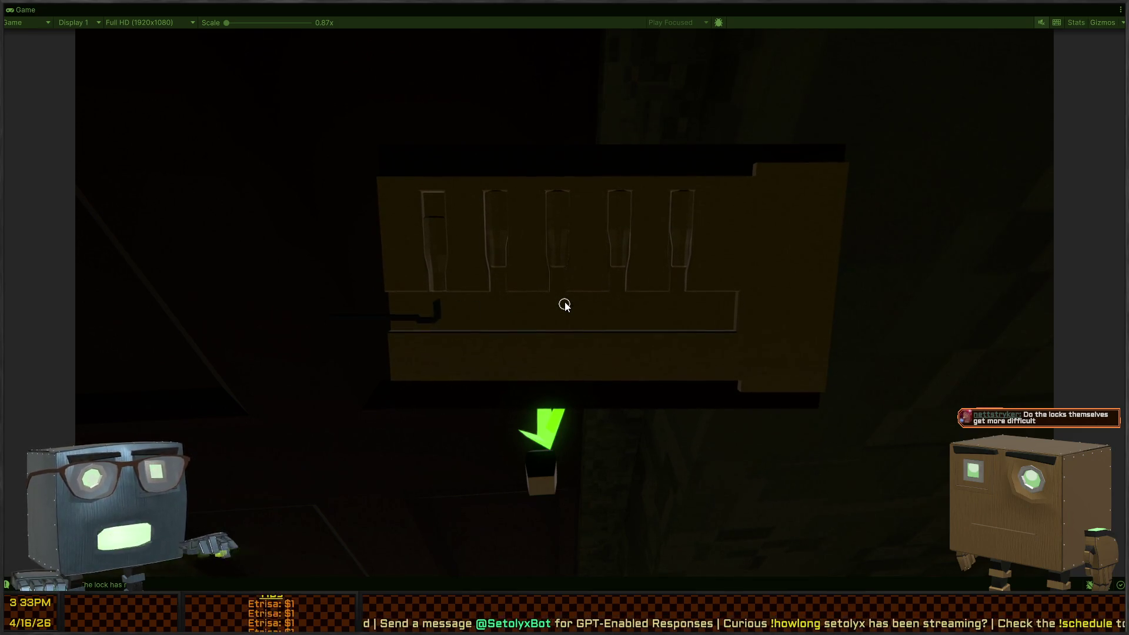
key(Escape)
- Walk through the lamp-lit and dark rooms and climb out the window into the yard
key(w)
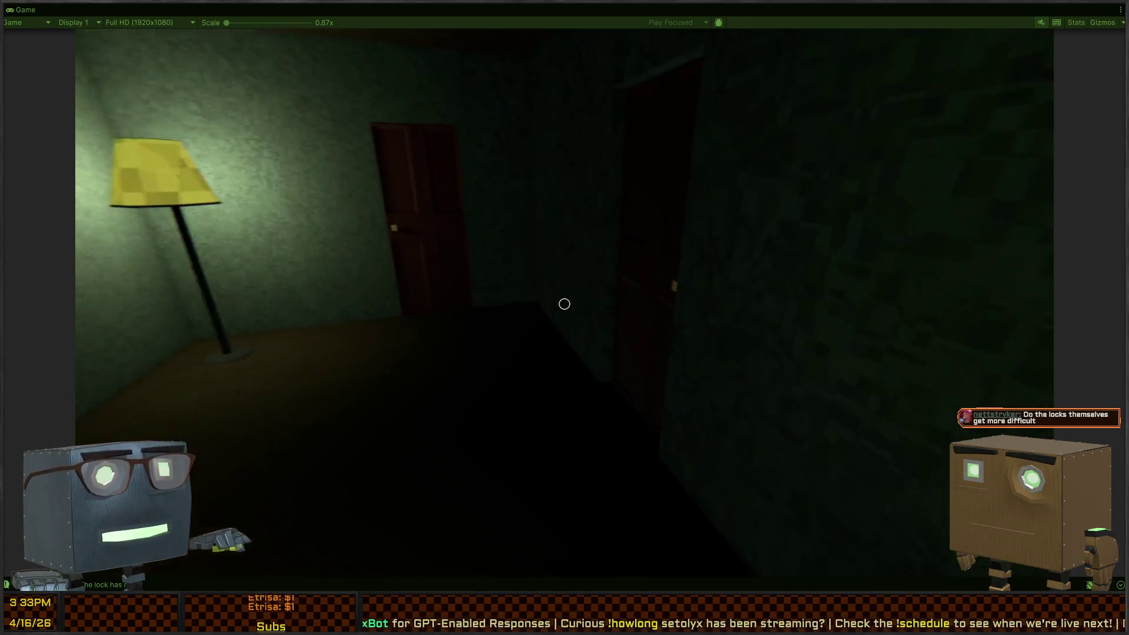
key(s)
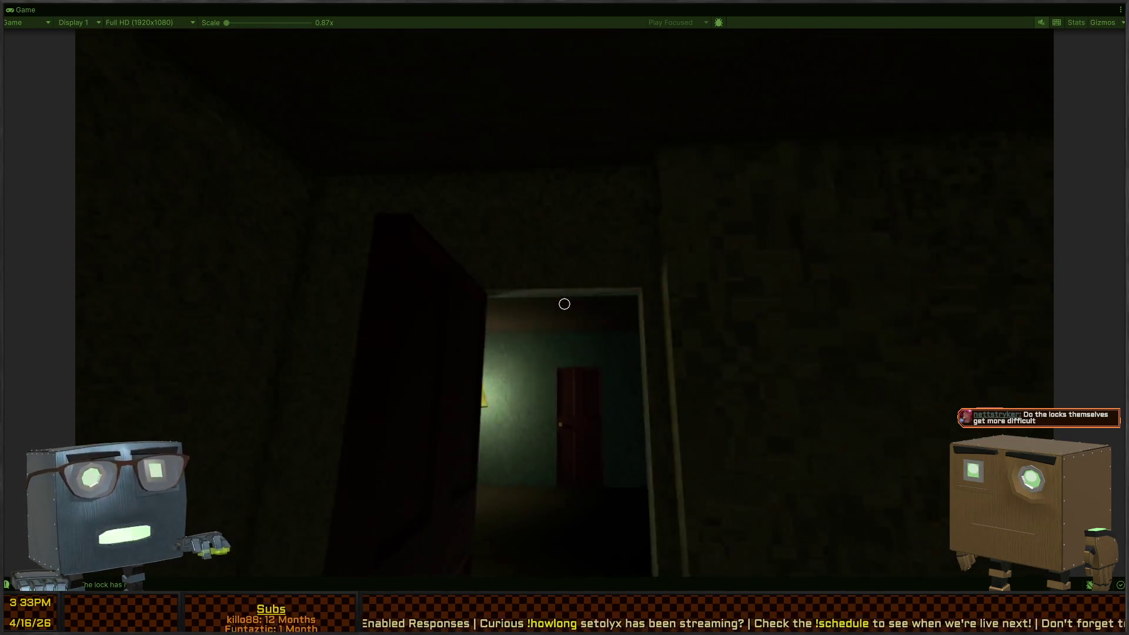
key(w)
key(w)
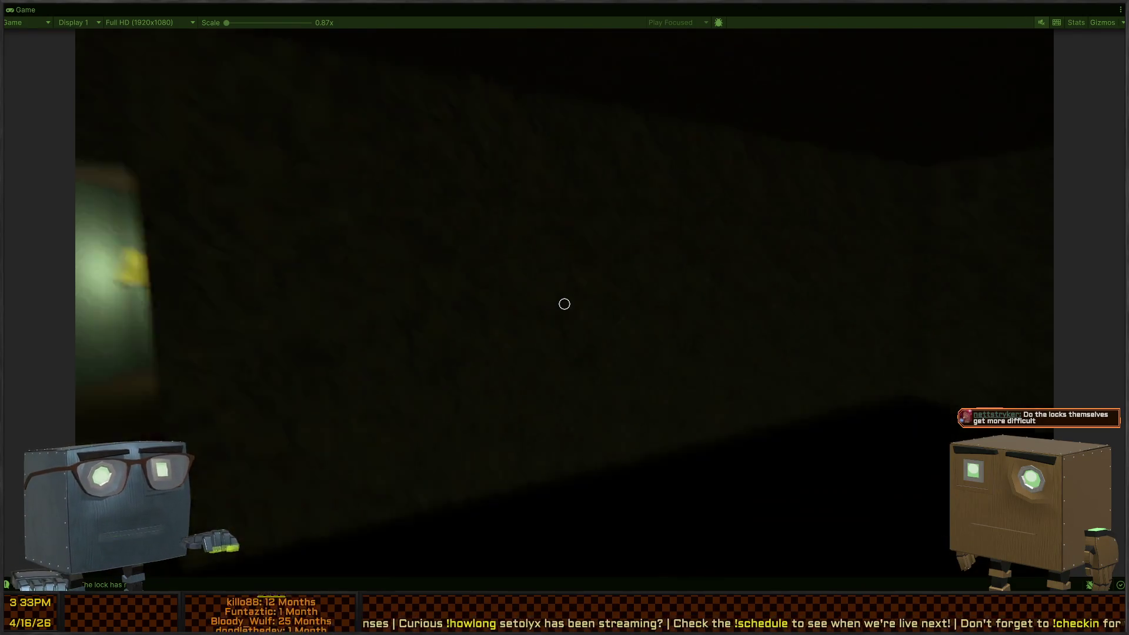
key(w)
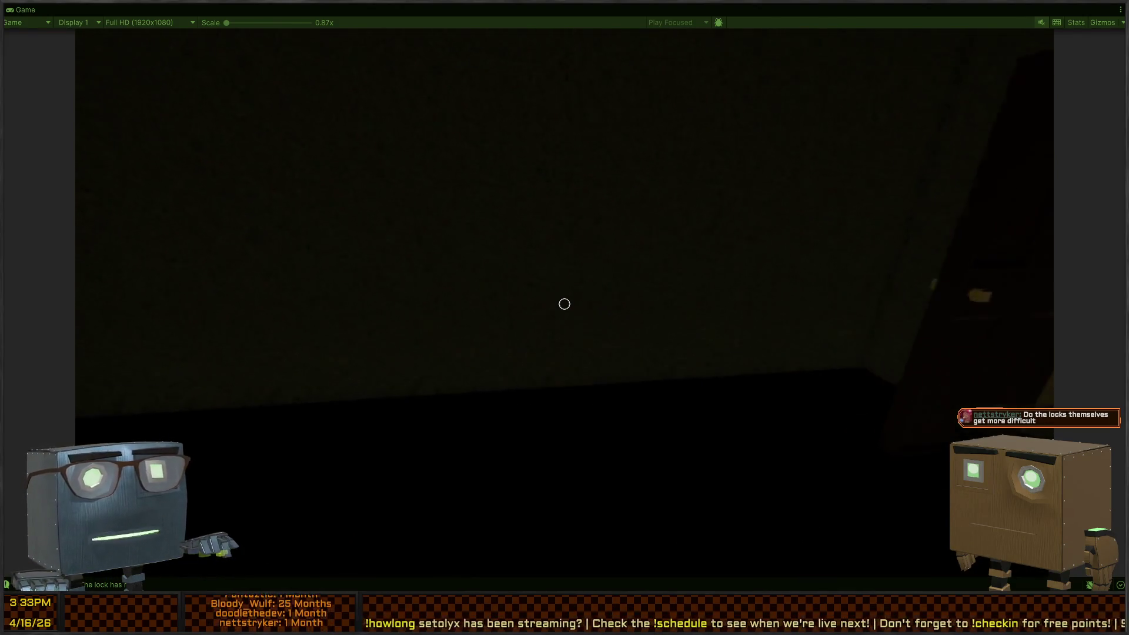
key(w)
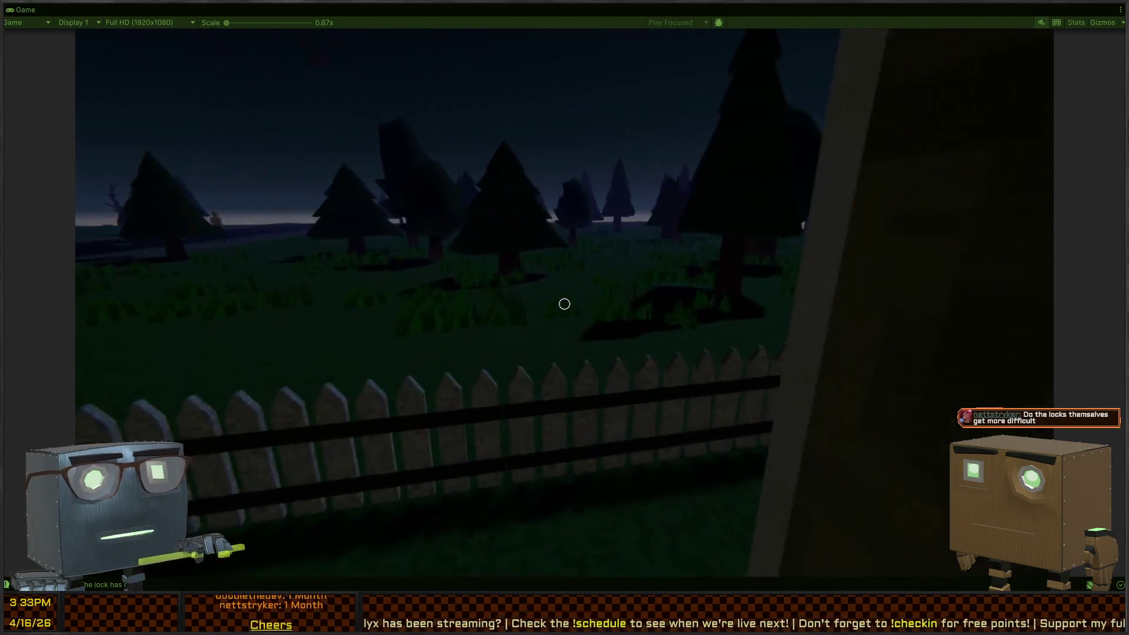
- Follow the house wall past the fence, peek through the window, then back away from the wall
key(w)
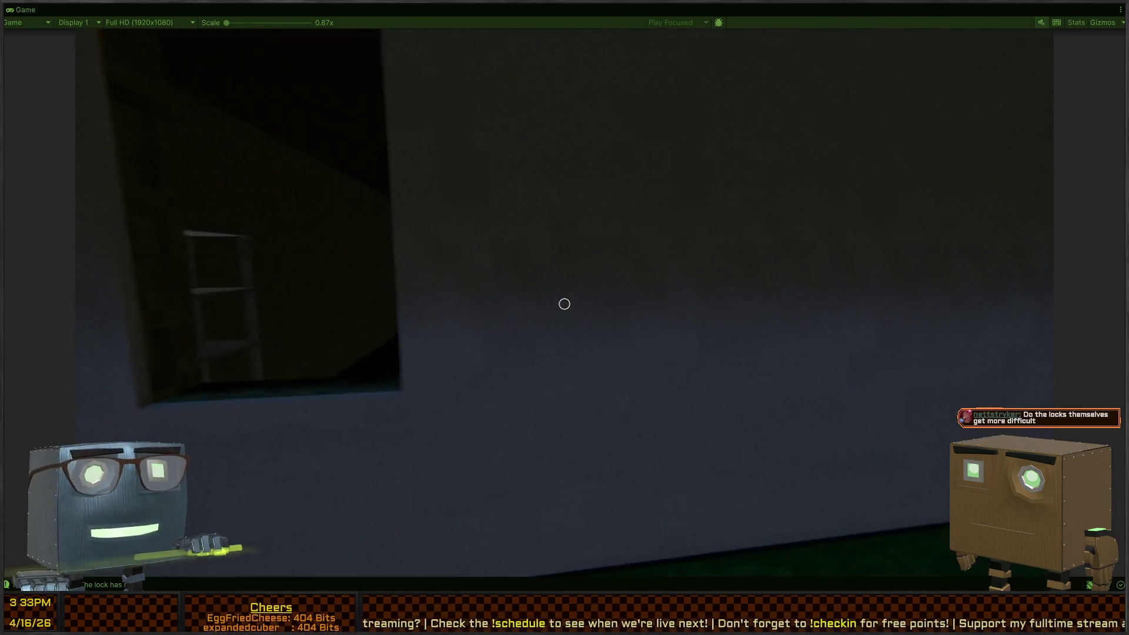
key(w)
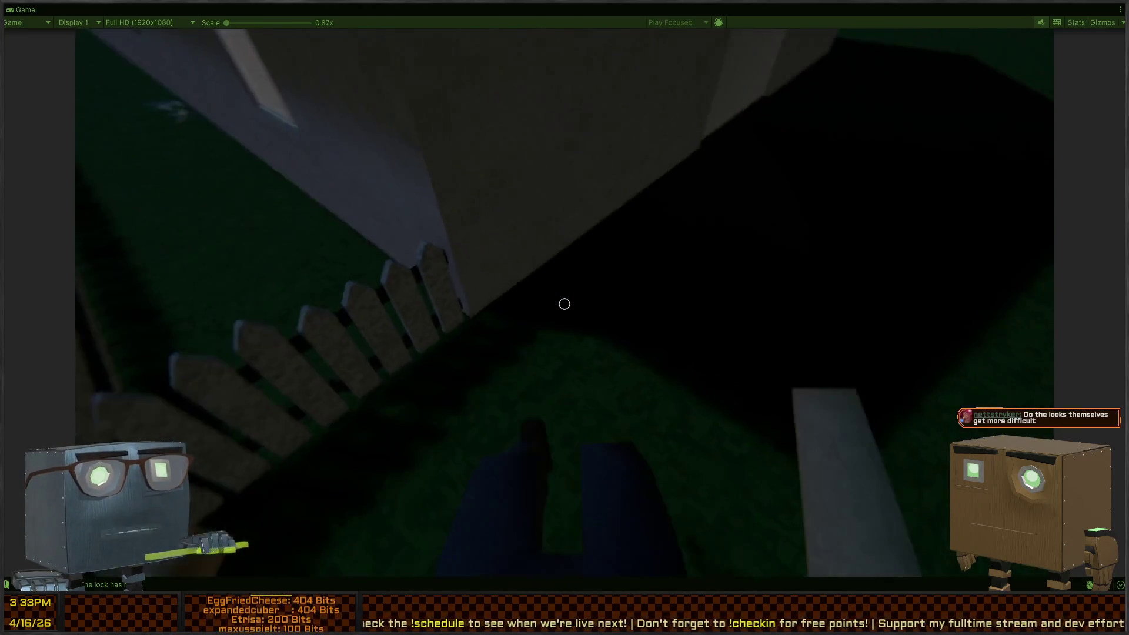
key(w)
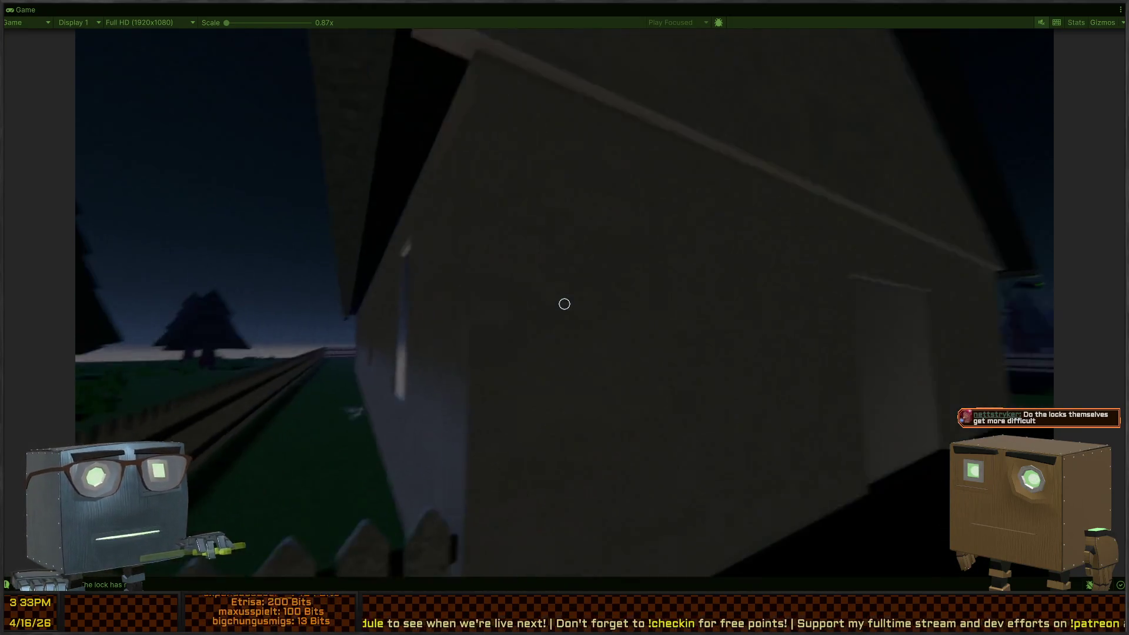
key(w)
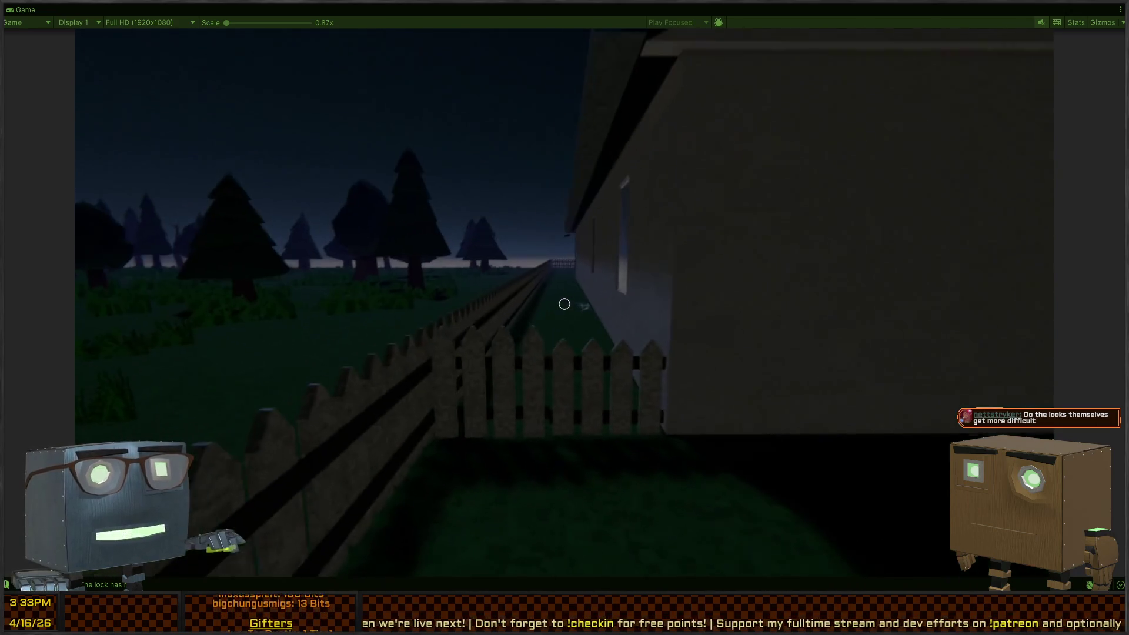
key(w)
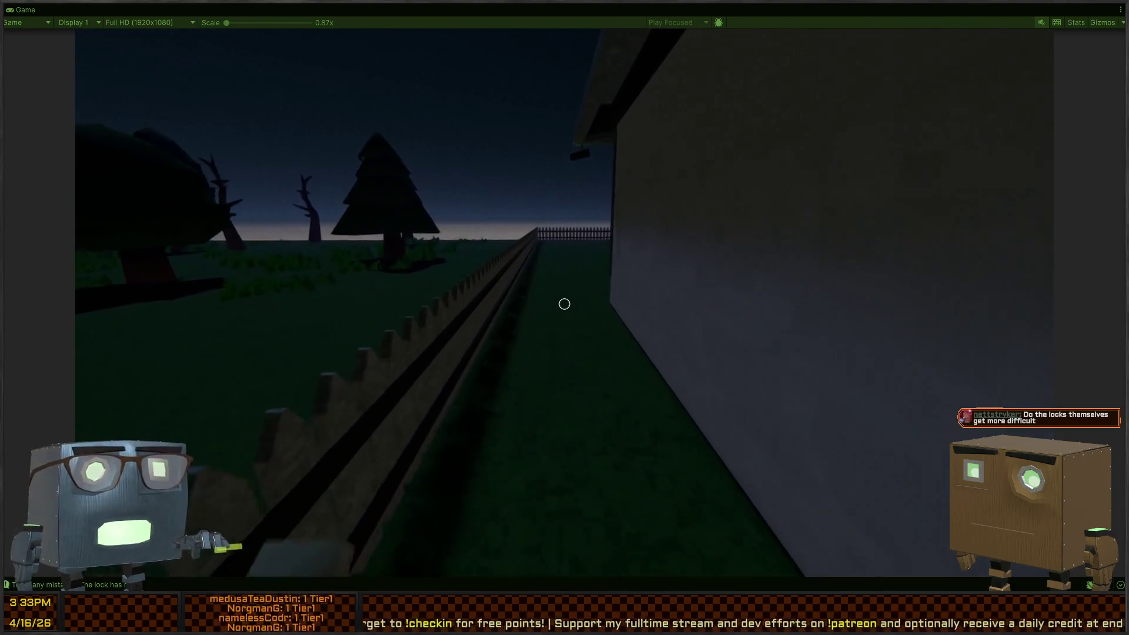
key(w)
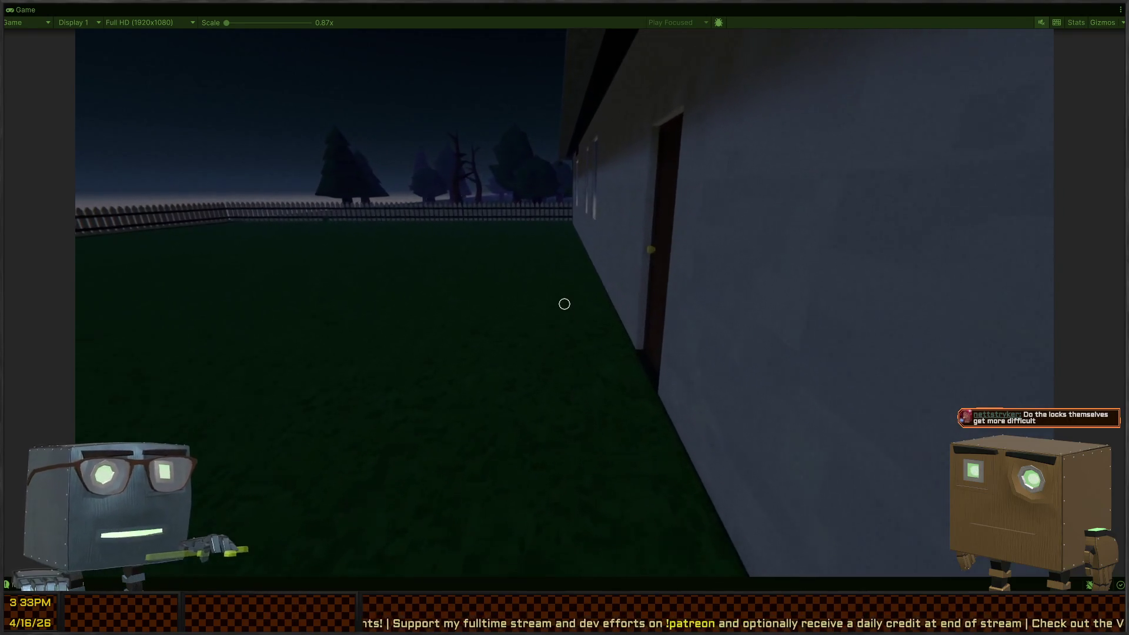
key(w)
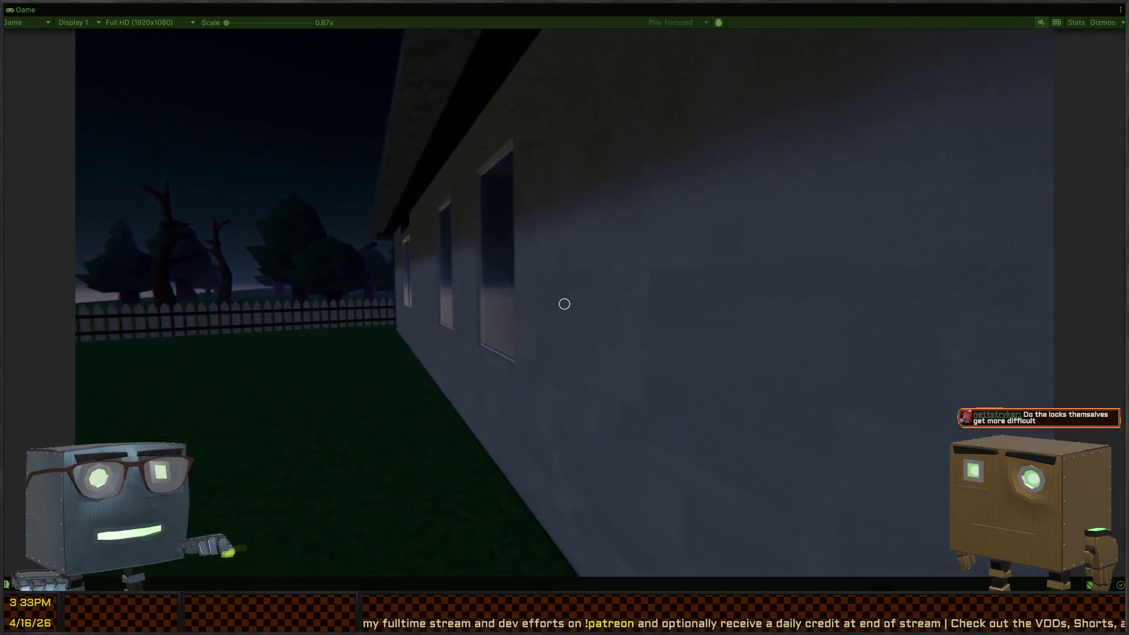
key(w)
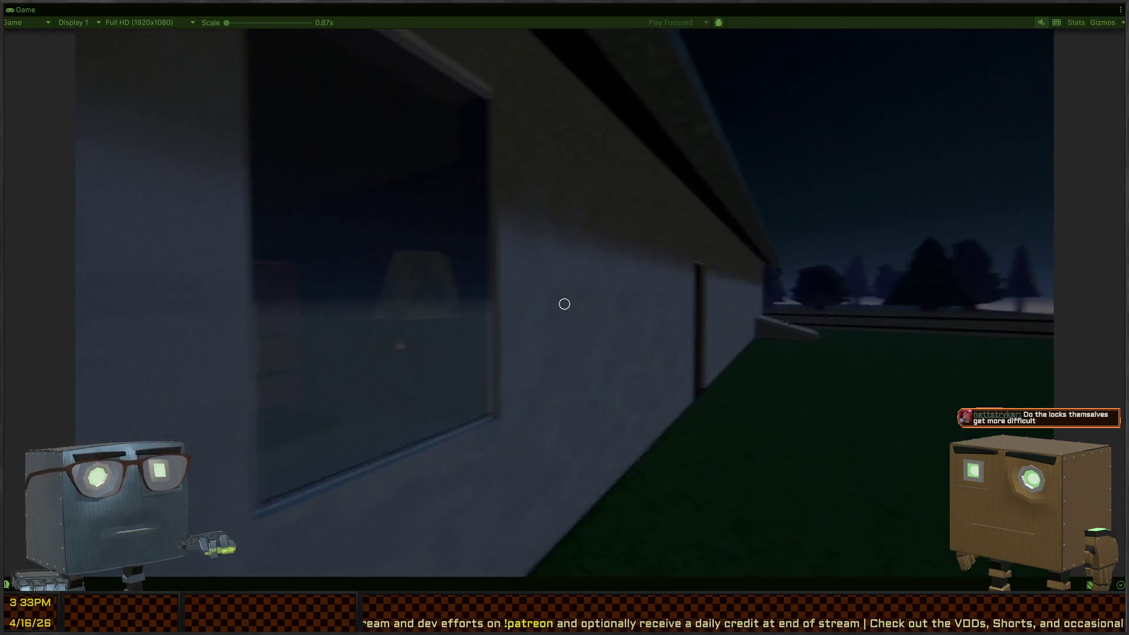
key(s)
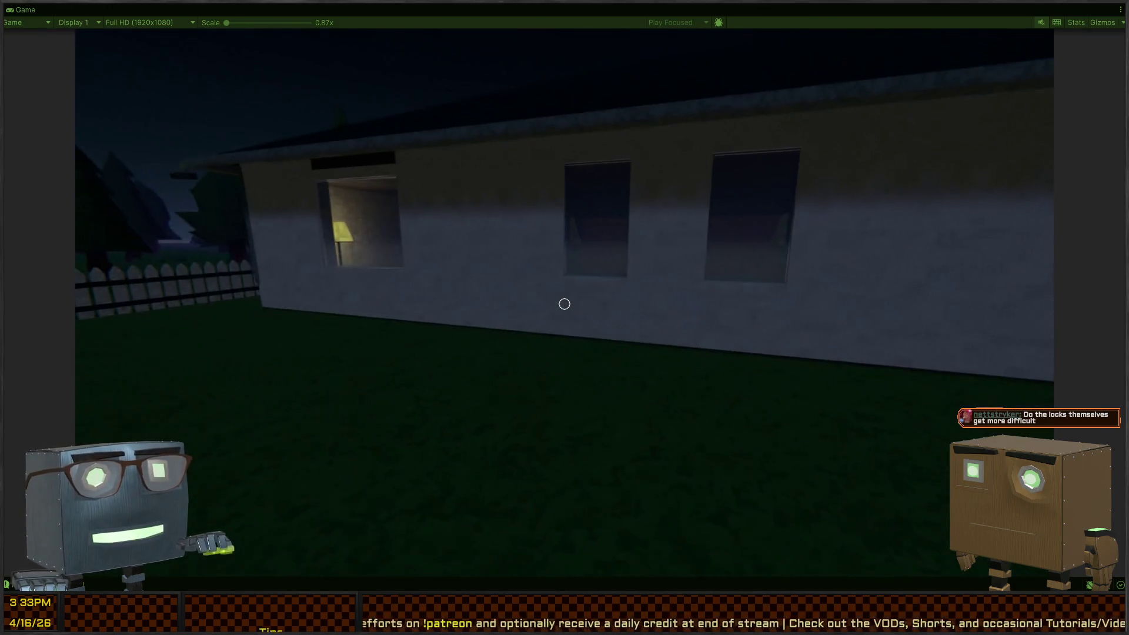
key(s)
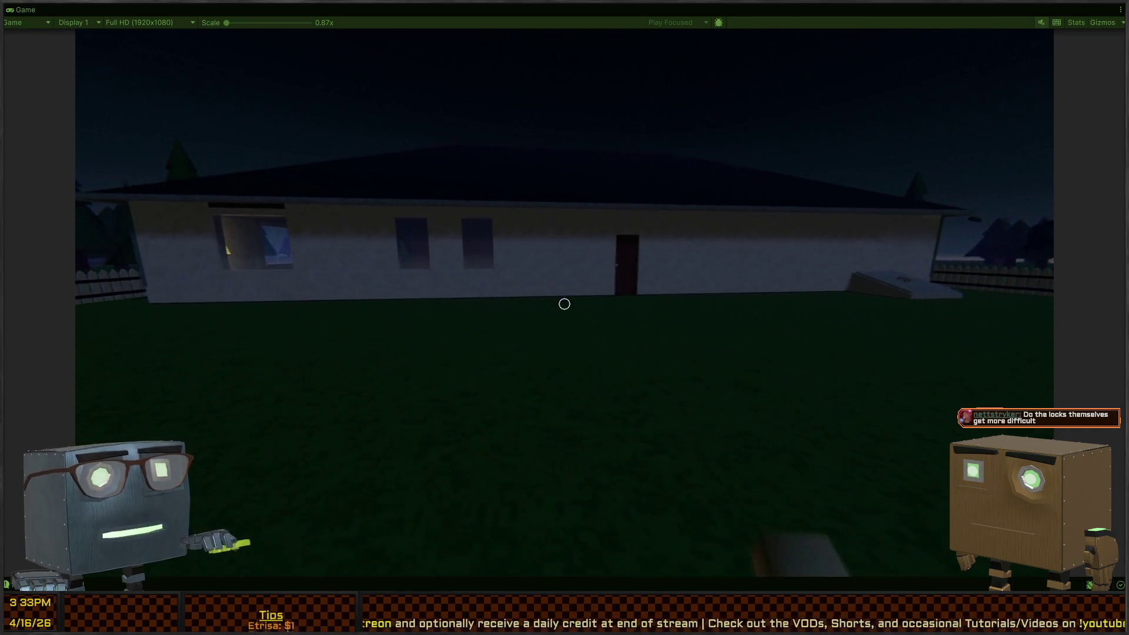
mouse_move(565, 304)
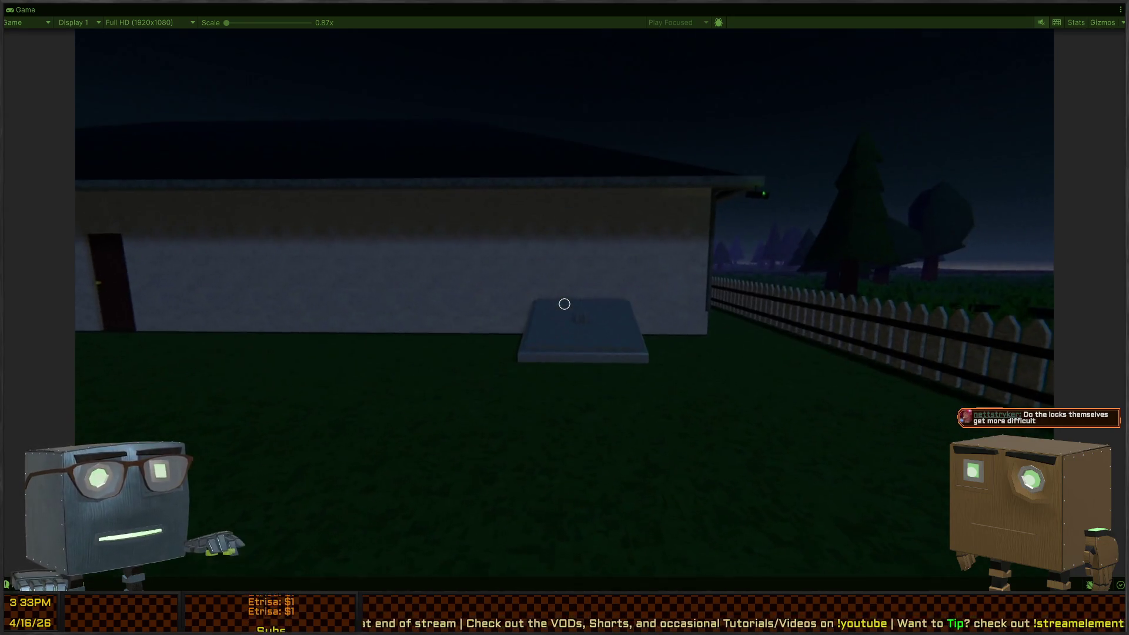
- Walk past the cellar hatch to the house corner facing the road
key(w)
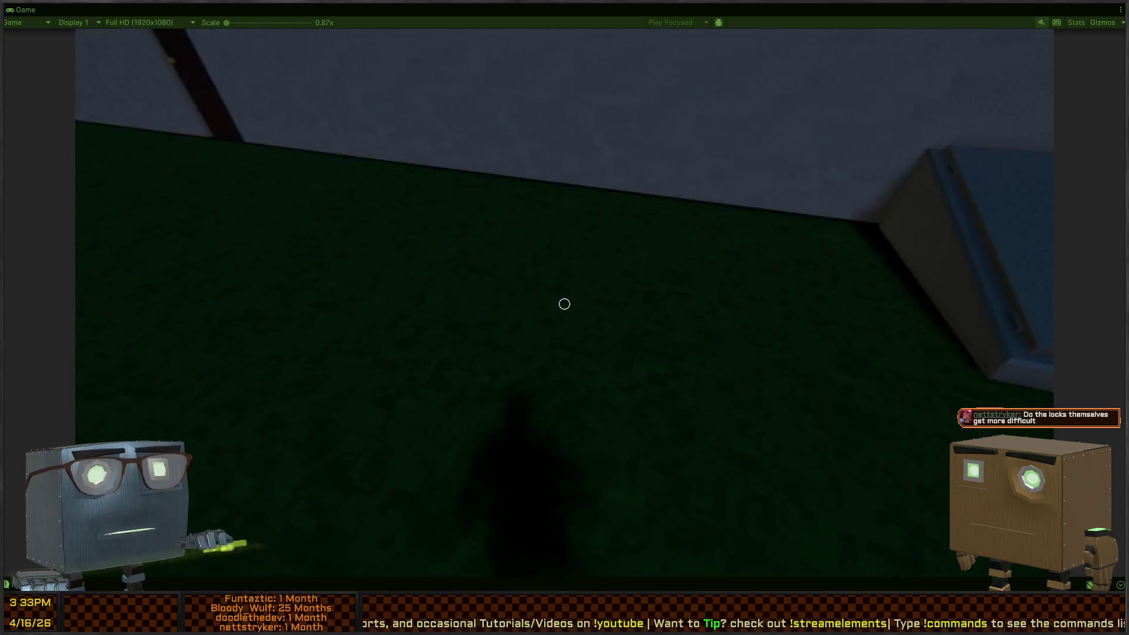
key(w)
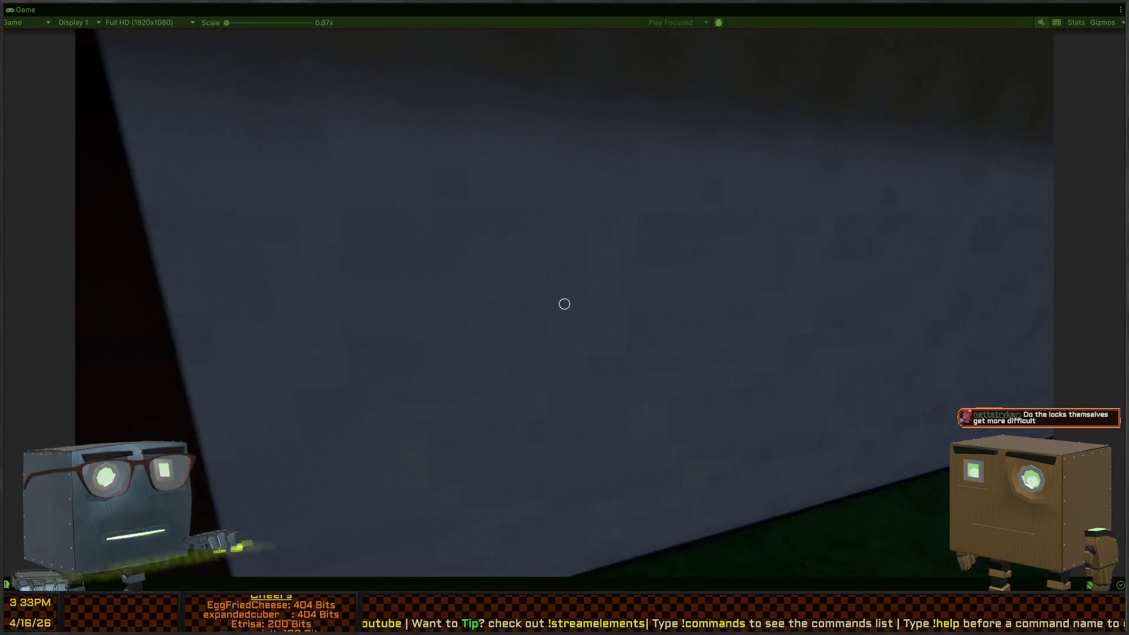
key(w)
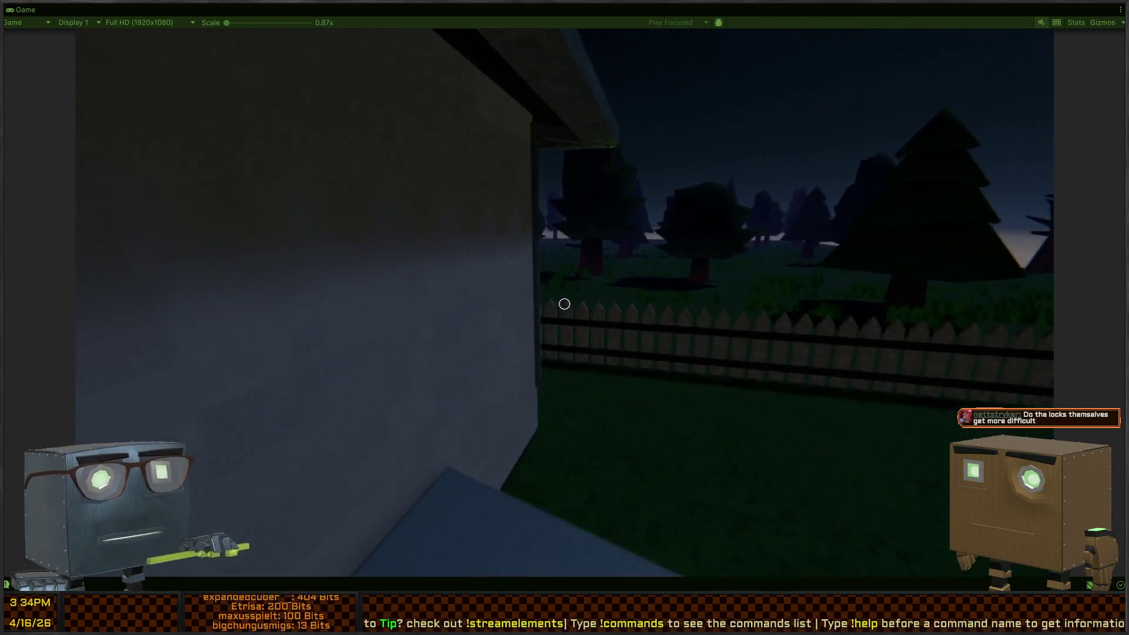
key(w)
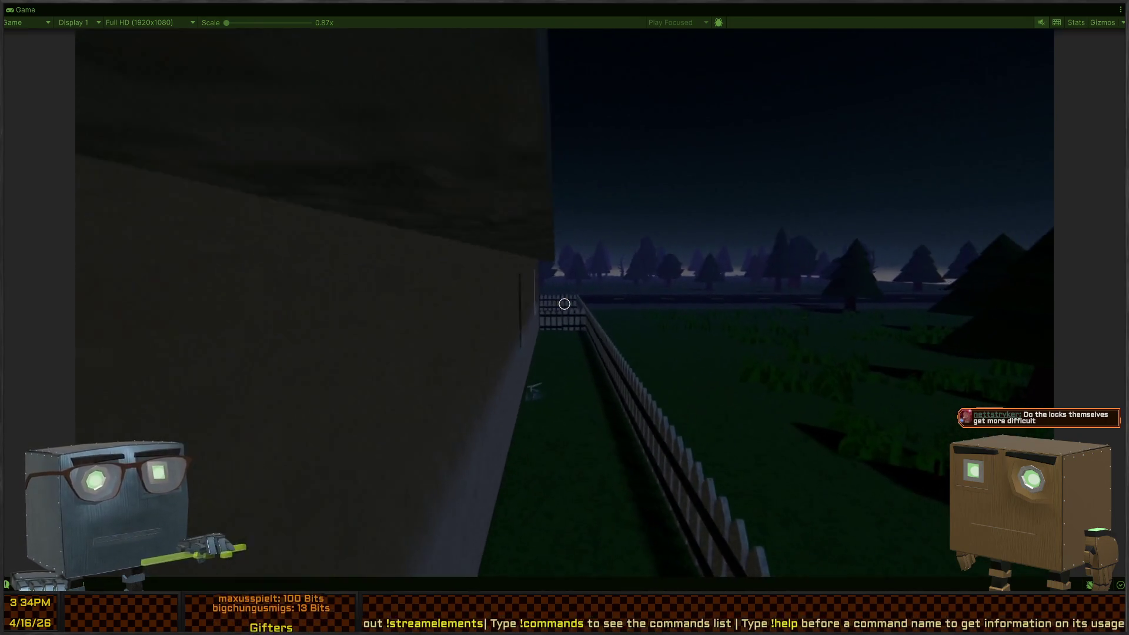
key(w)
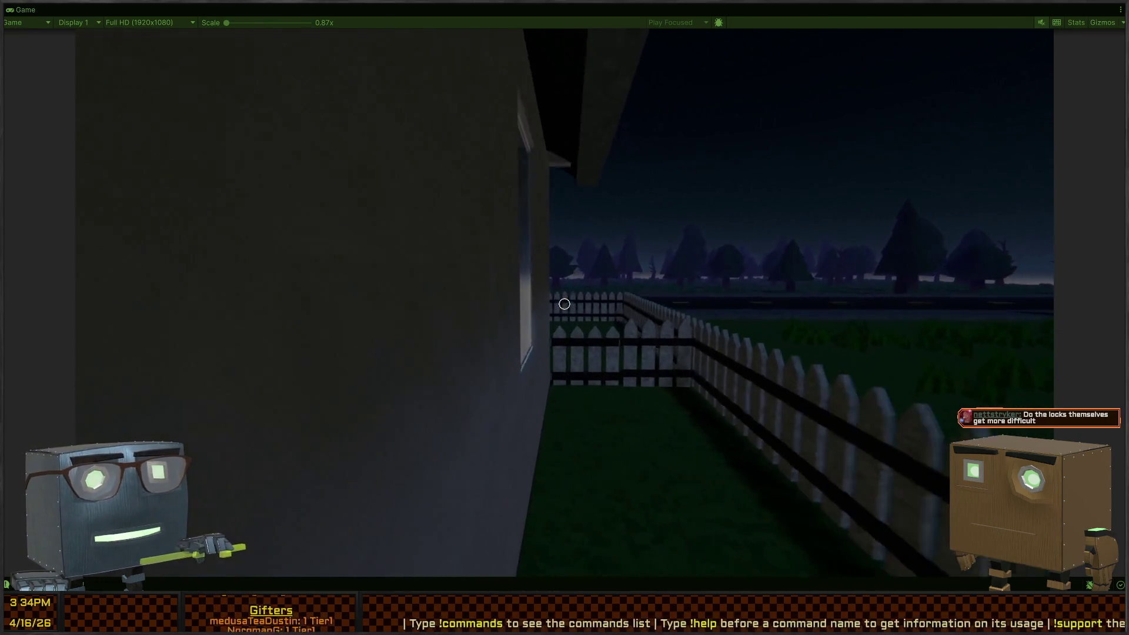
- Follow the fence into the backyard and start picking the dark back door's five-pin lock
key(w)
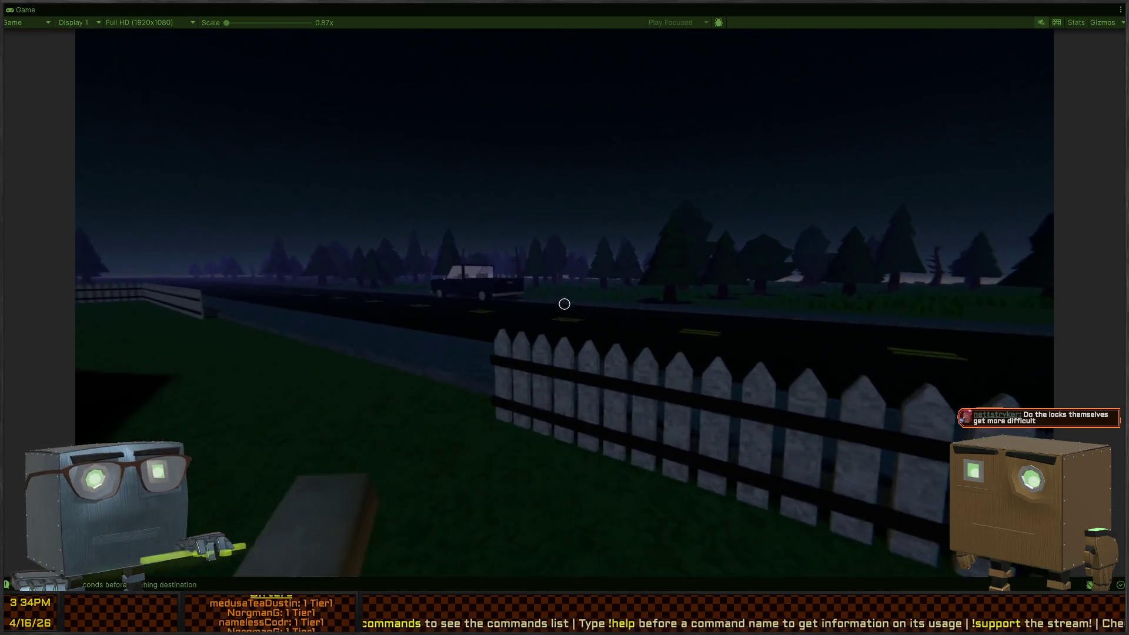
key(w)
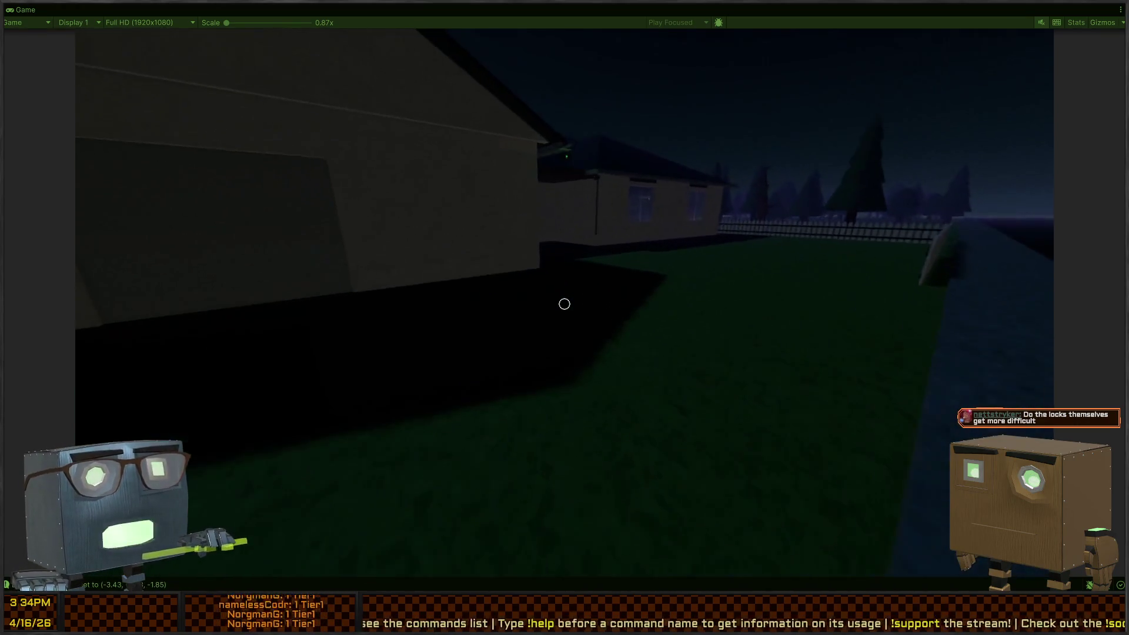
key(w)
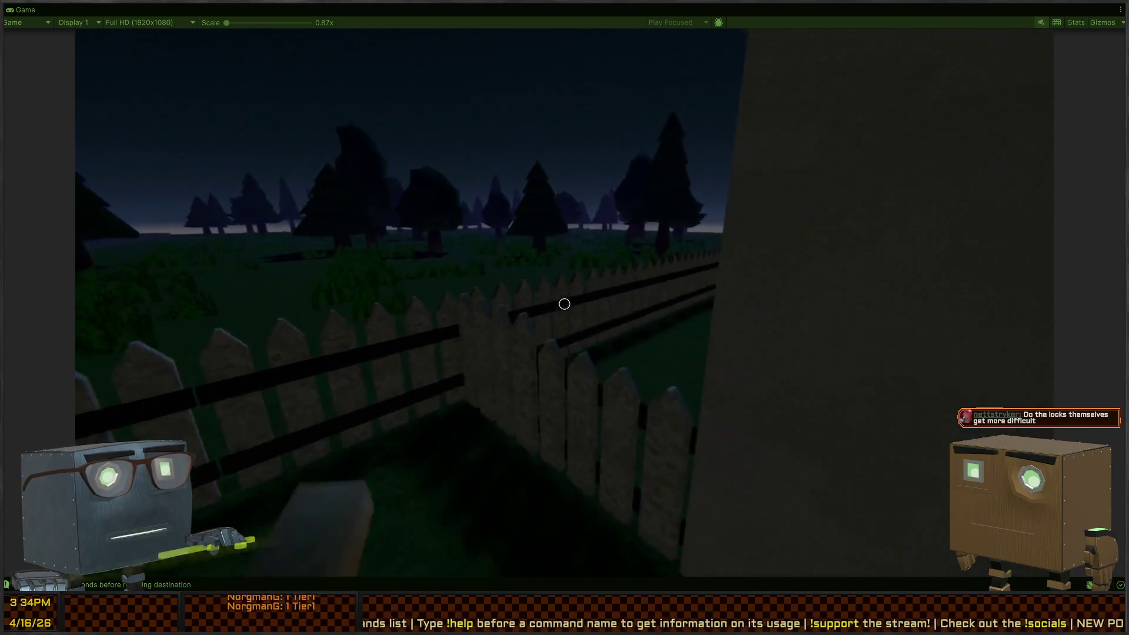
key(w)
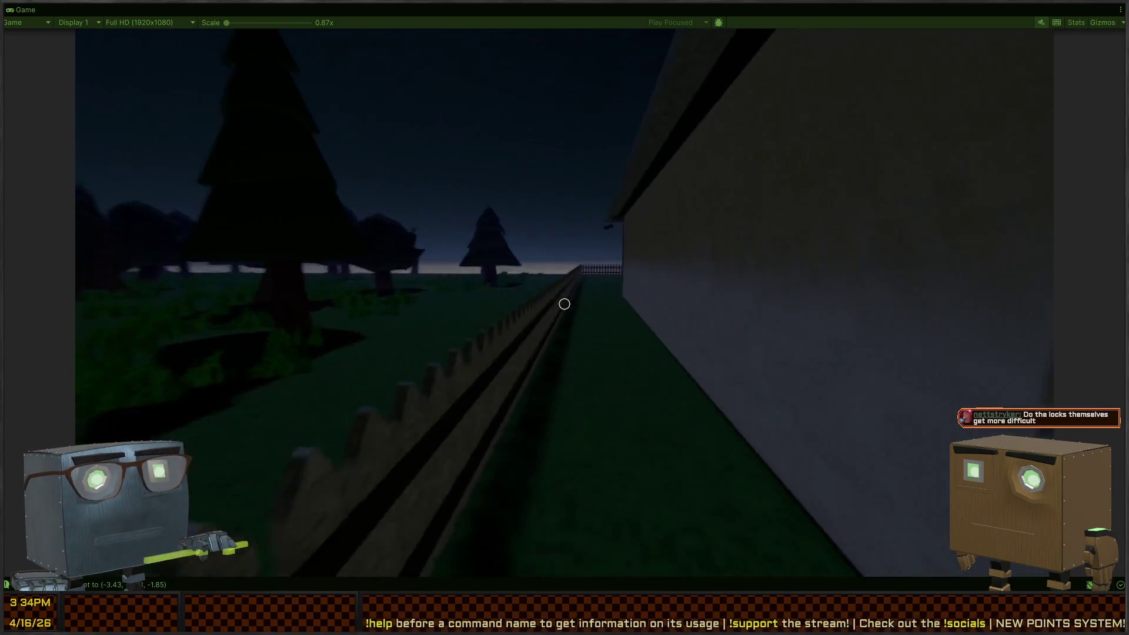
key(w)
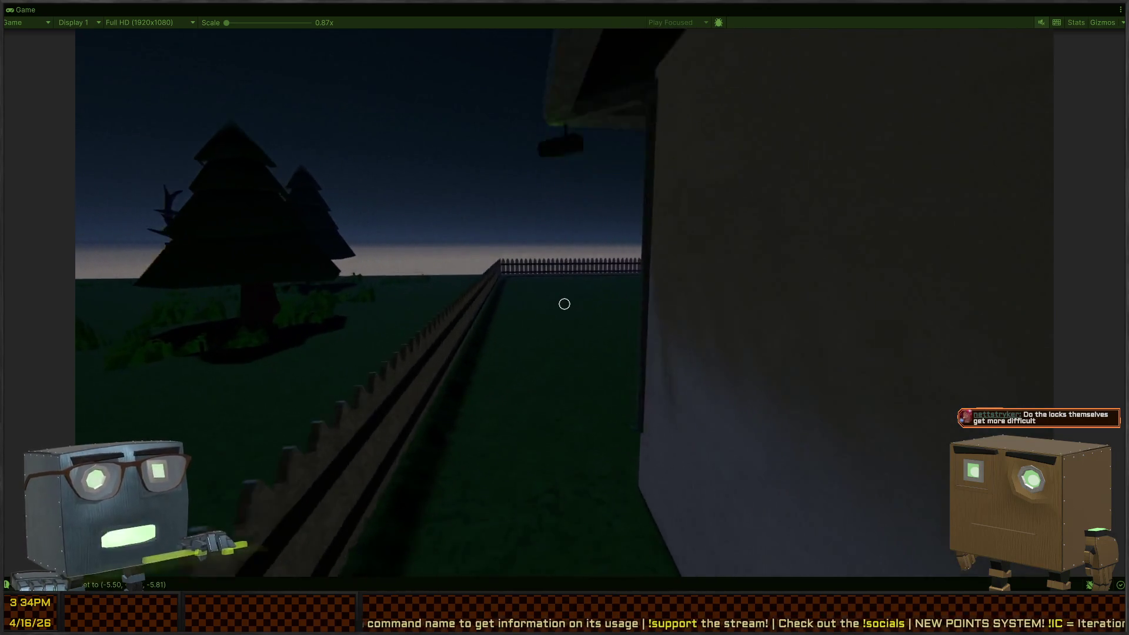
key(w)
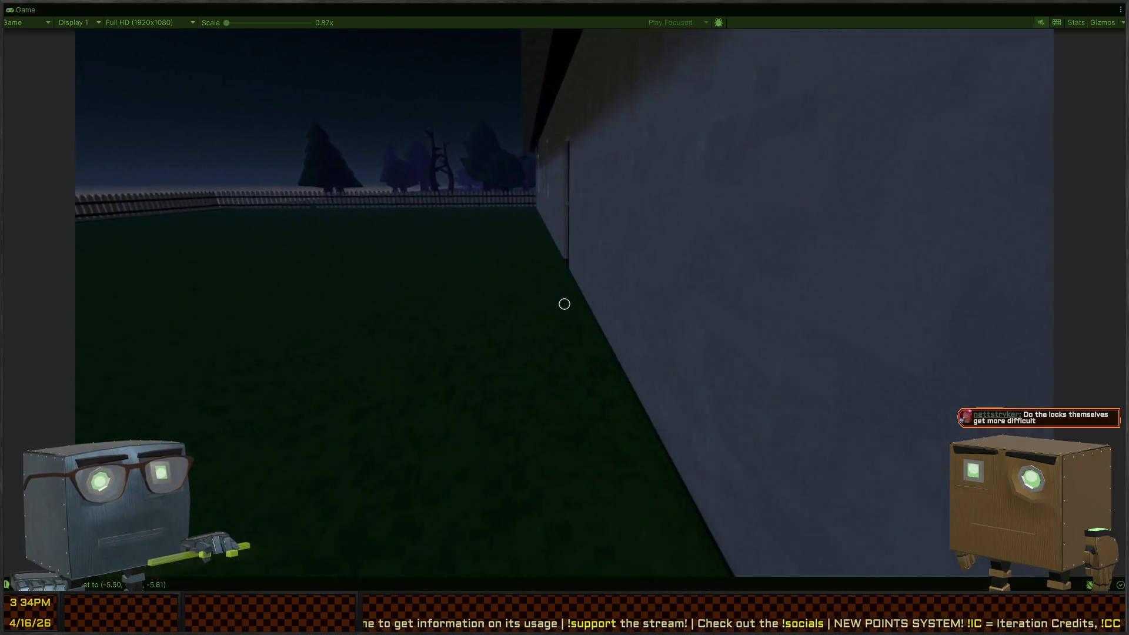
key(w)
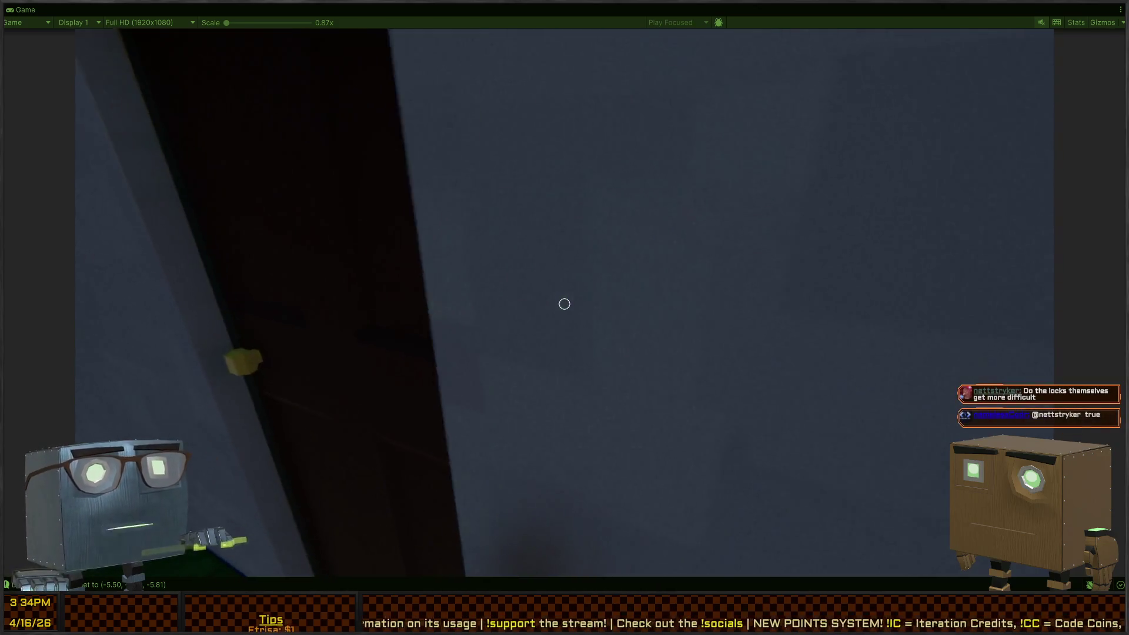
key(f)
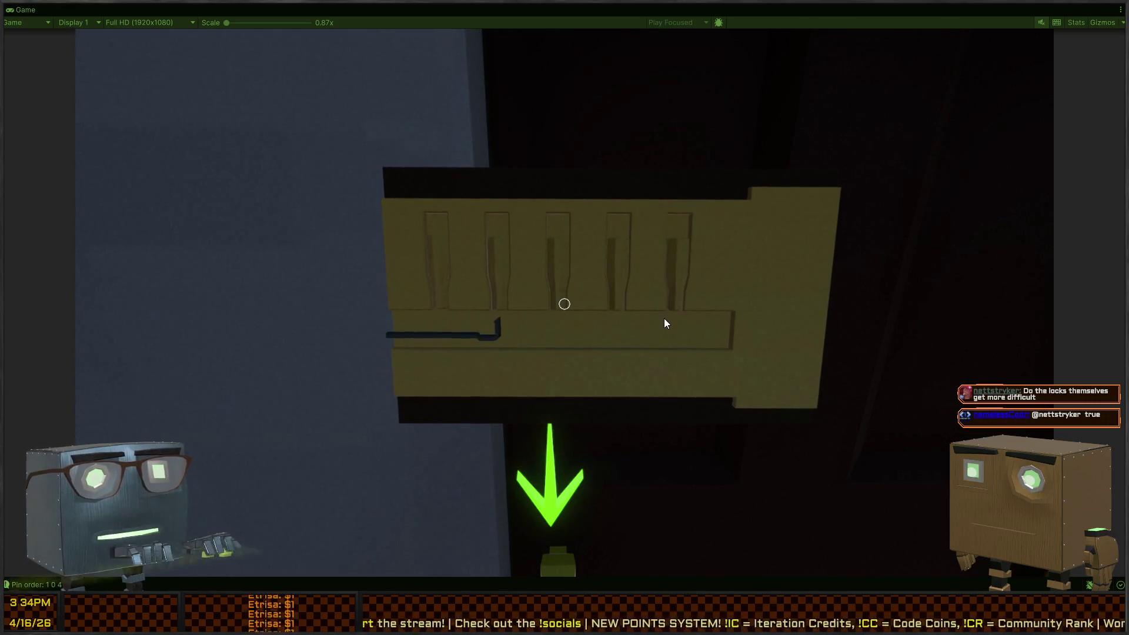
- Set the back door's pins to unlock it, then walk to the hallway light switch and flip it
key(d)
key(d)
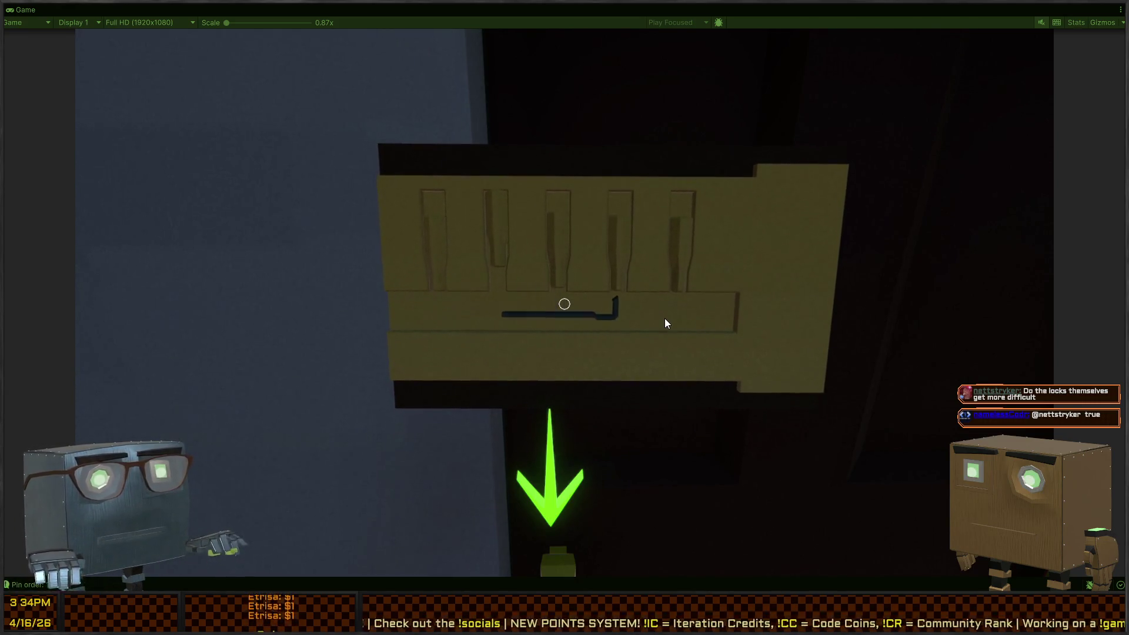
key(w)
key(a)
key(a)
key(a)
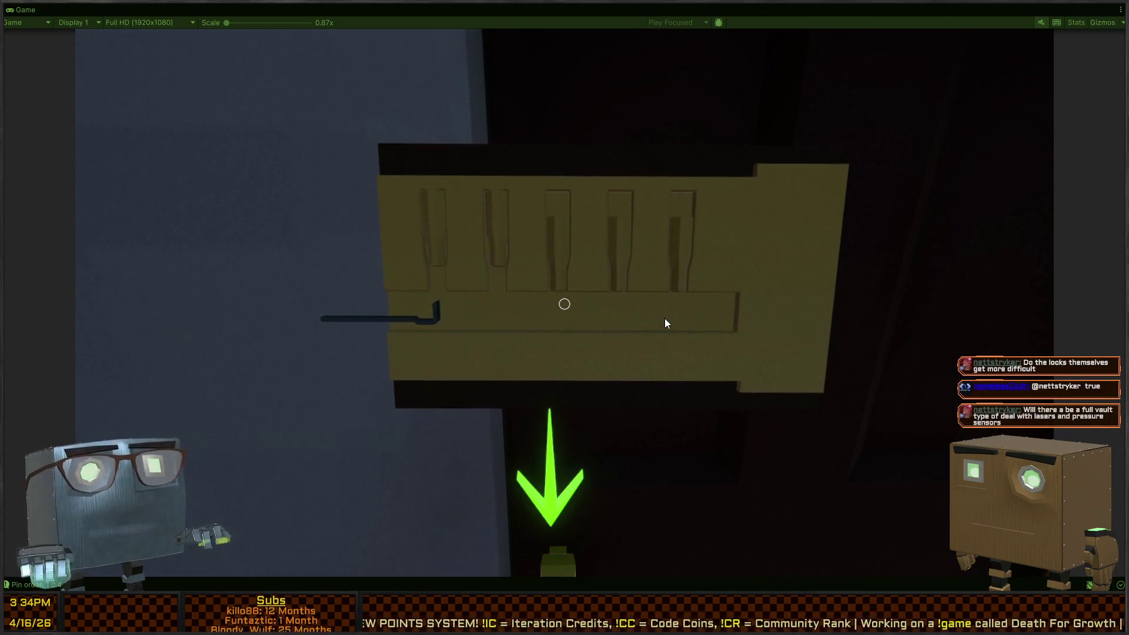
key(d)
key(d)
key(d)
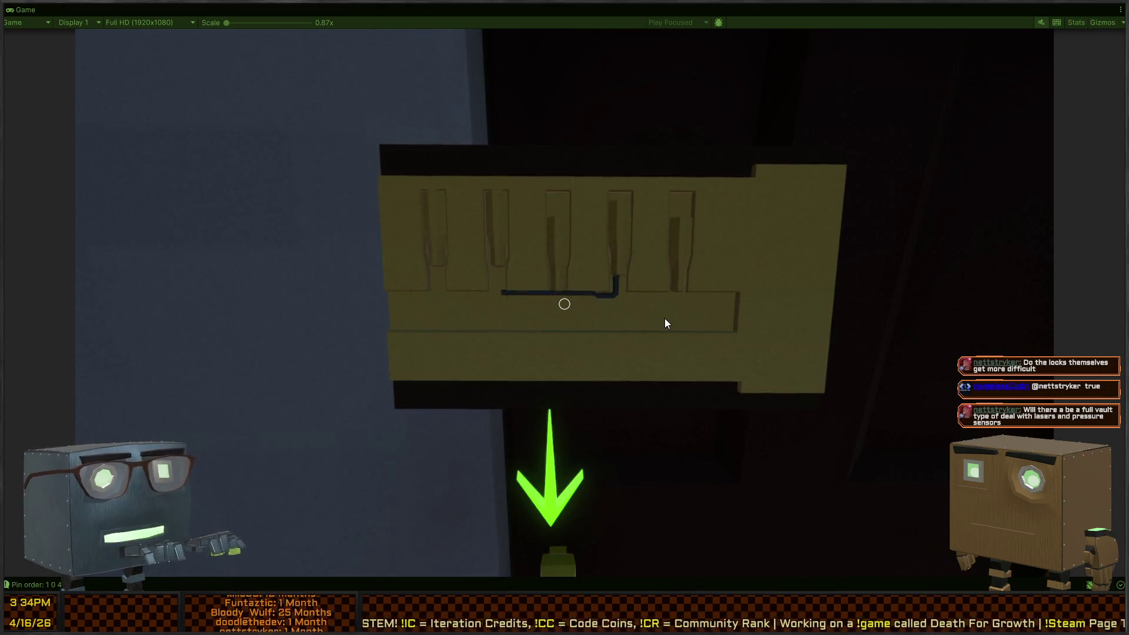
key(a)
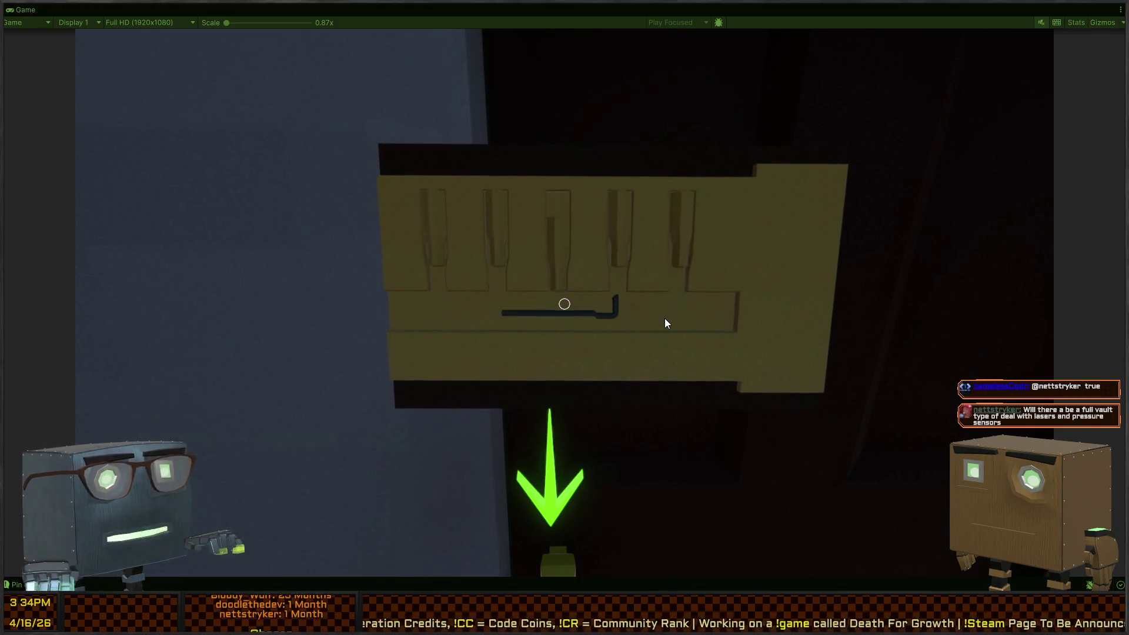
key(Escape)
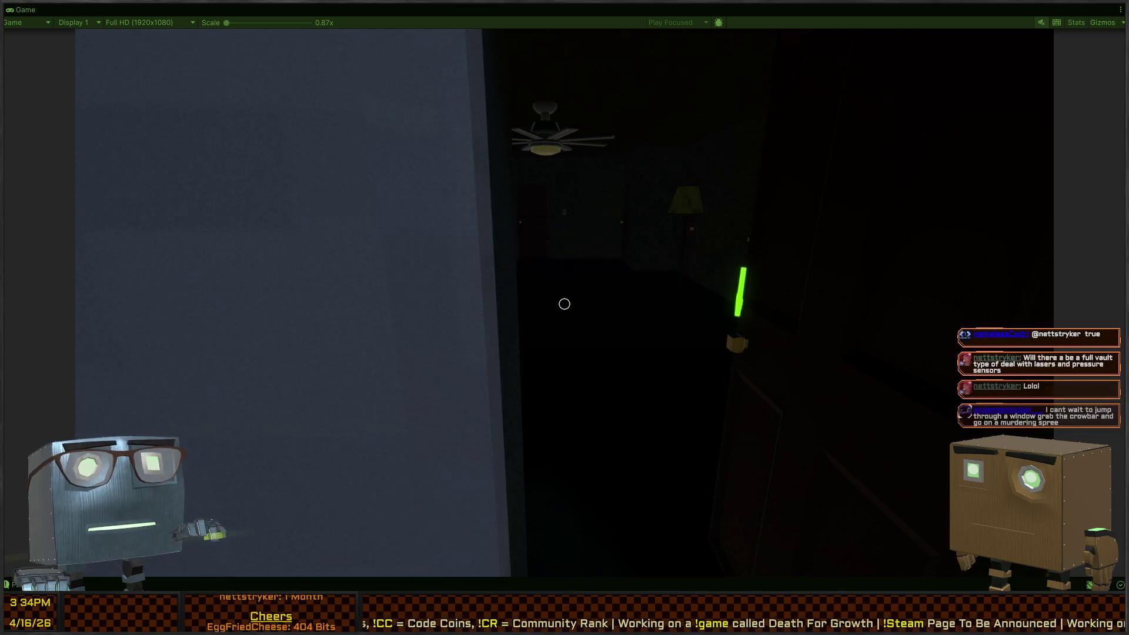
key(w)
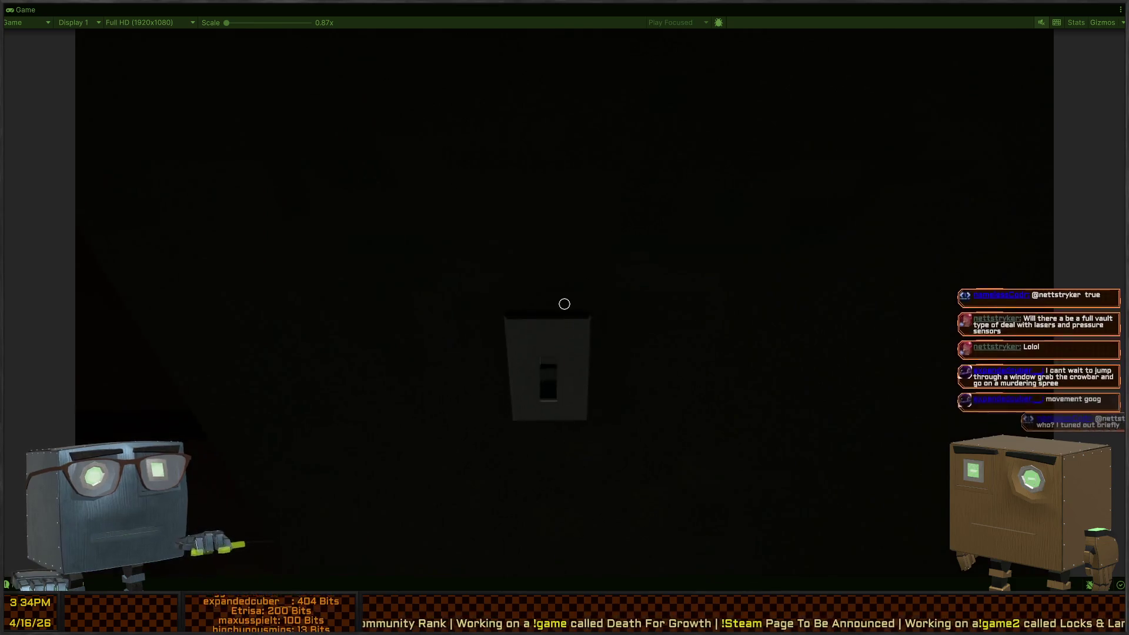
click(565, 304)
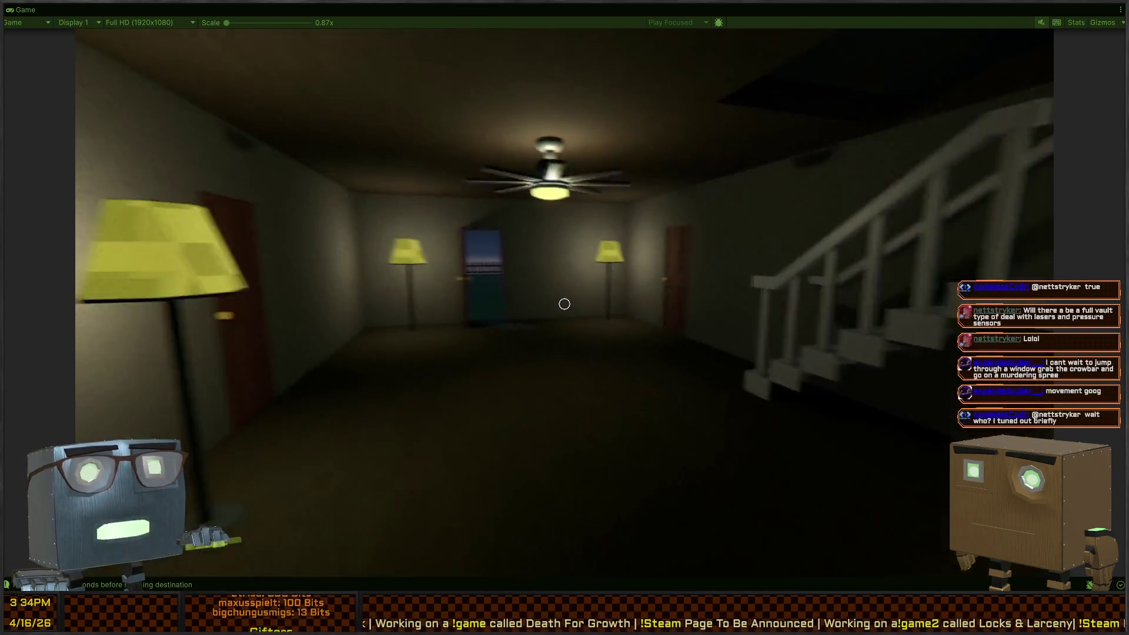
- Head back out, vault the ledge and picket fence, and leave in the getaway car with $2000
key(w)
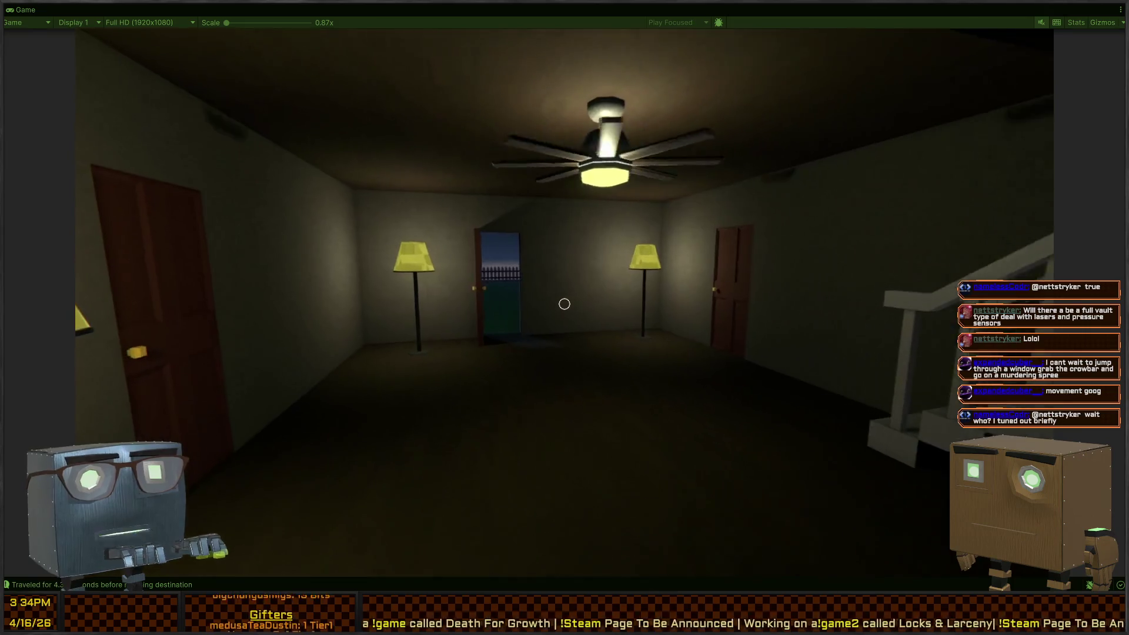
key(w)
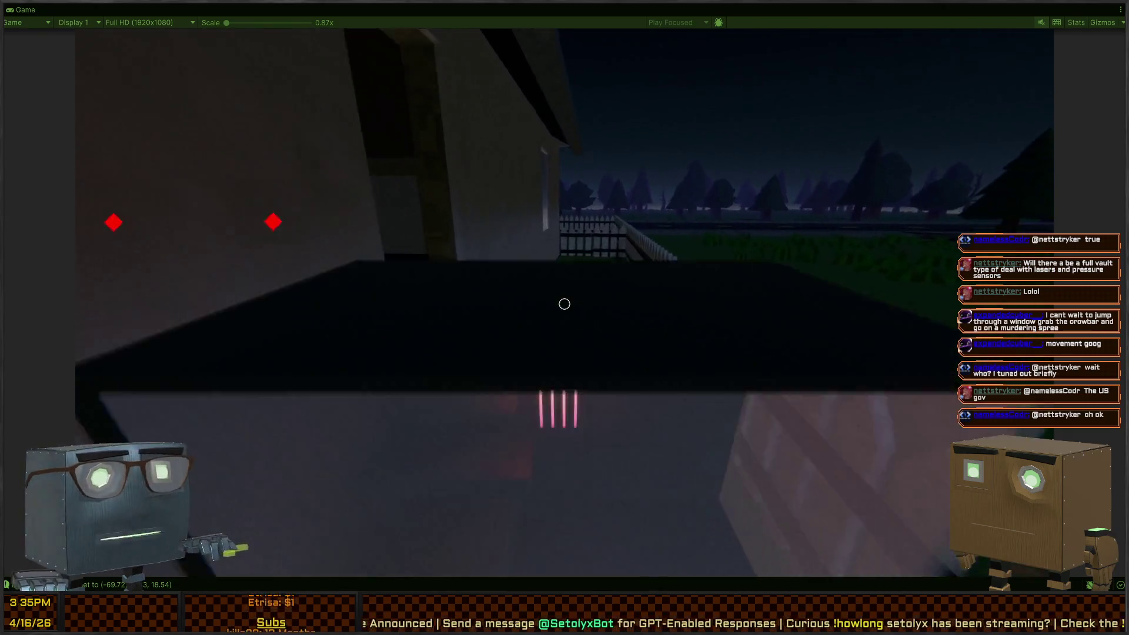
key(space)
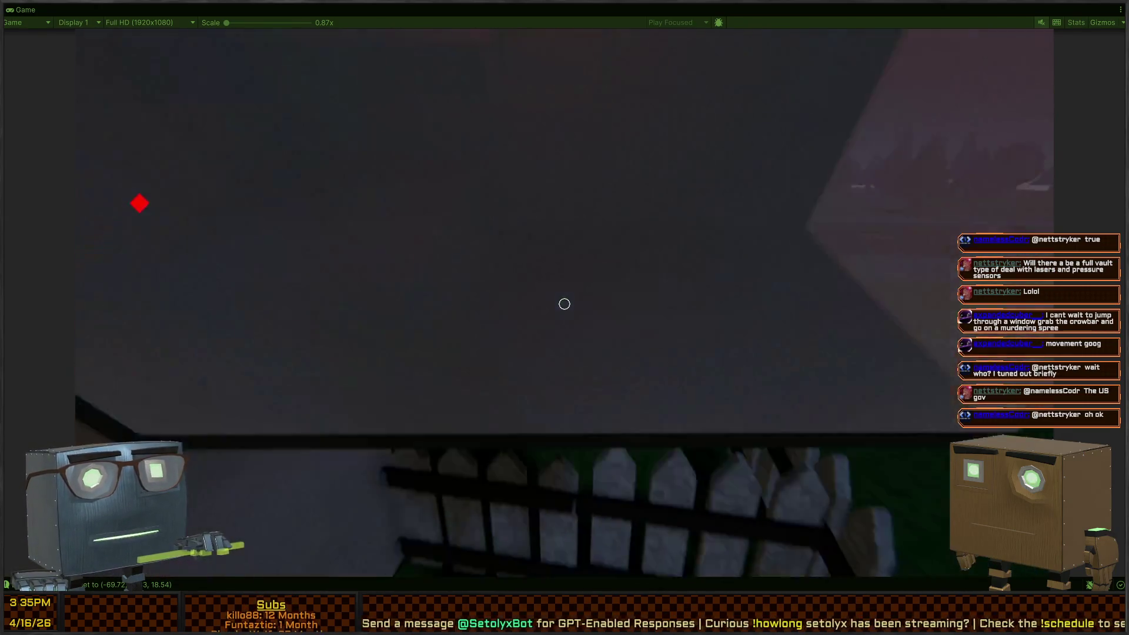
key(space)
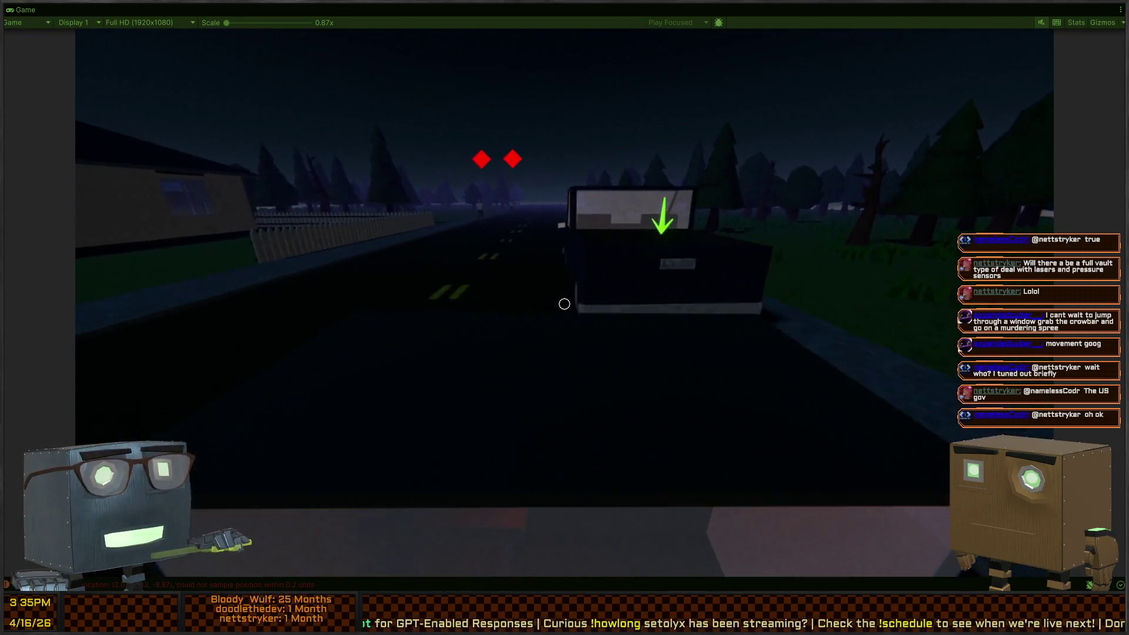
key(w)
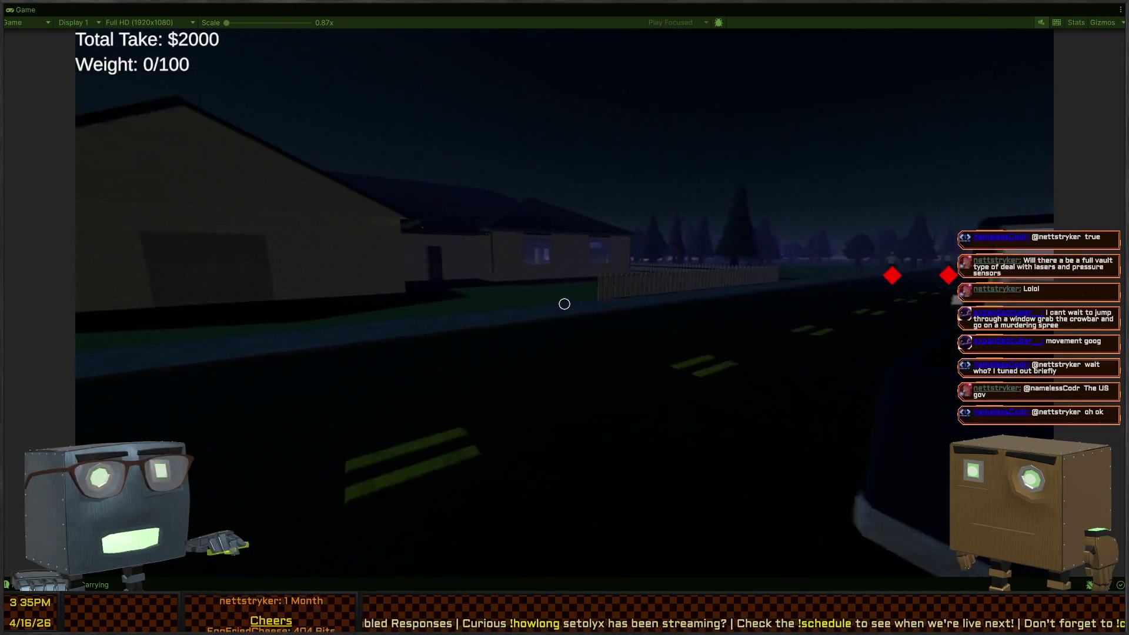
mouse_move(565, 303)
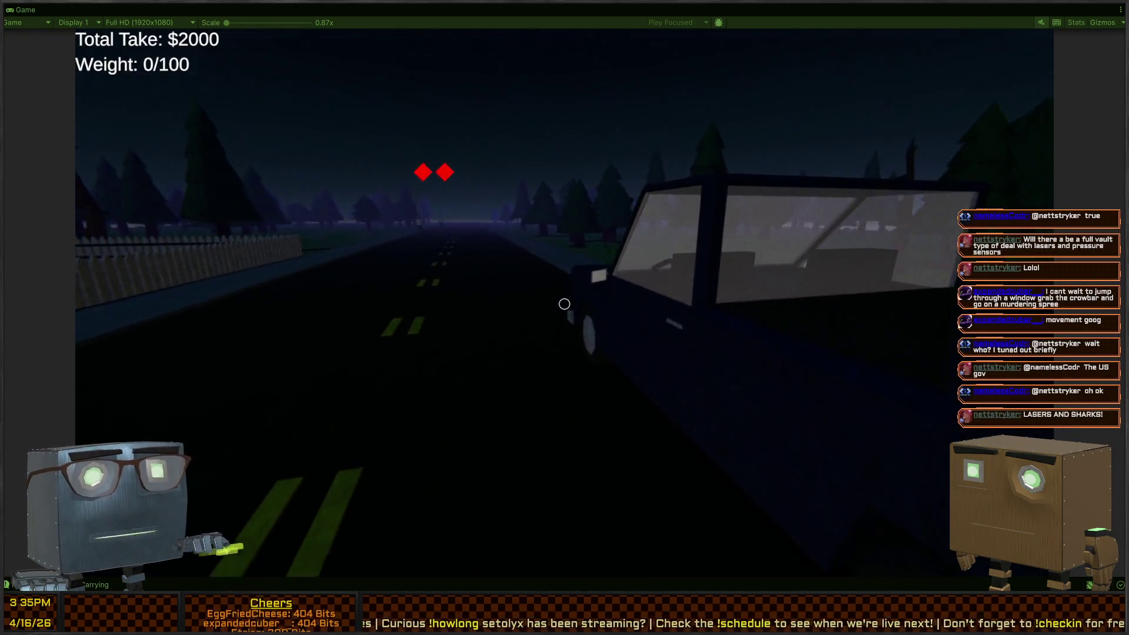
key(w)
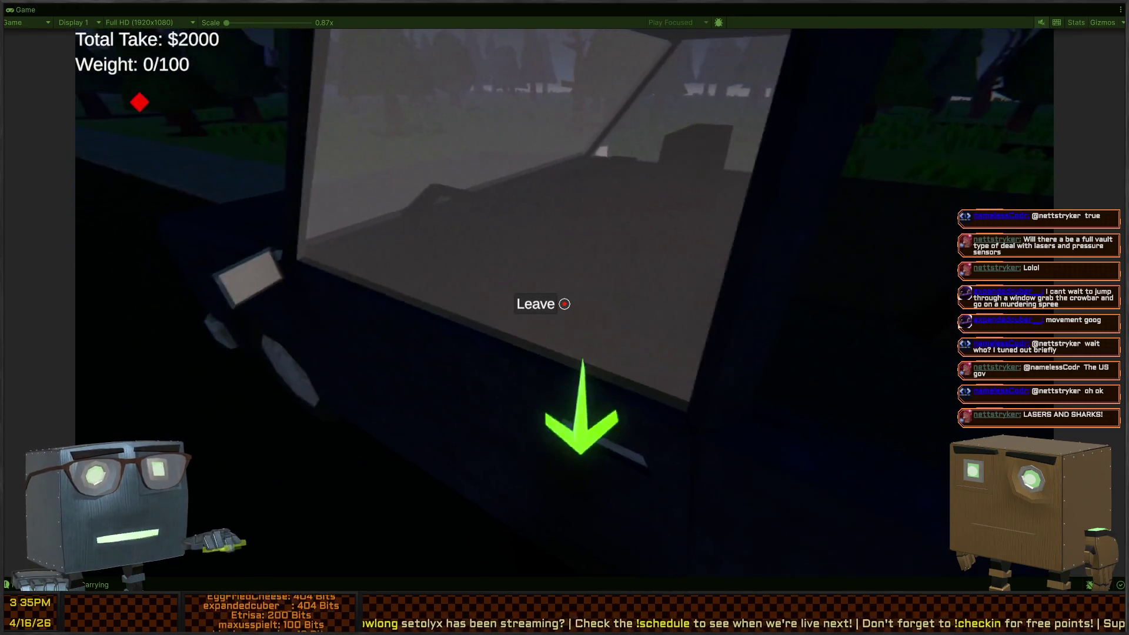
click(565, 304)
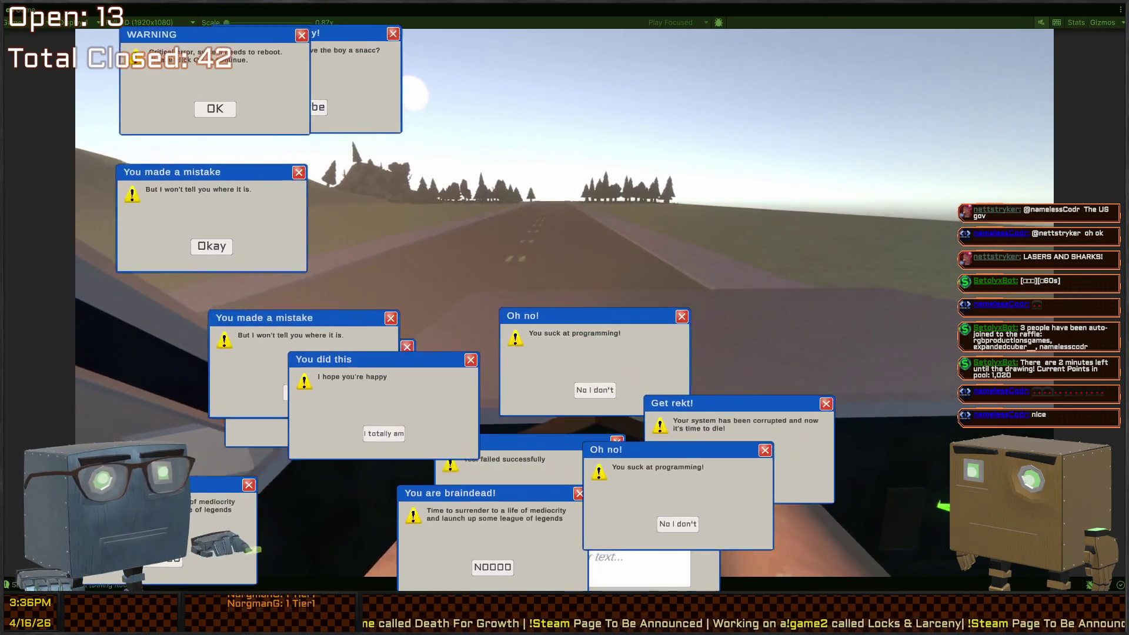
- Close twelve drifting popups, including Oh no!, Error, SetolyxBot is hungry!, You are braindead! and WARNING
click(491, 567)
click(590, 532)
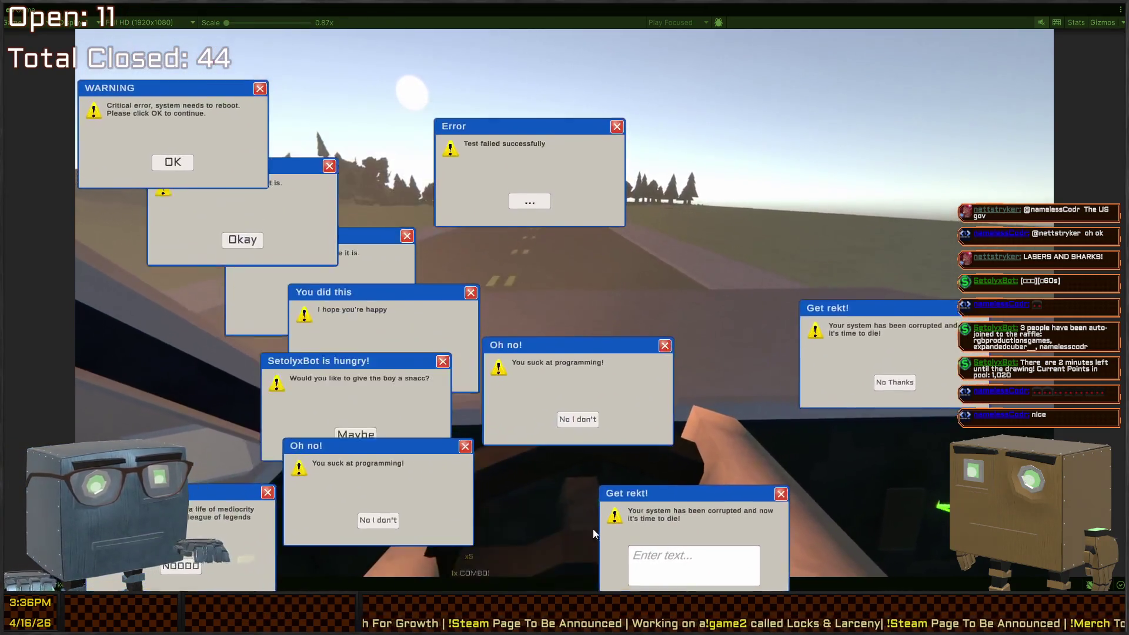
click(570, 429)
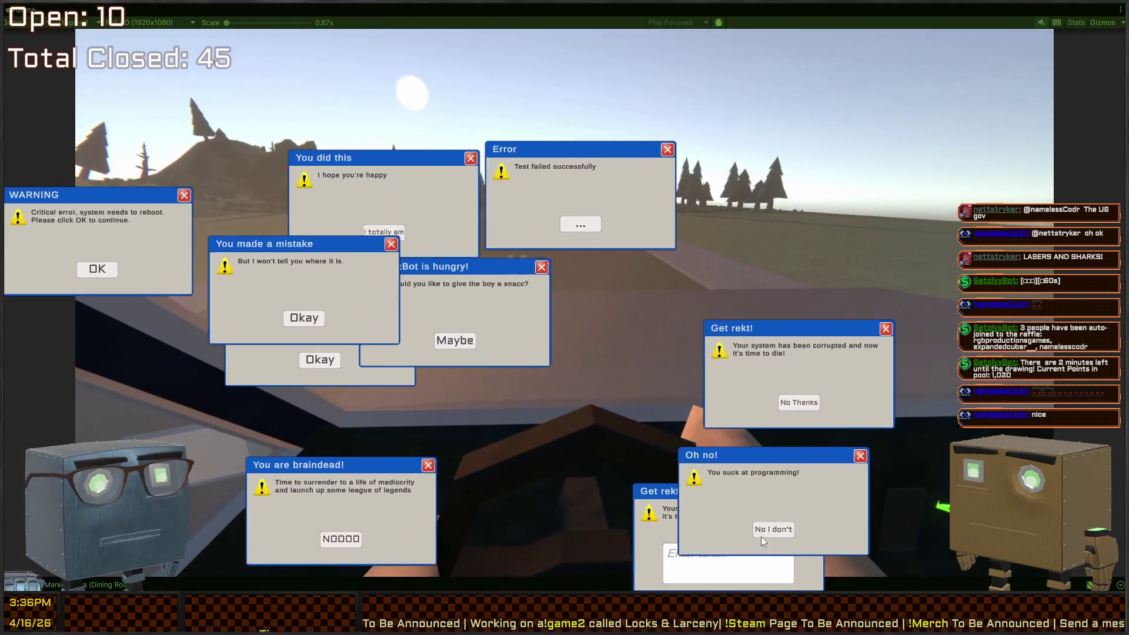
click(761, 539)
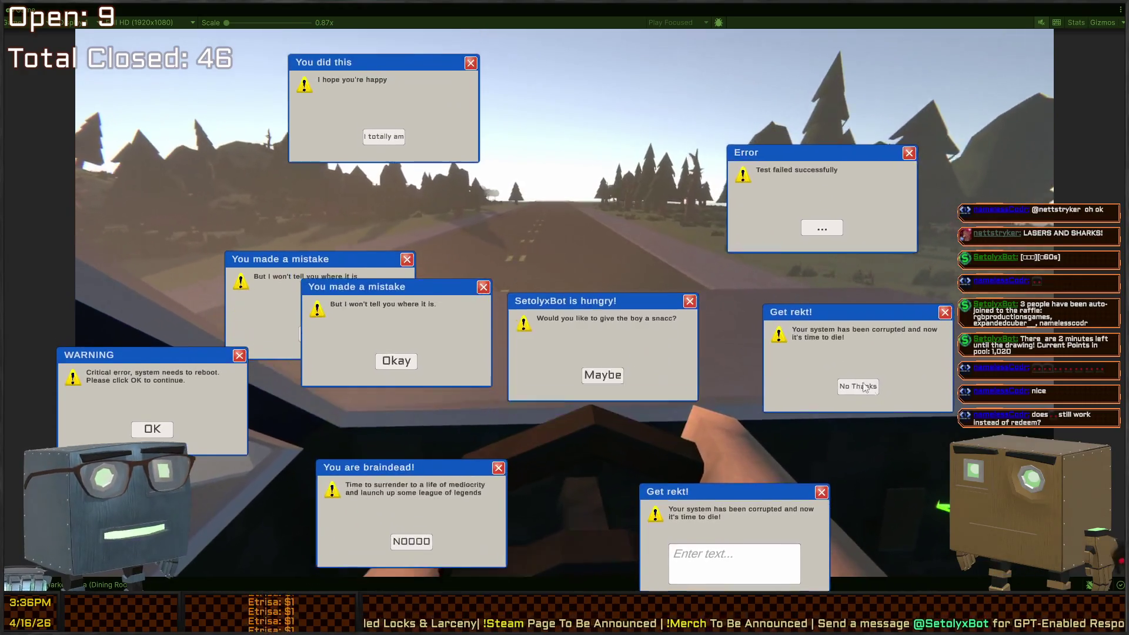
click(870, 373)
click(862, 406)
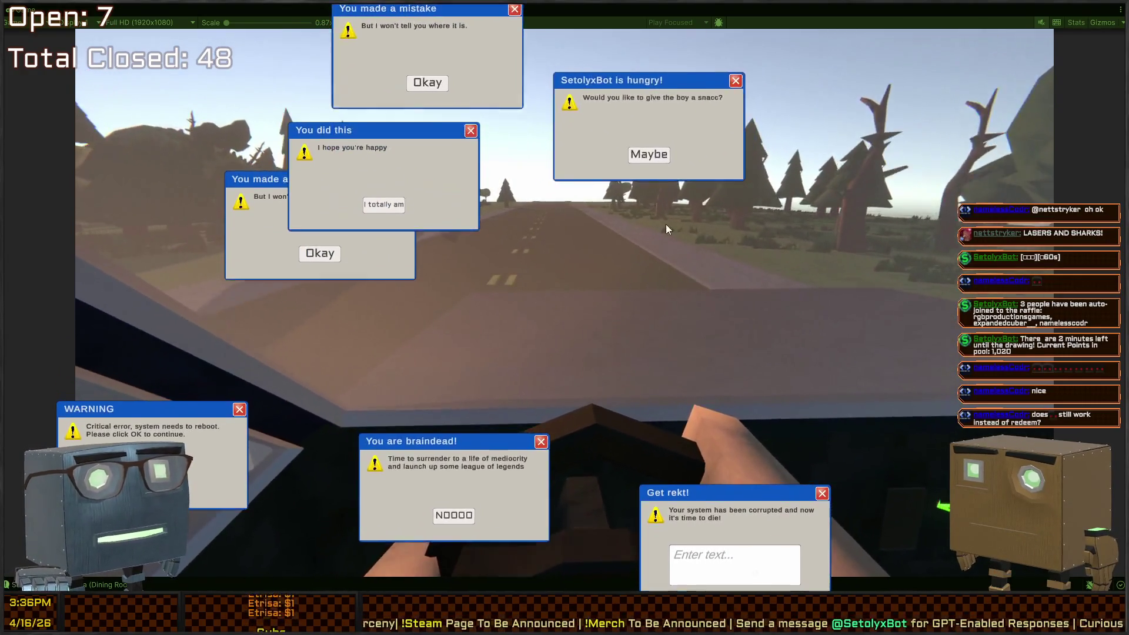
click(660, 189)
click(434, 148)
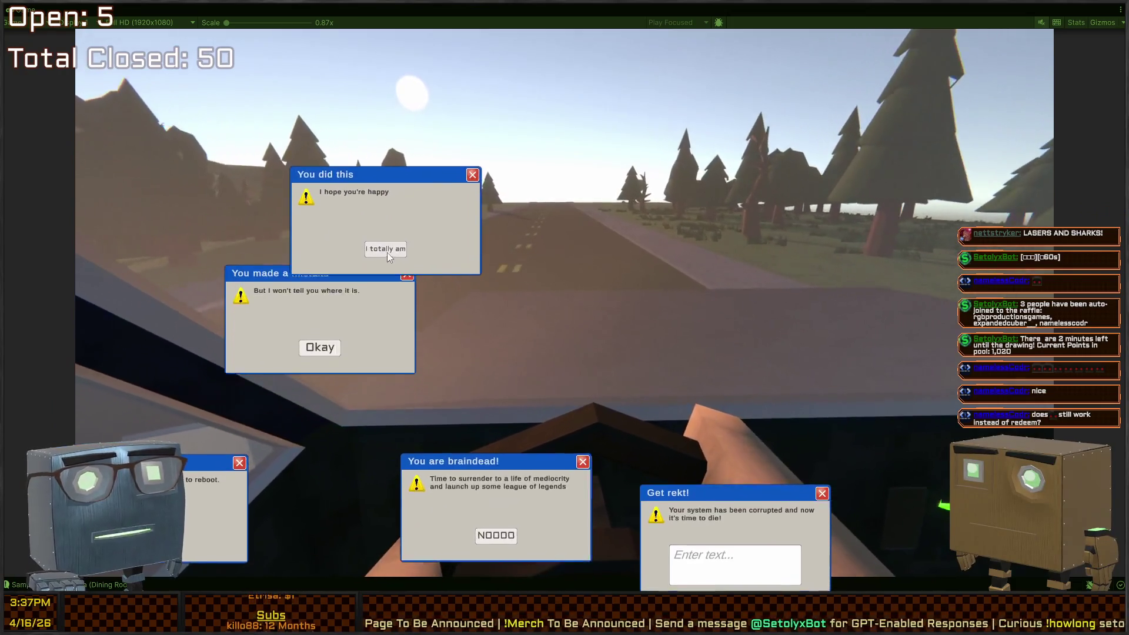
click(433, 202)
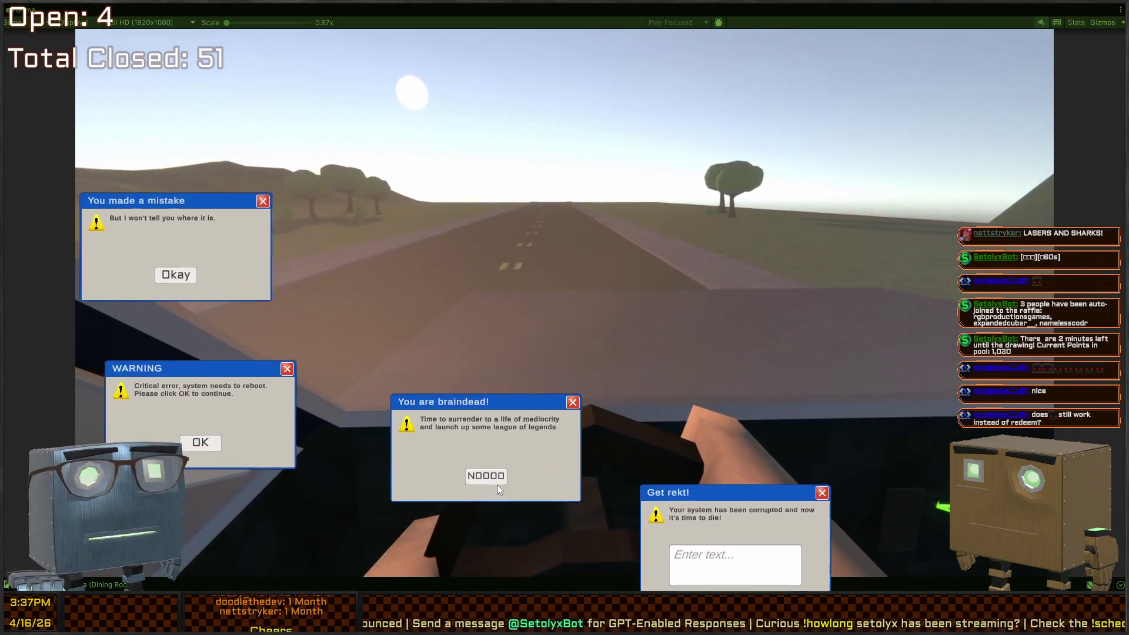
click(470, 479)
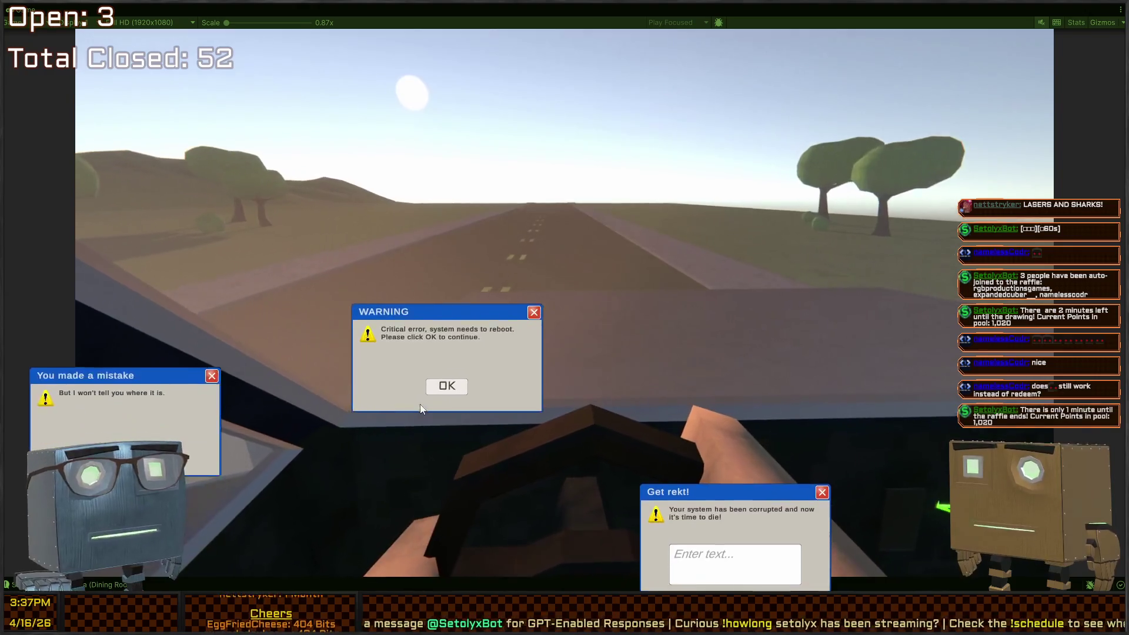
click(500, 477)
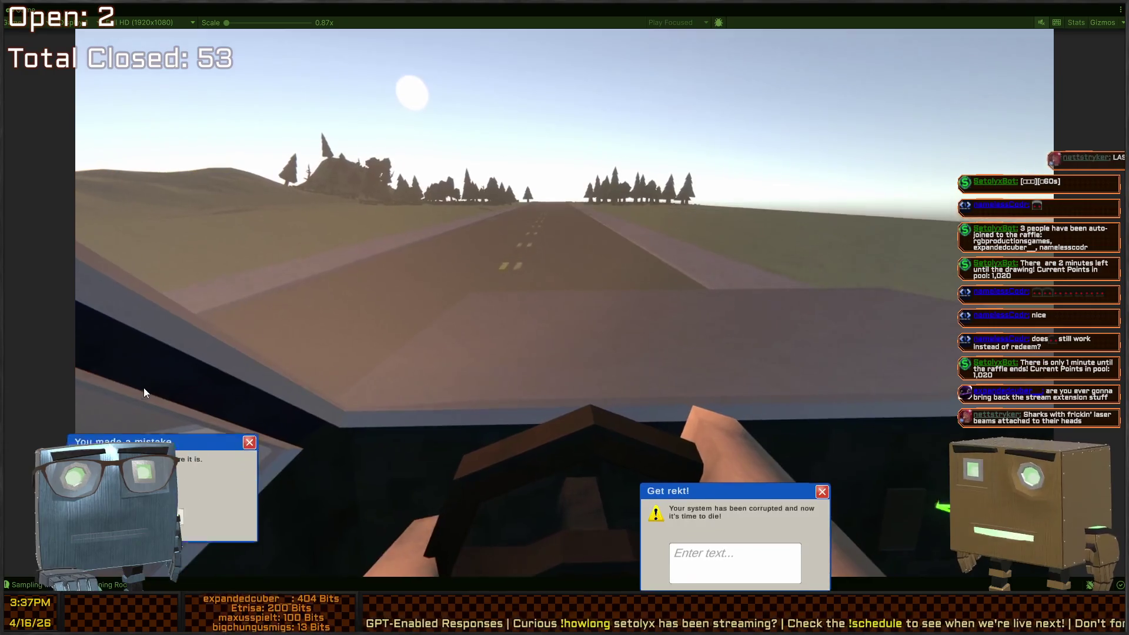
click(257, 374)
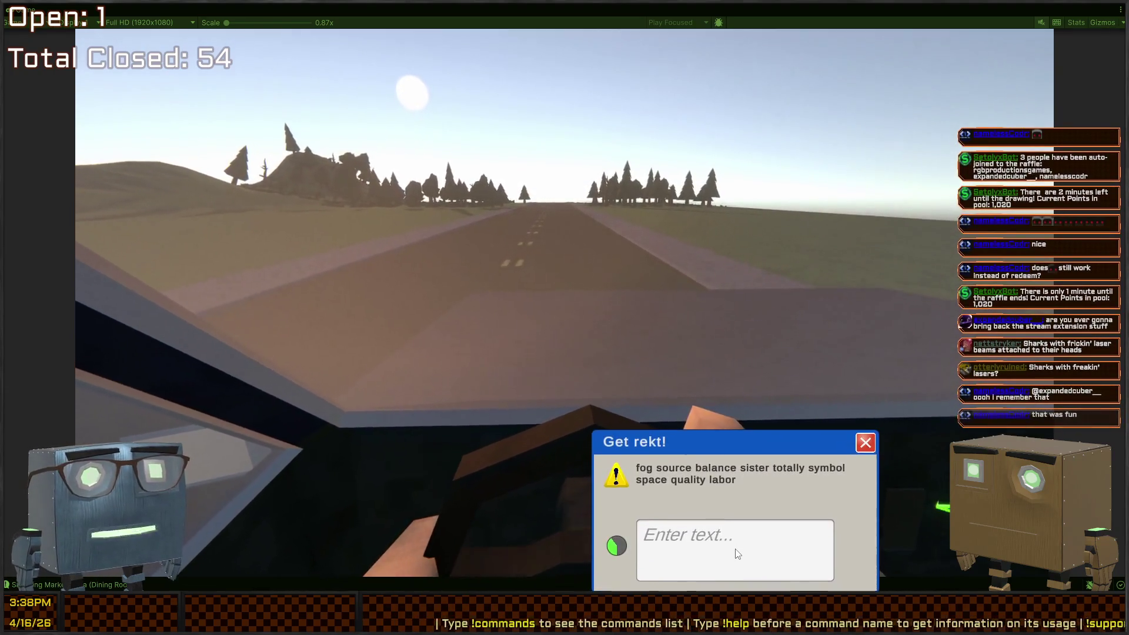
- Type 'fog space explode computer jeans talent' and 'fabric shore uniform … how fun' into the Get rekt! popup
text(fog source balance sist)
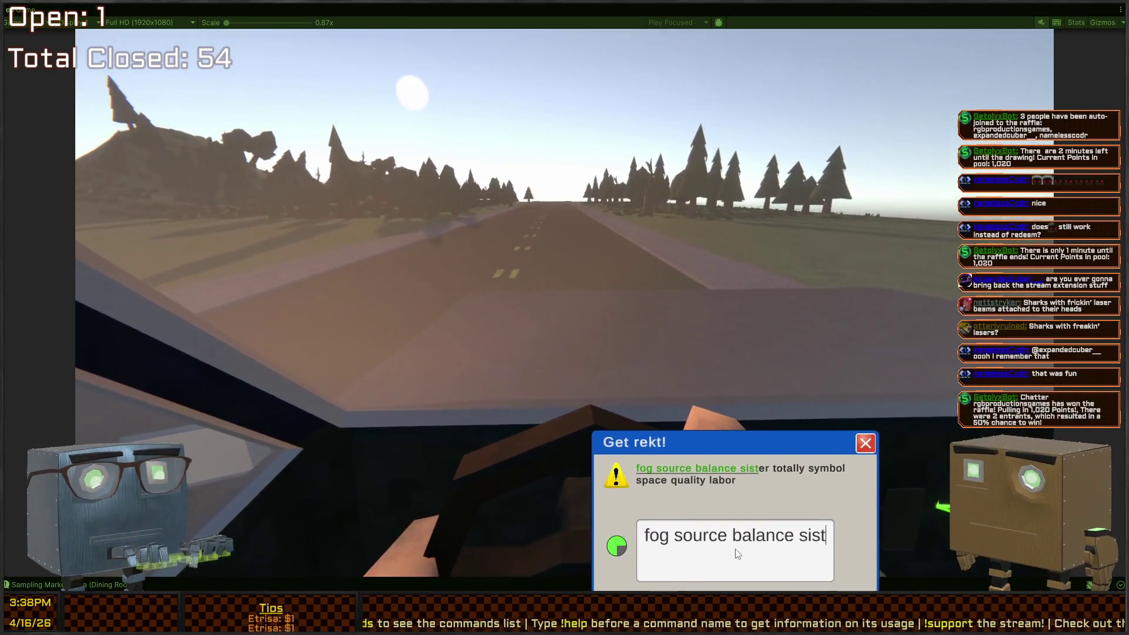
text(space )
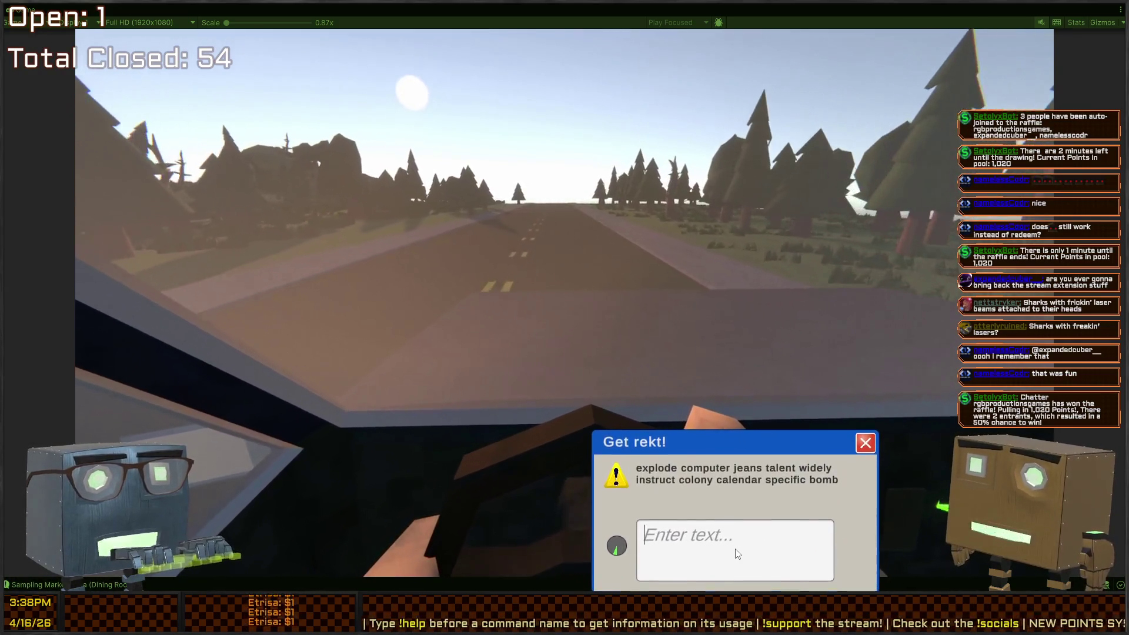
text(explode computer jeans talent)
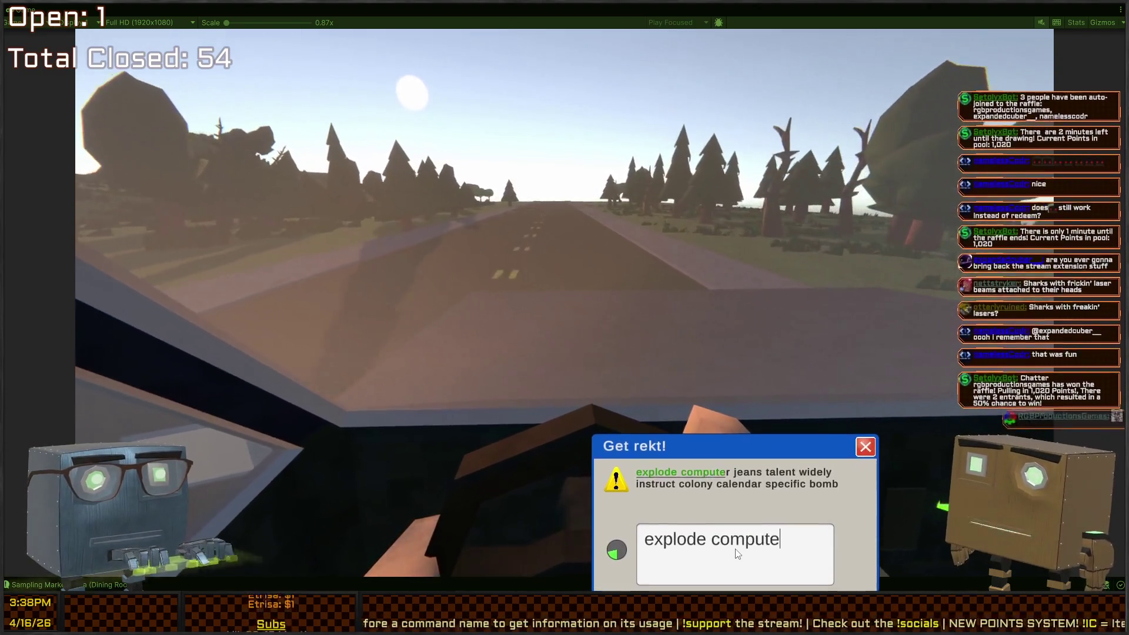
key(Return)
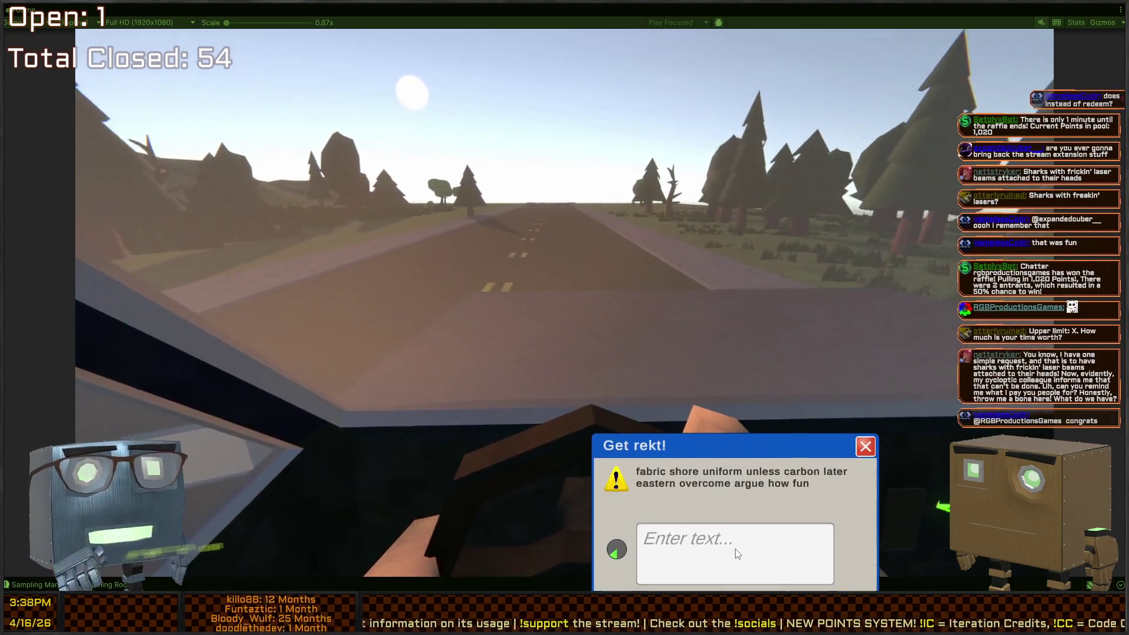
text(fab)
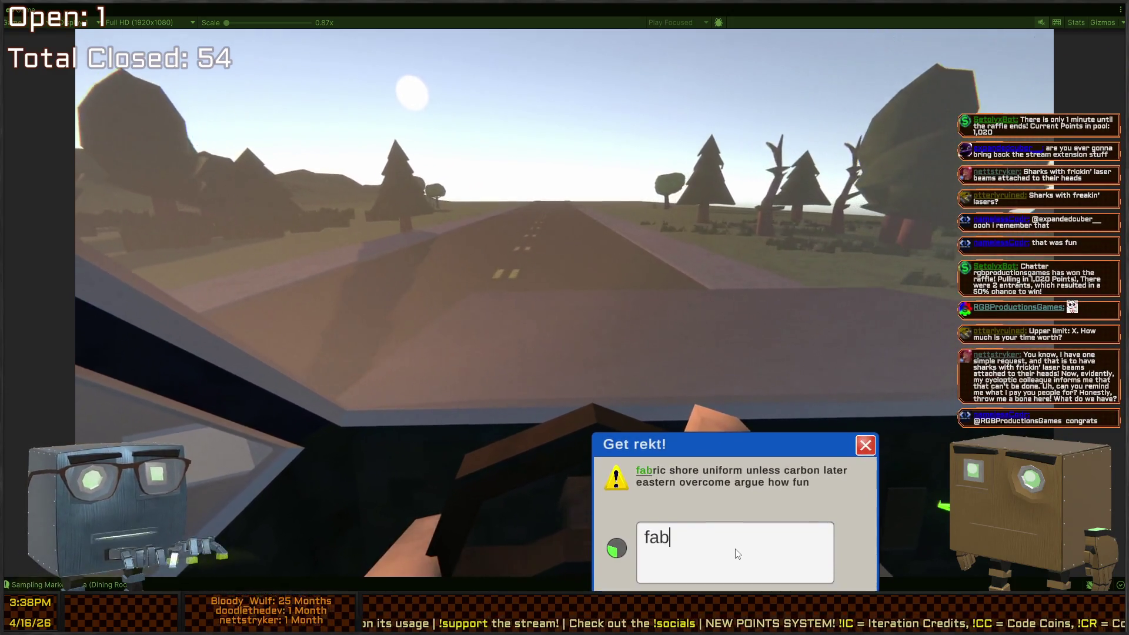
text(ric shore)
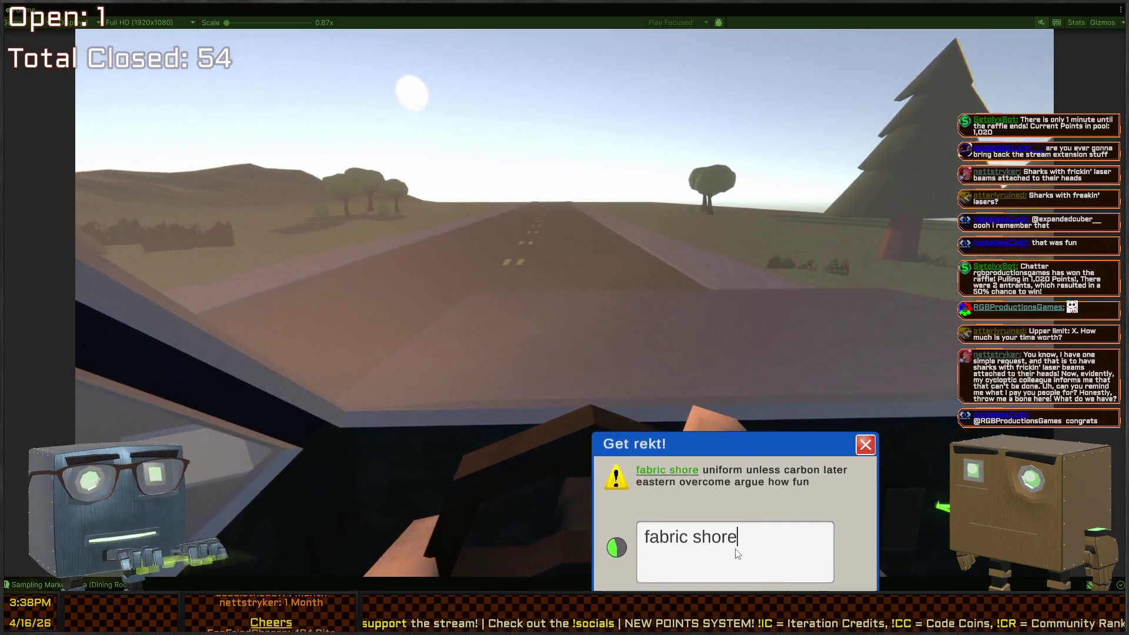
text( uniform un)
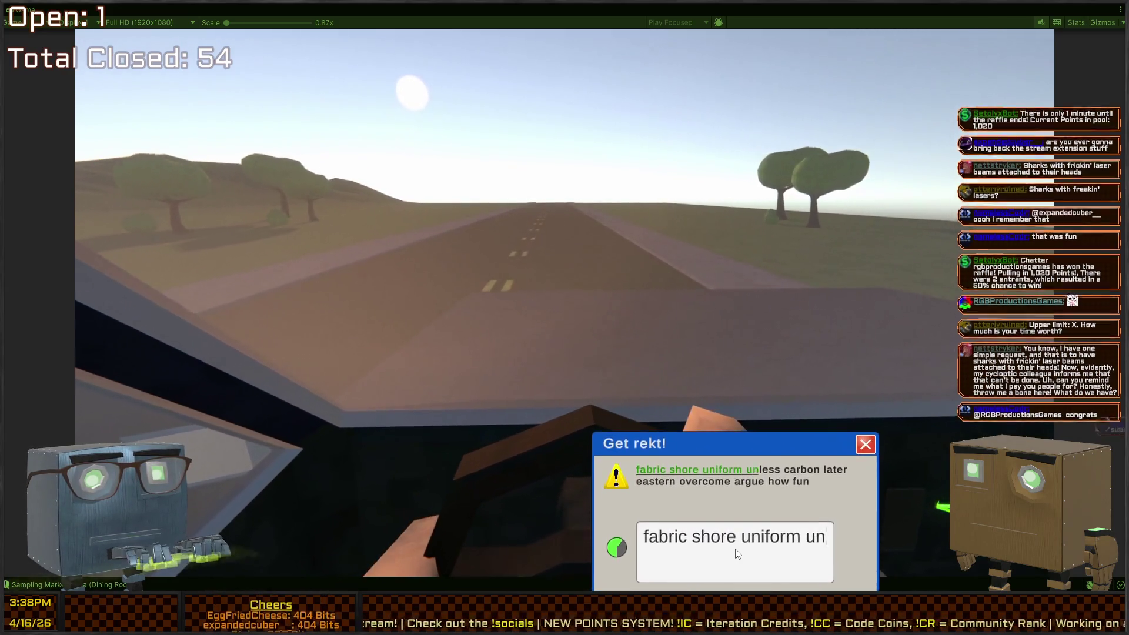
text(less carbon later e)
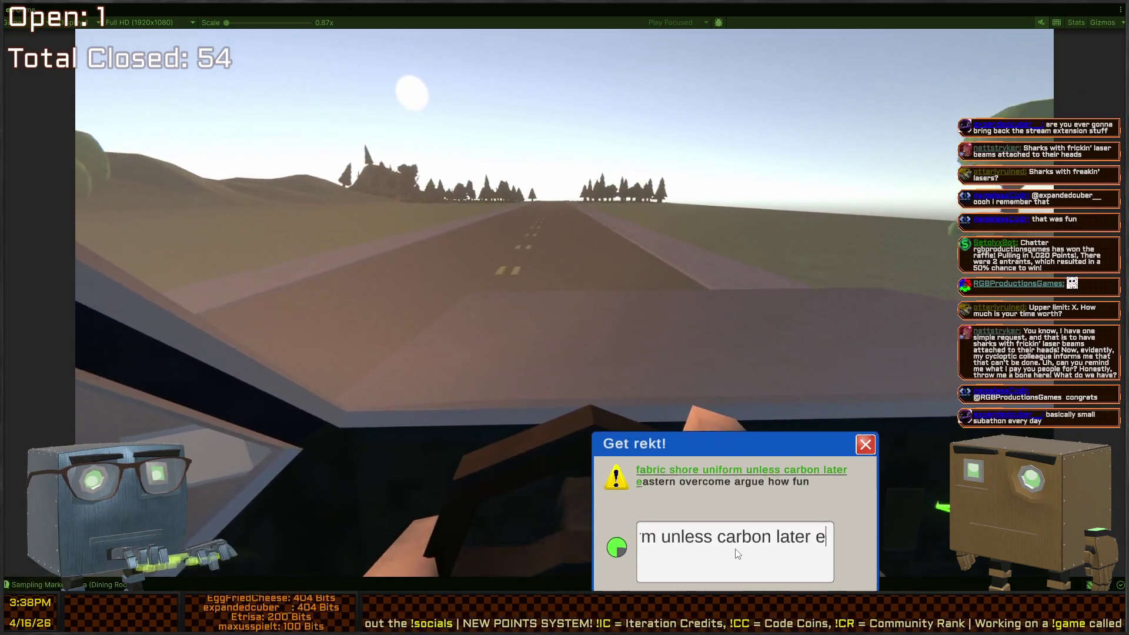
text(astern overcome argue how fun)
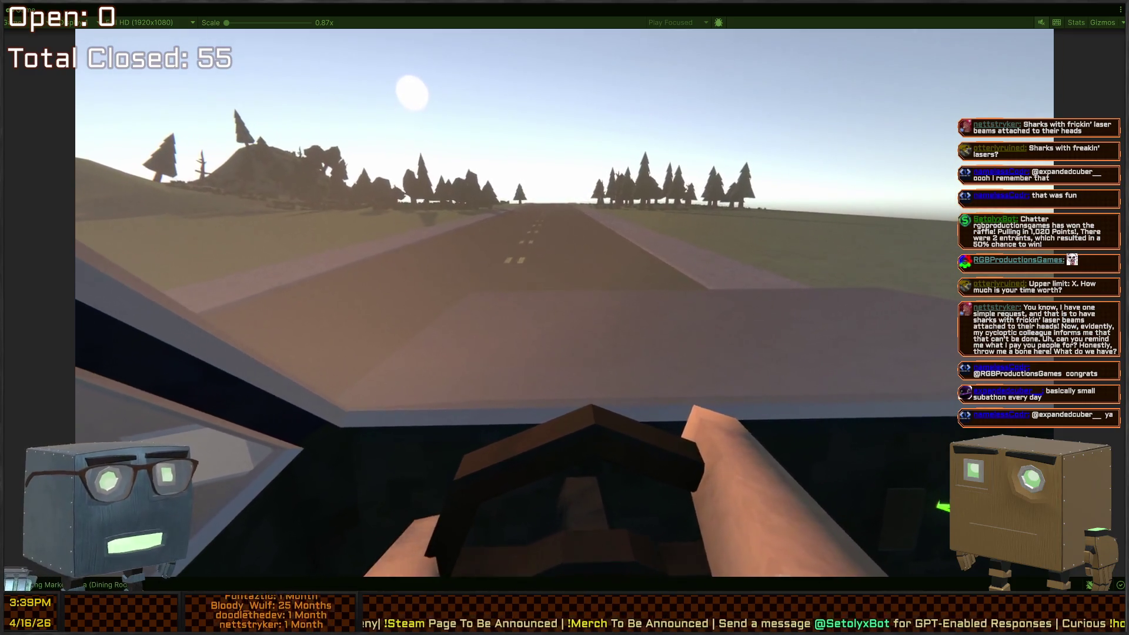
key(Tab)
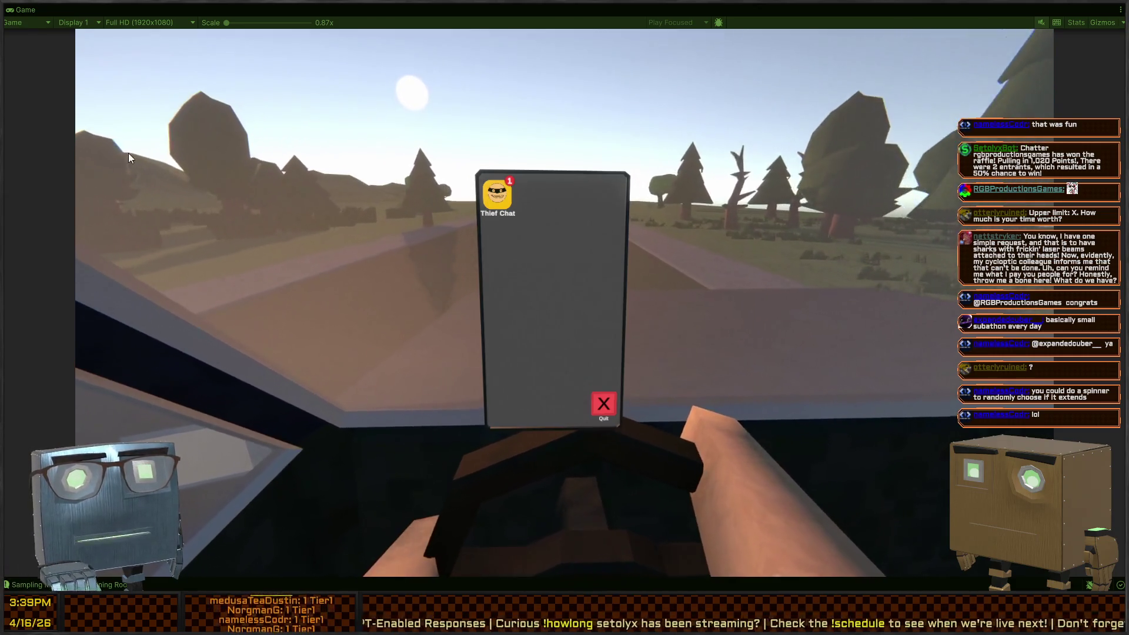
- Read the Broker's Thief Chat messages, then open Mission History showing the 6326 Final Score
click(486, 201)
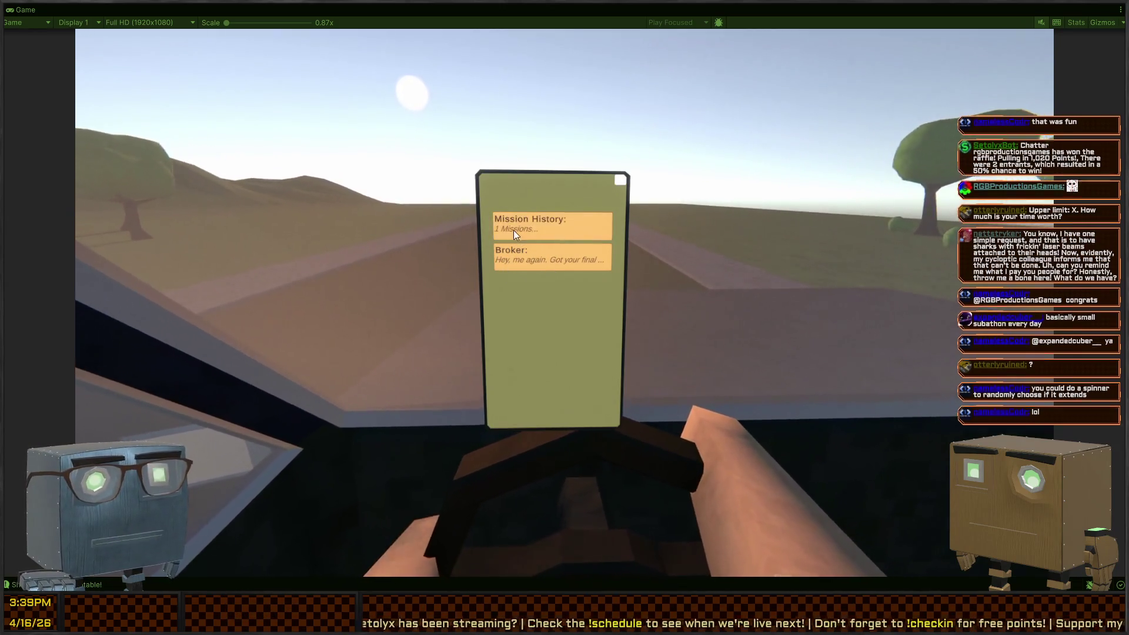
click(552, 264)
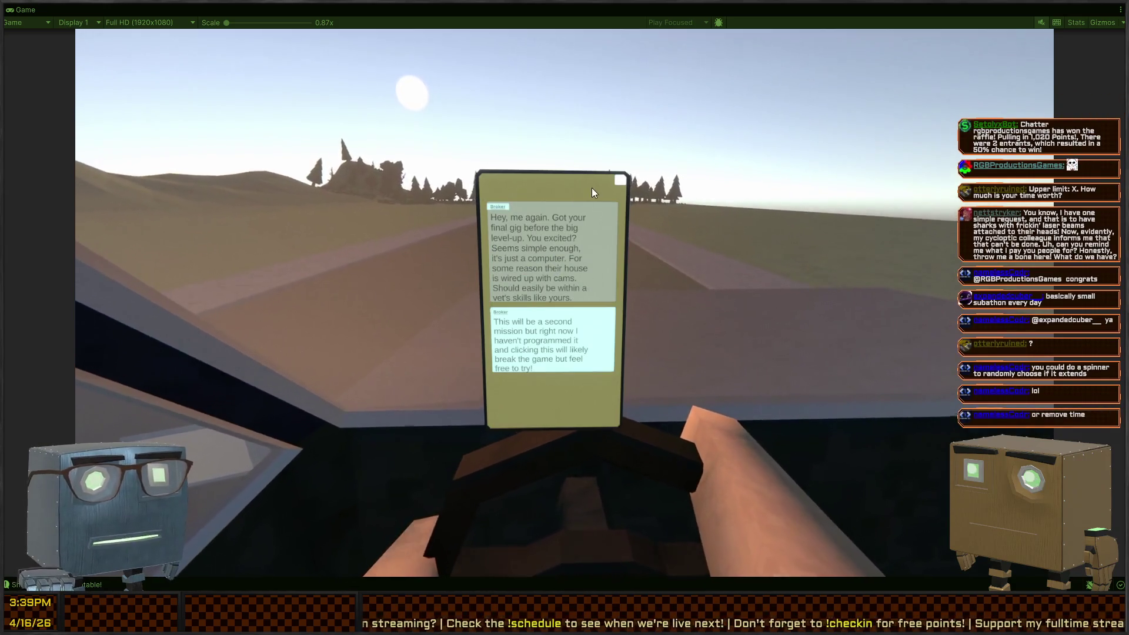
click(621, 179)
click(496, 194)
click(561, 233)
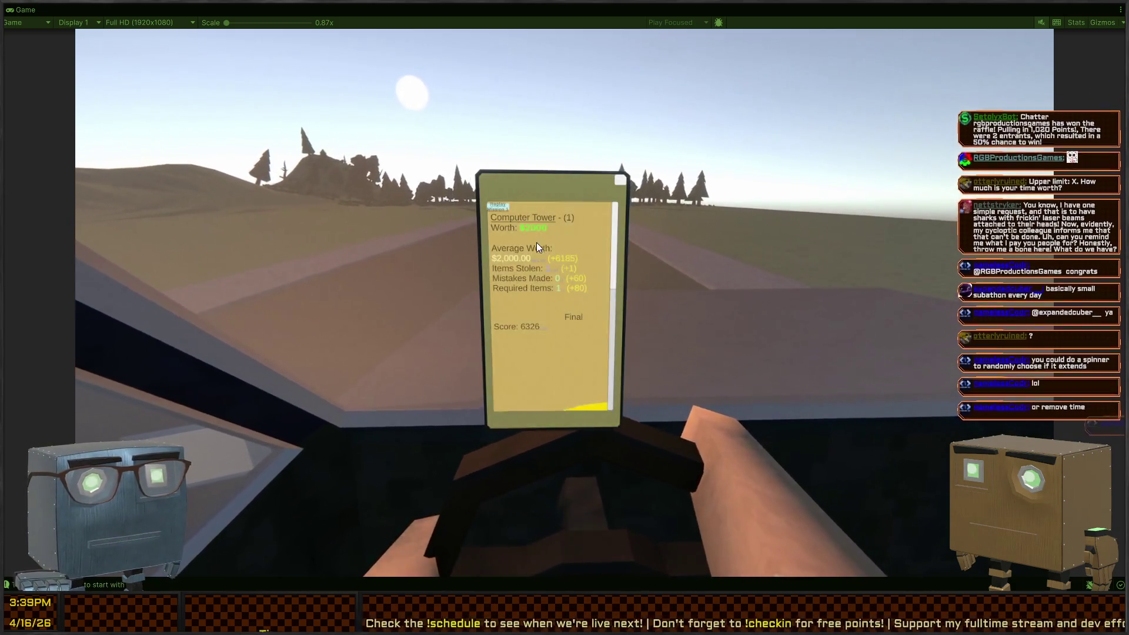
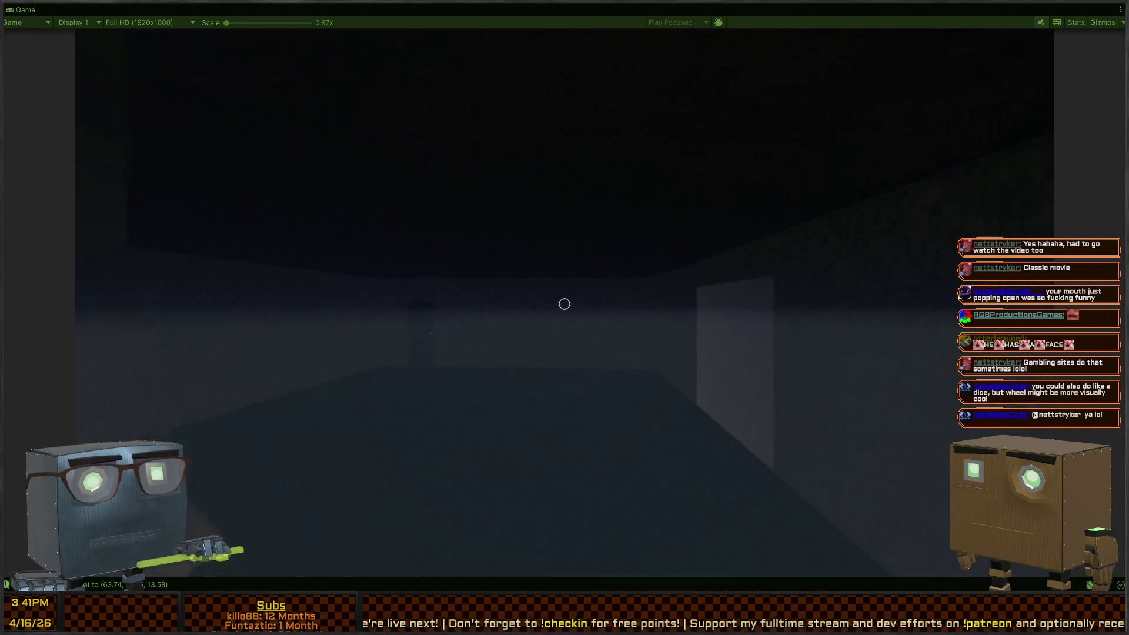
- Walk along the fence around the house and enter through the doorway
key(w)
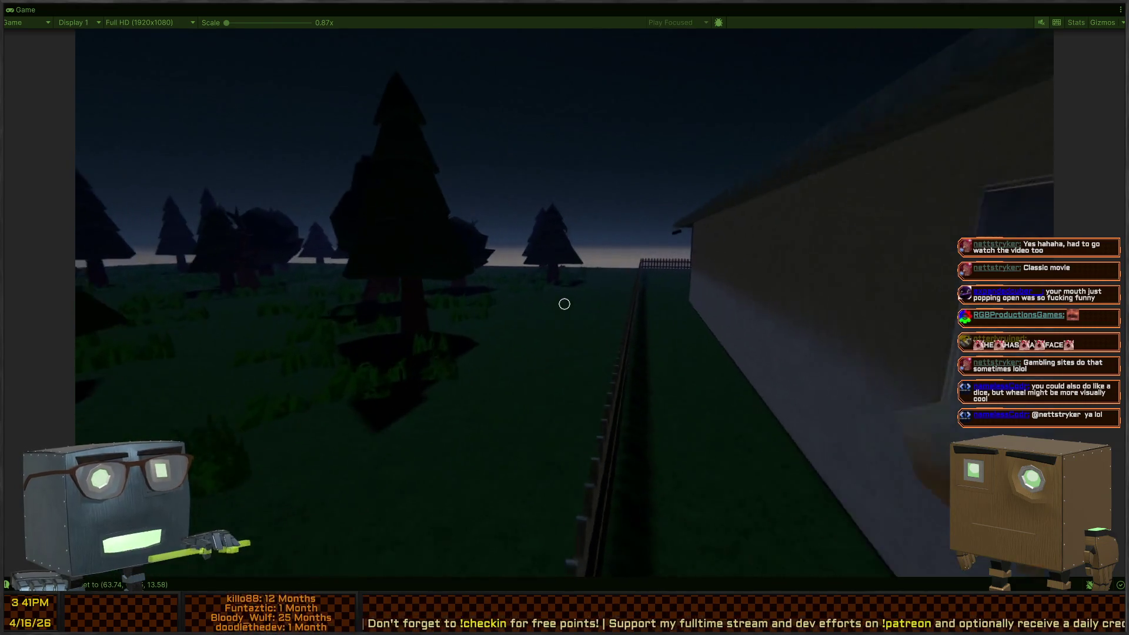
key(w)
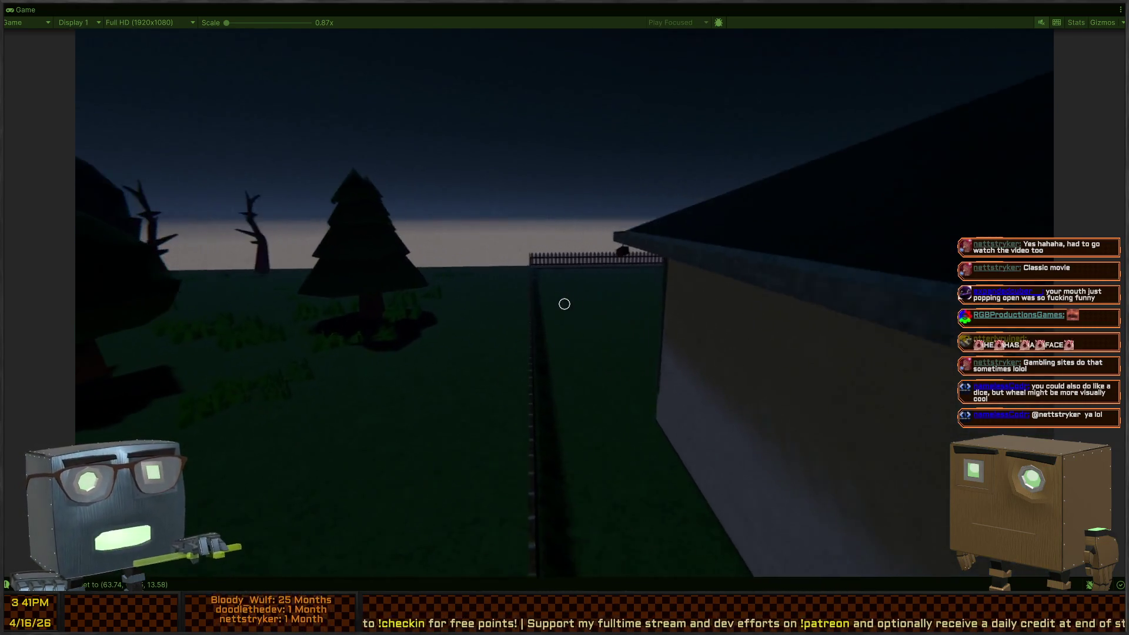
key(w)
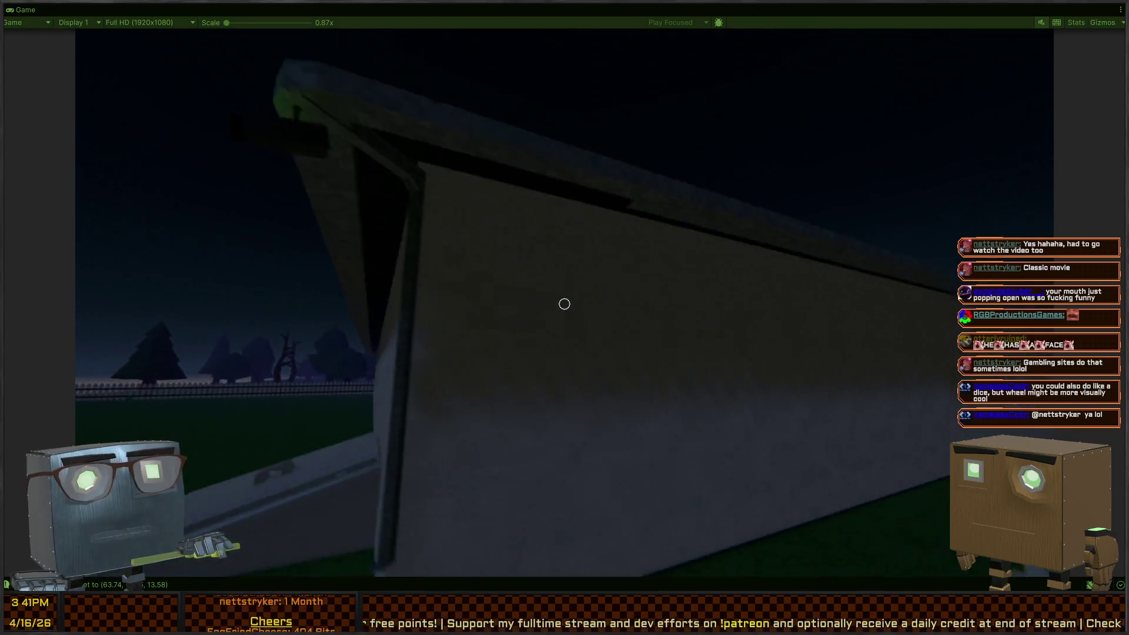
key(w)
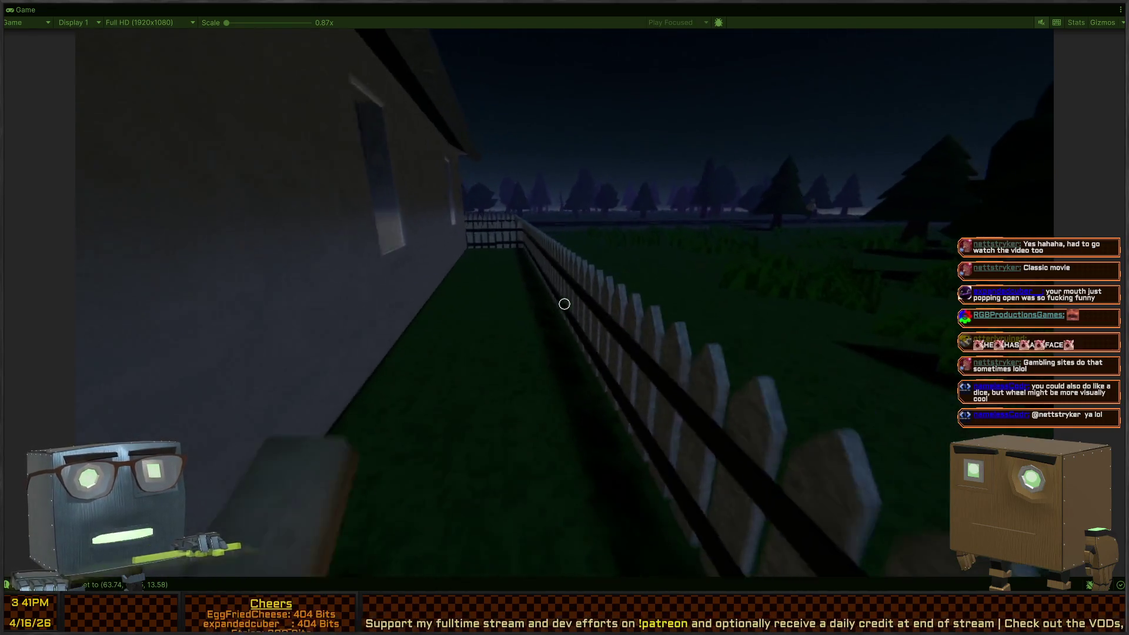
key(w)
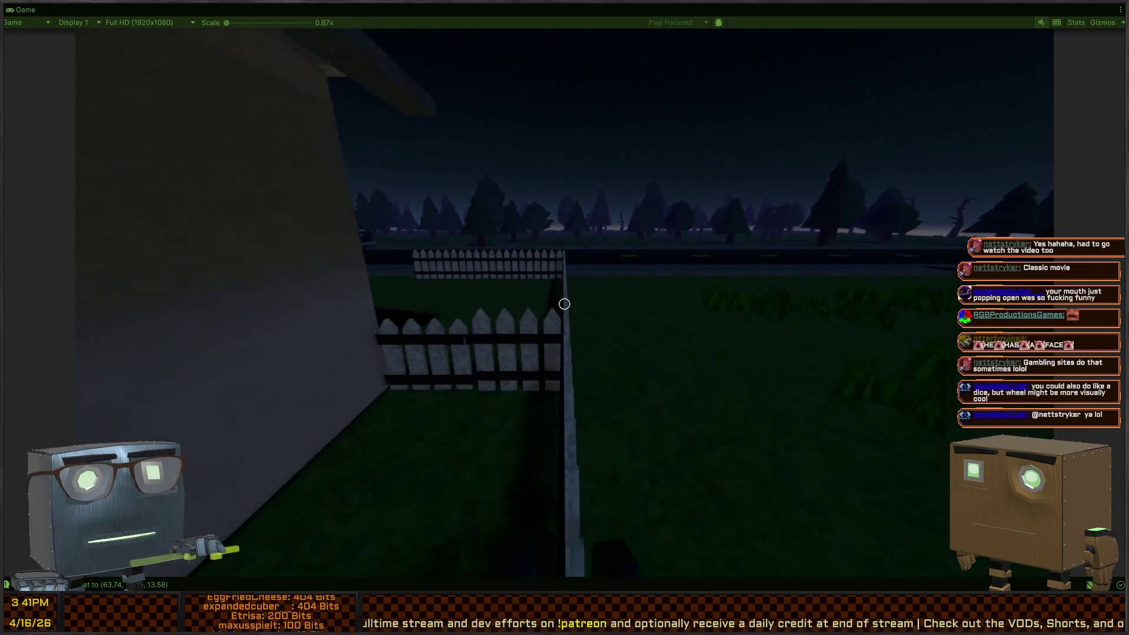
key(w)
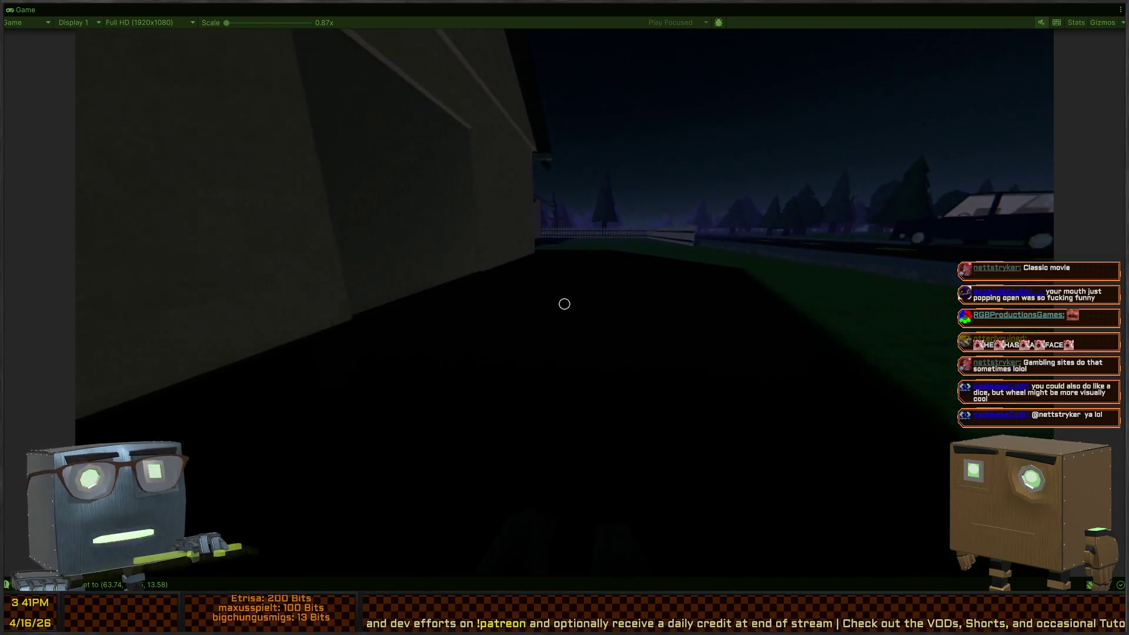
key(w)
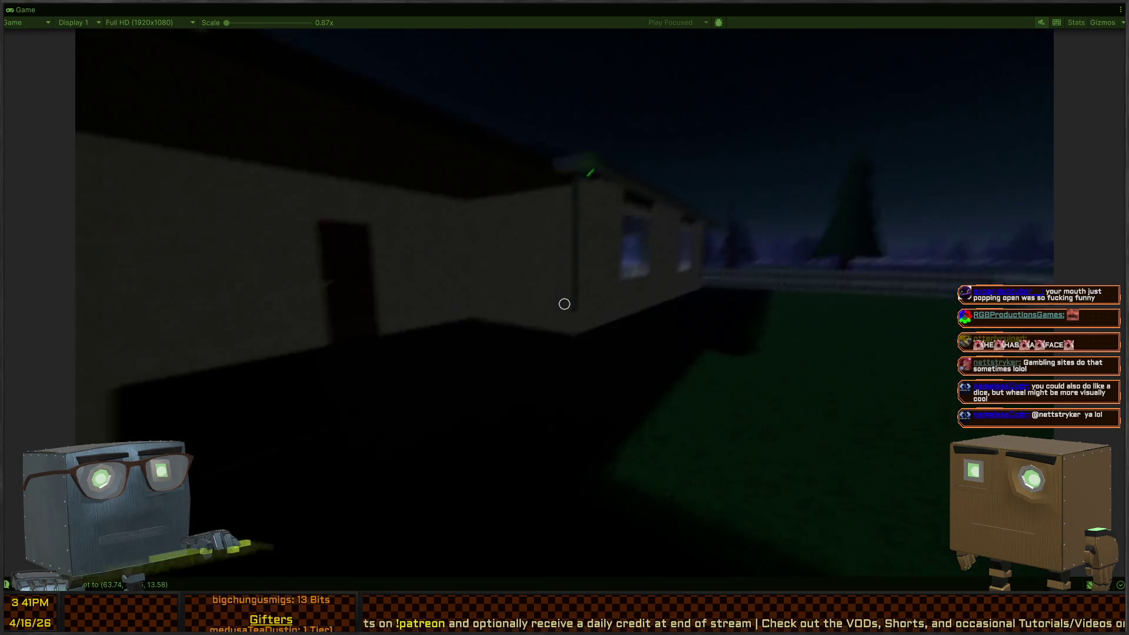
key(w)
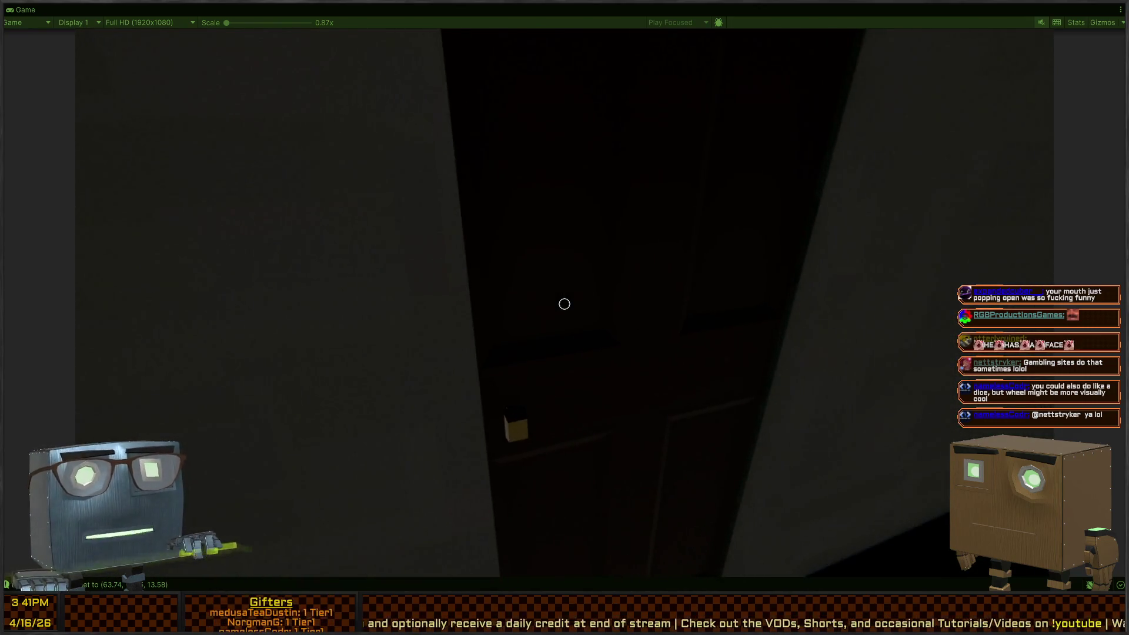
- Open and close the doors to the green room and night street, then exit to Door.cs
key(f)
mouse_move(564, 303)
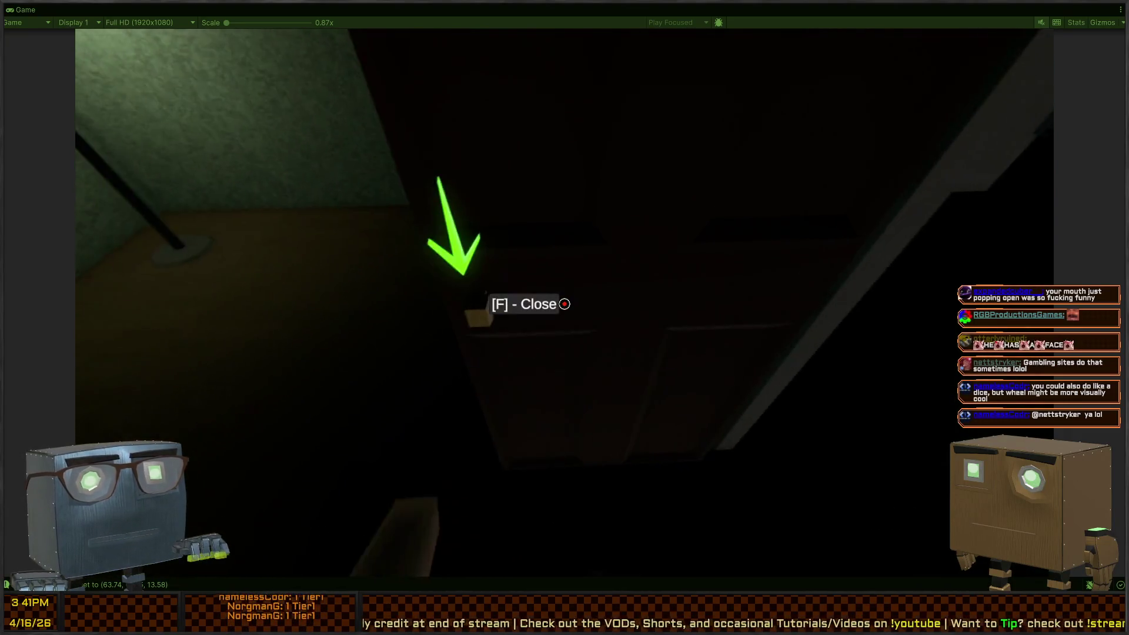
key(f)
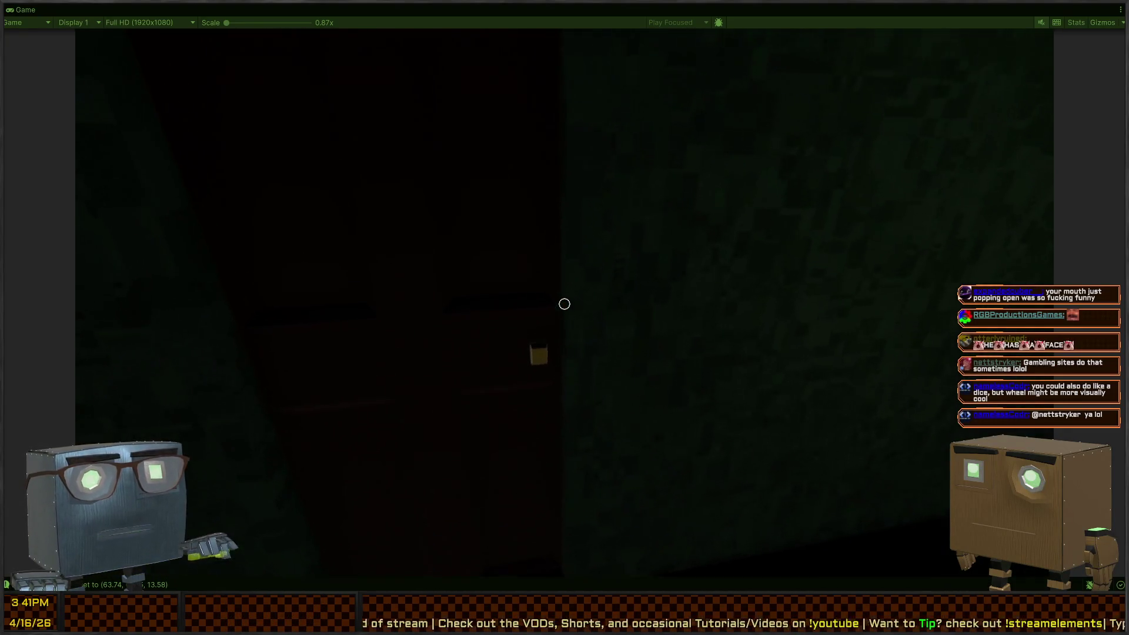
key(f)
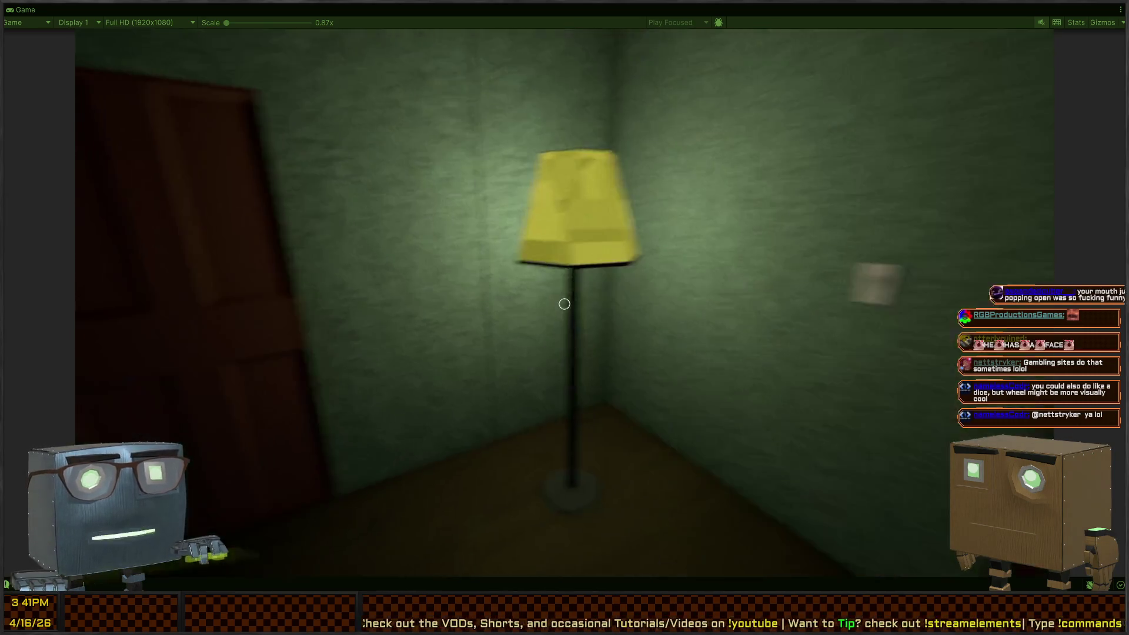
key(w)
key(Escape)
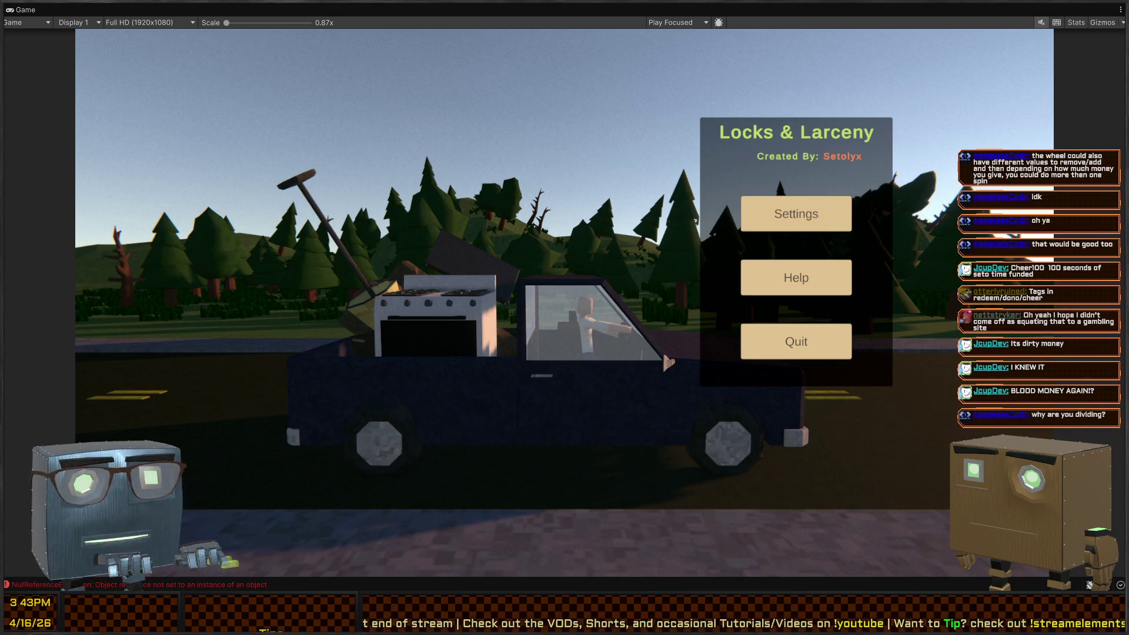
key(alt+Tab)
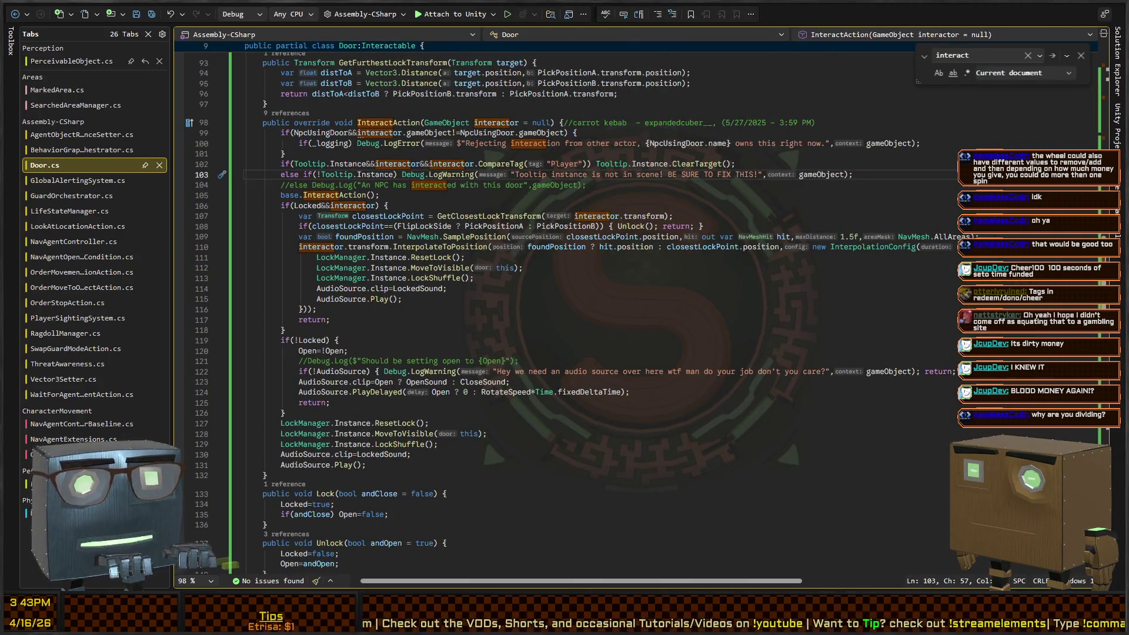
- Bring up the Twitch bot's Visual Studio window and move to the ModeService.cs tab
key(alt+Tab)
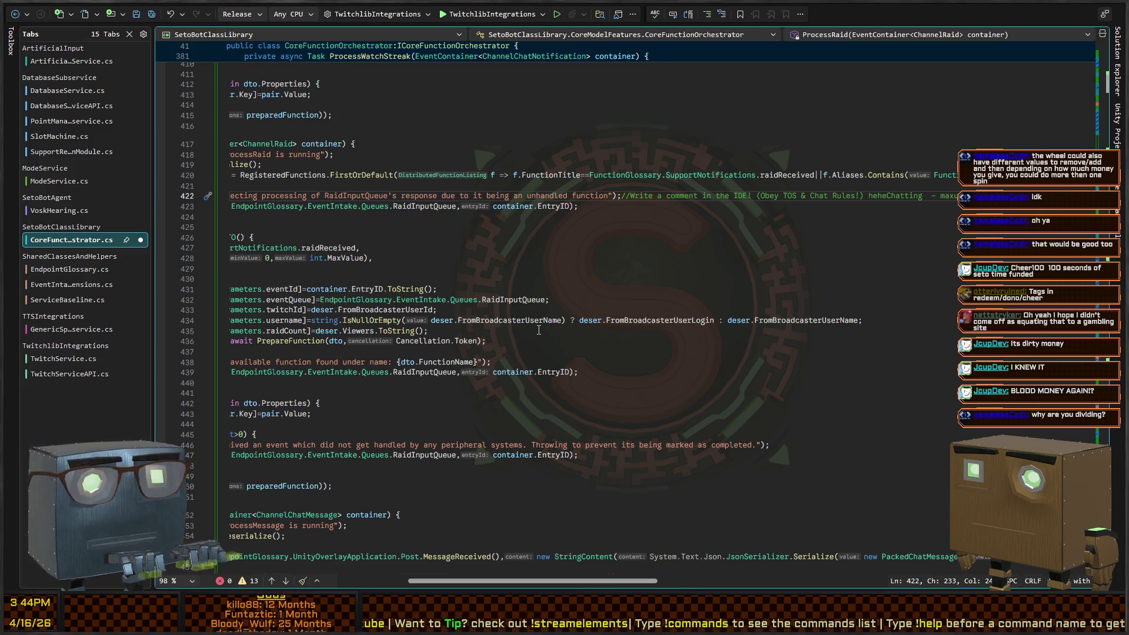
key(ctrl+Tab)
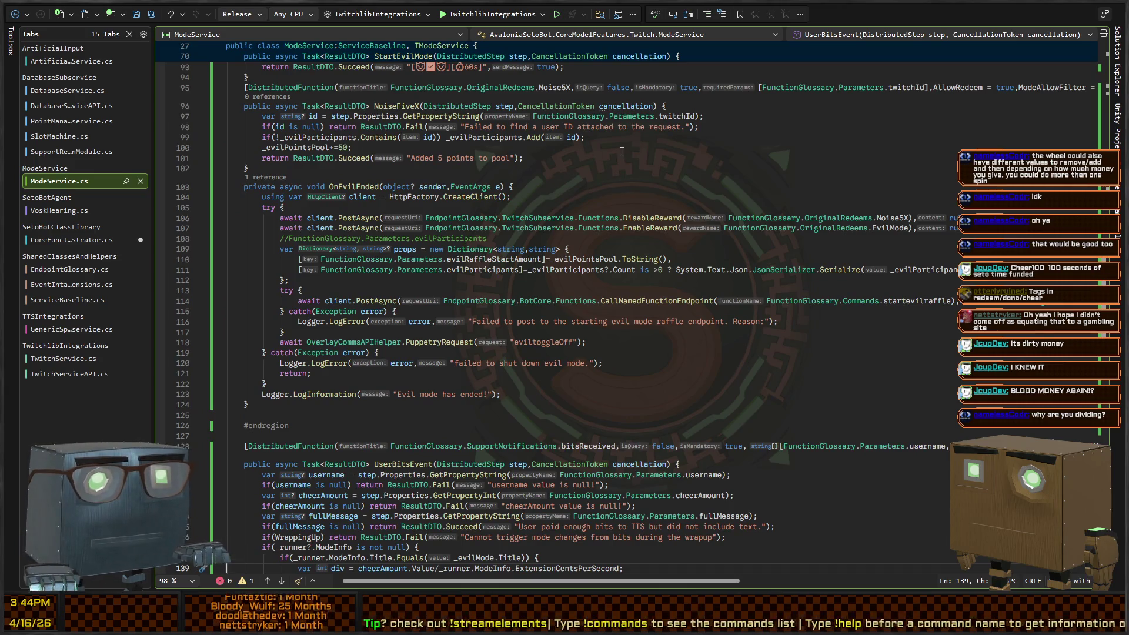
- Scroll ModeService.cs to the end of OnEvilEnded and the UserBitsEvent method
scroll(506, 280, down, 4)
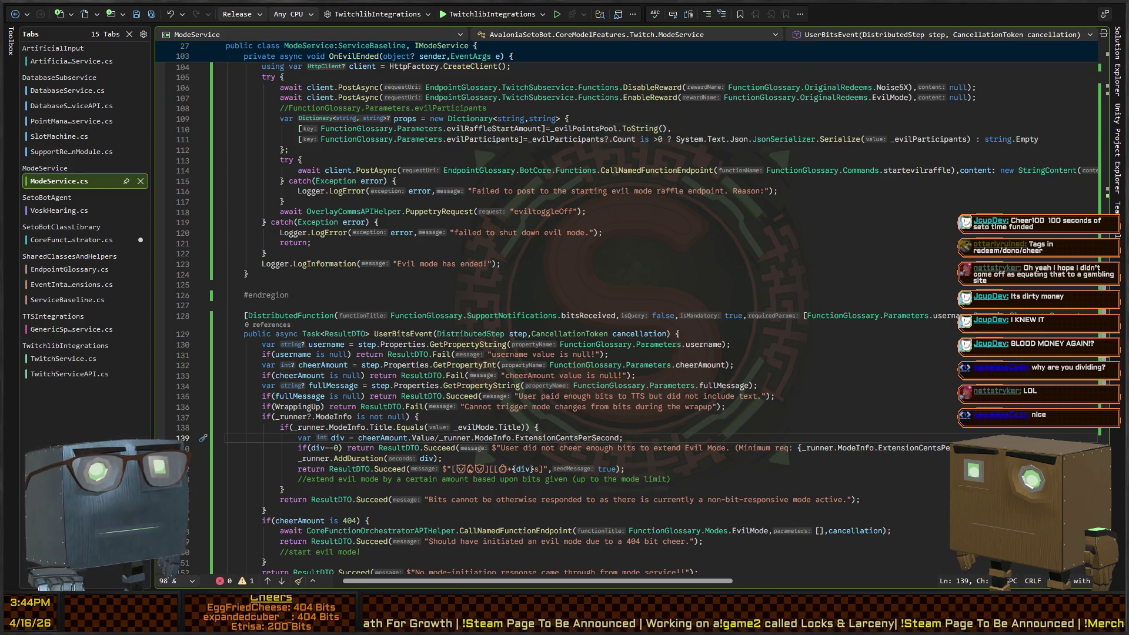
key(ctrl+minus)
- Convert line 138's indentation to tabs in UserBitsEvent
key(Up)
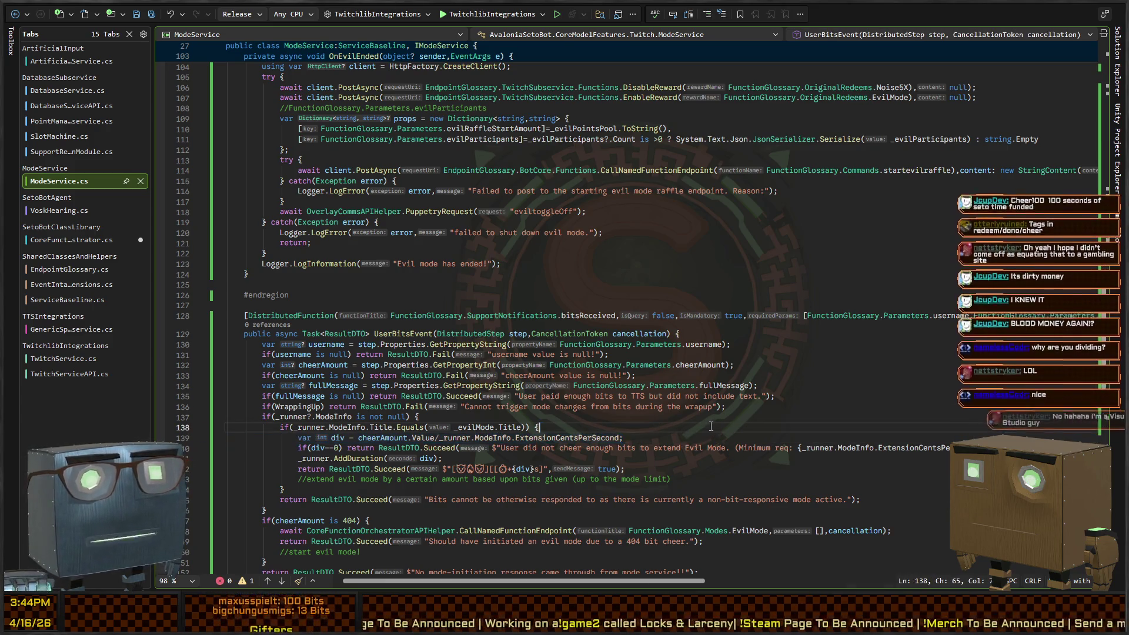
key(ctrl+k)
key(ctrl+d)
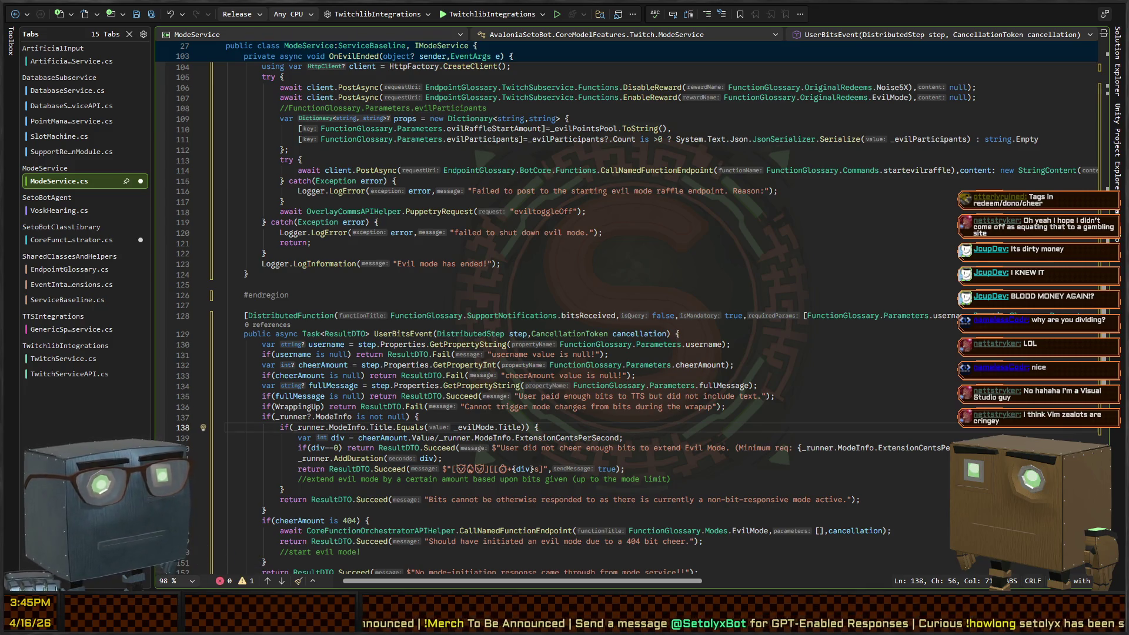
scroll(277, 368, down, 2)
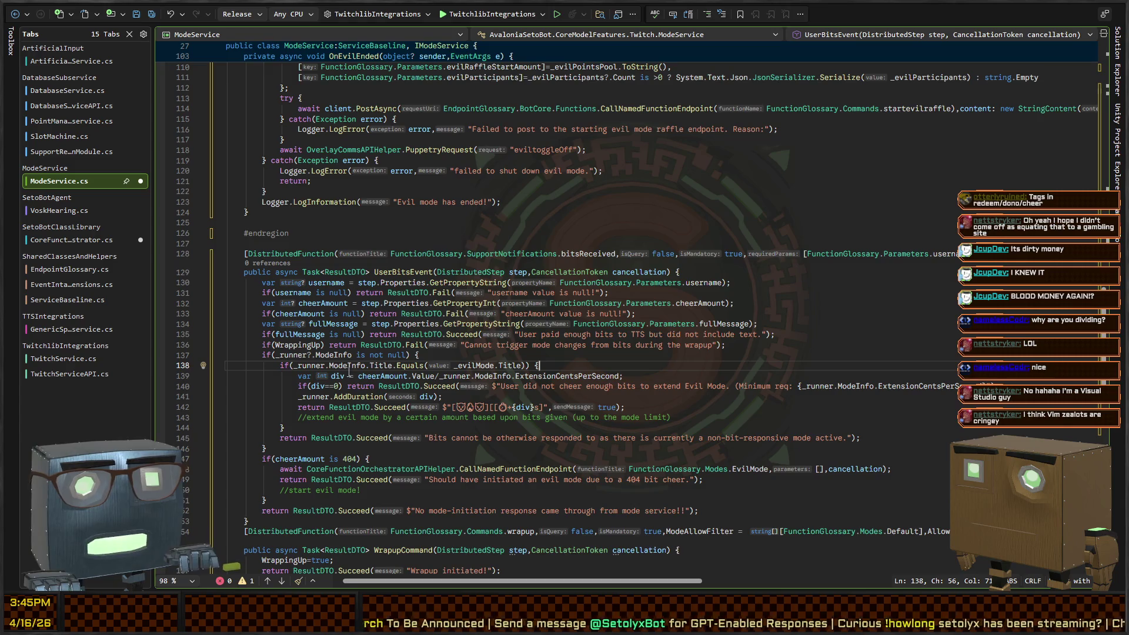
- Extend the line-137 null check with '&& _runner.ModeInfo.extensionCentsPerSecond>0' and save ModeService.cs
click(390, 377)
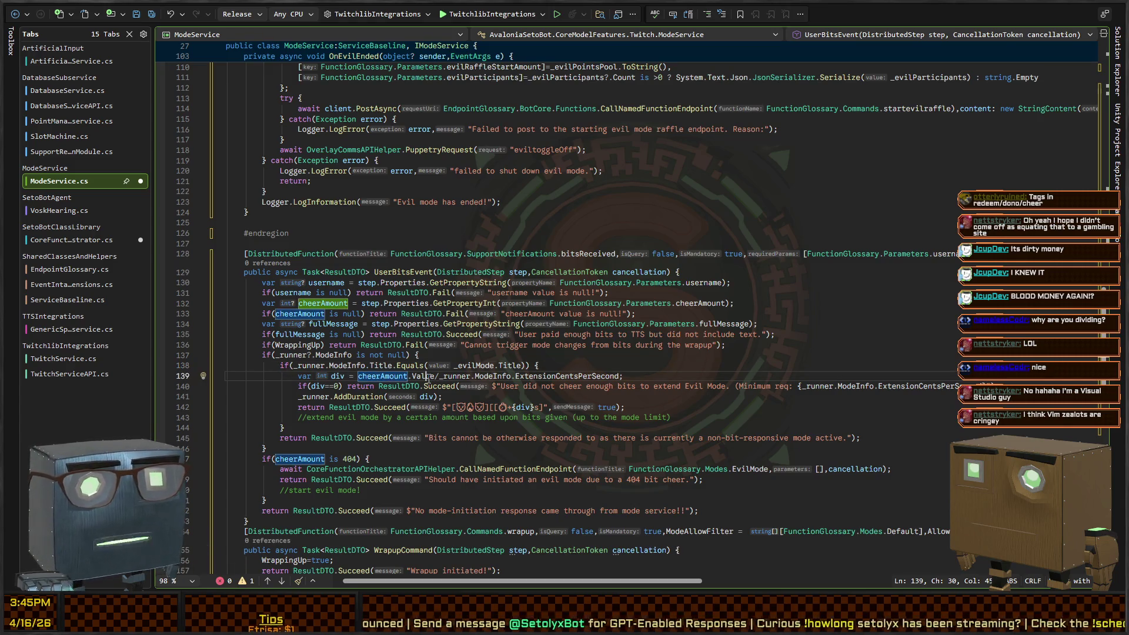
drag(387, 355, 392, 355)
click(403, 355)
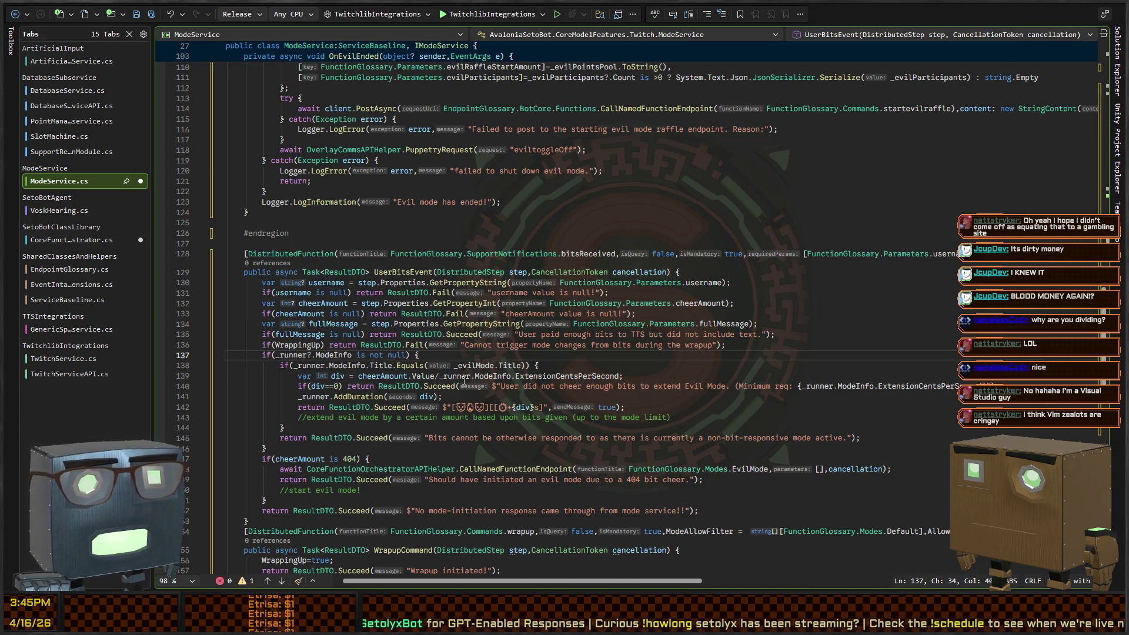
key(Right)
text(&& _run)
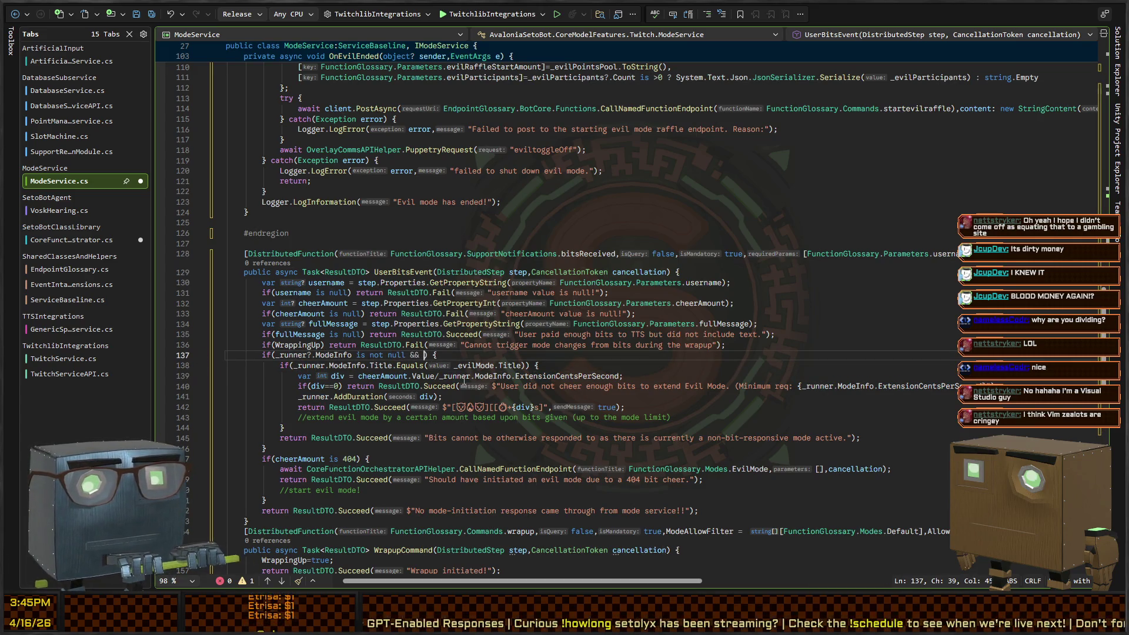
text(ner.ModeInfo.e)
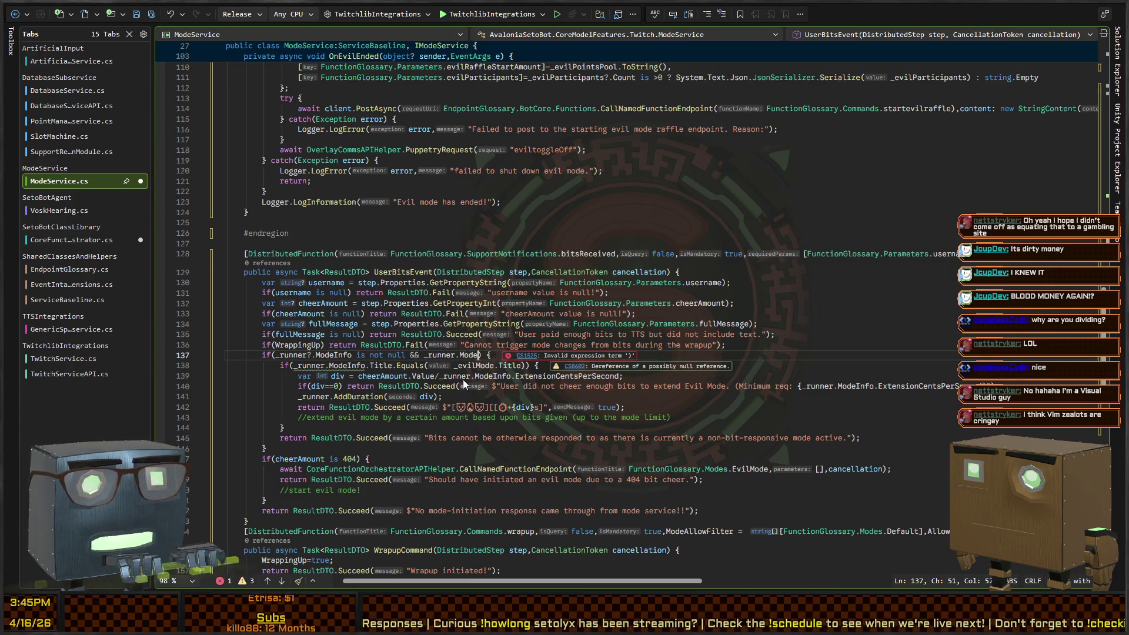
text(xtensionCentsPerSecond>)
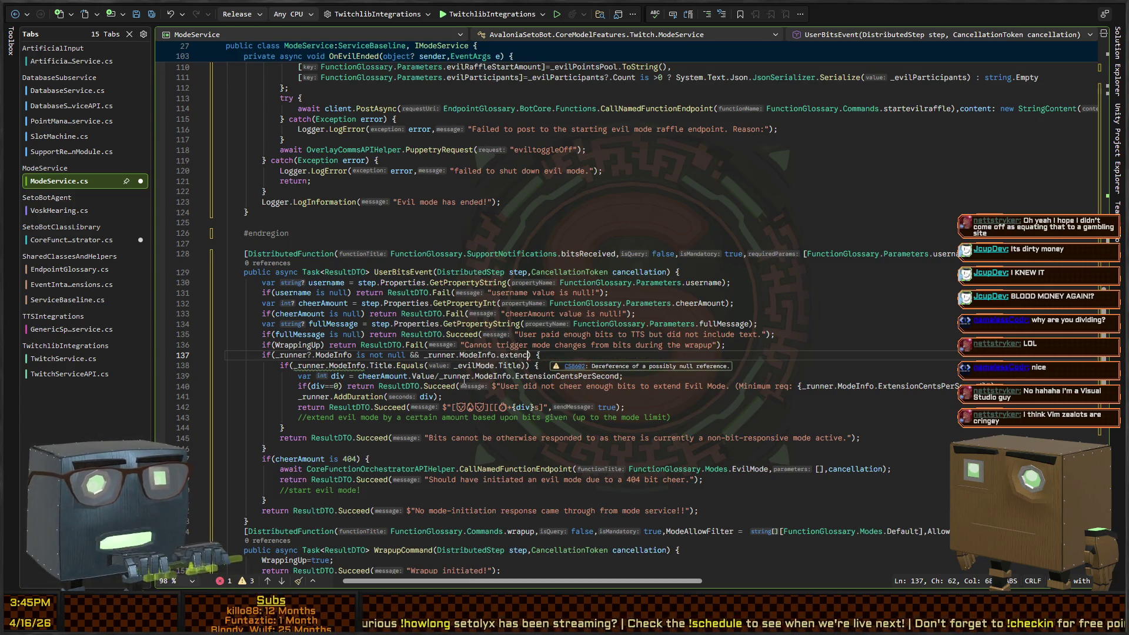
text(0)
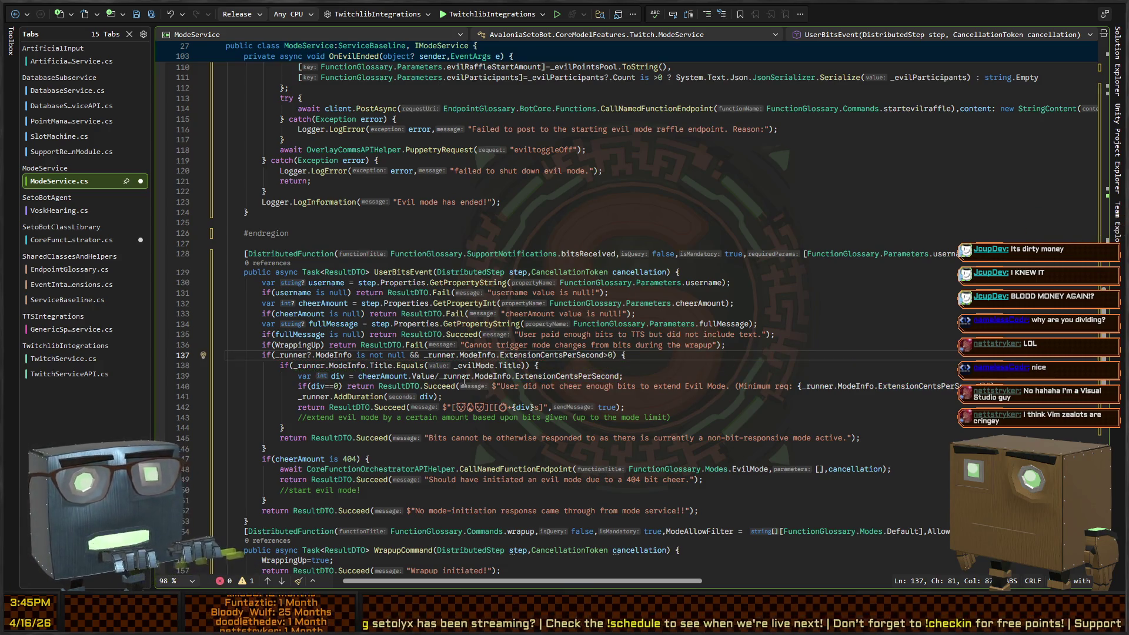
key(ctrl+s)
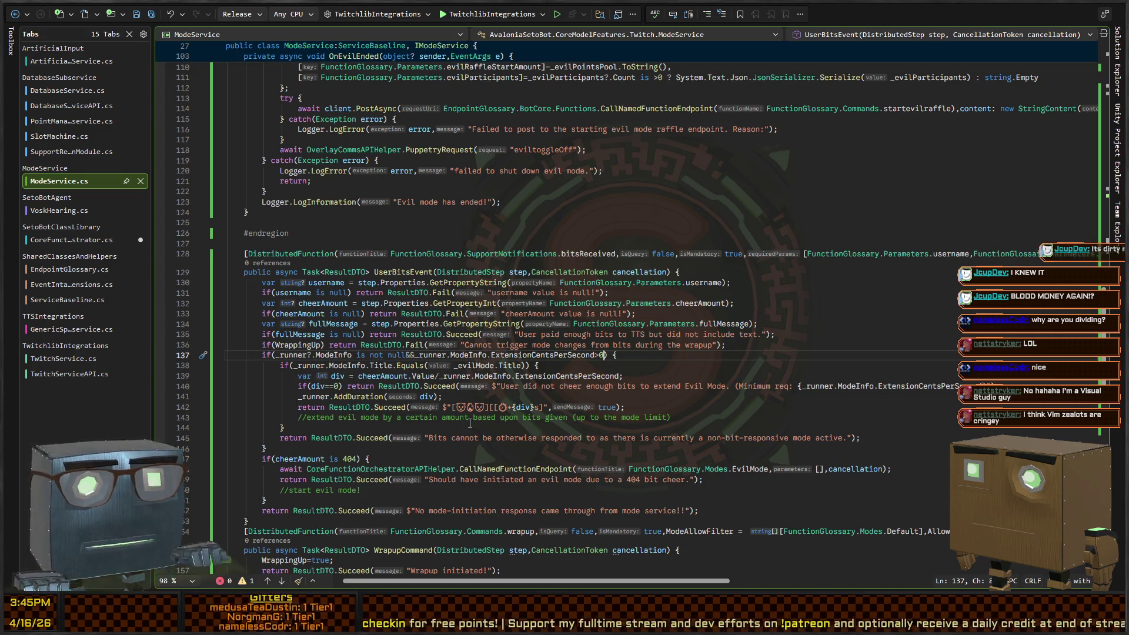
click(69, 238)
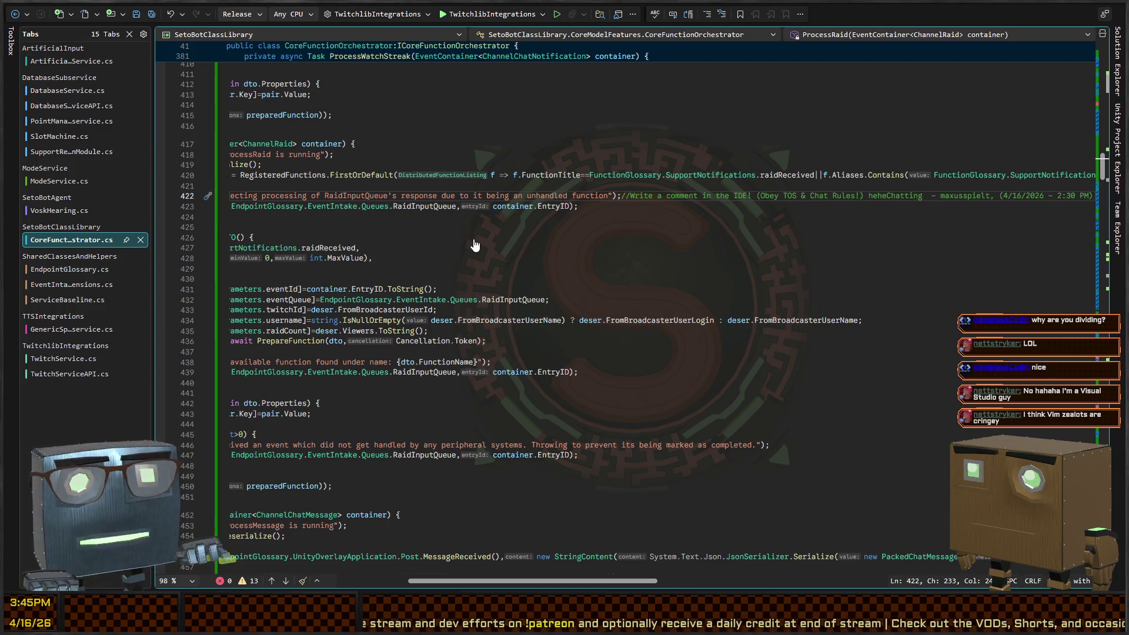
key(ctrl+Tab)
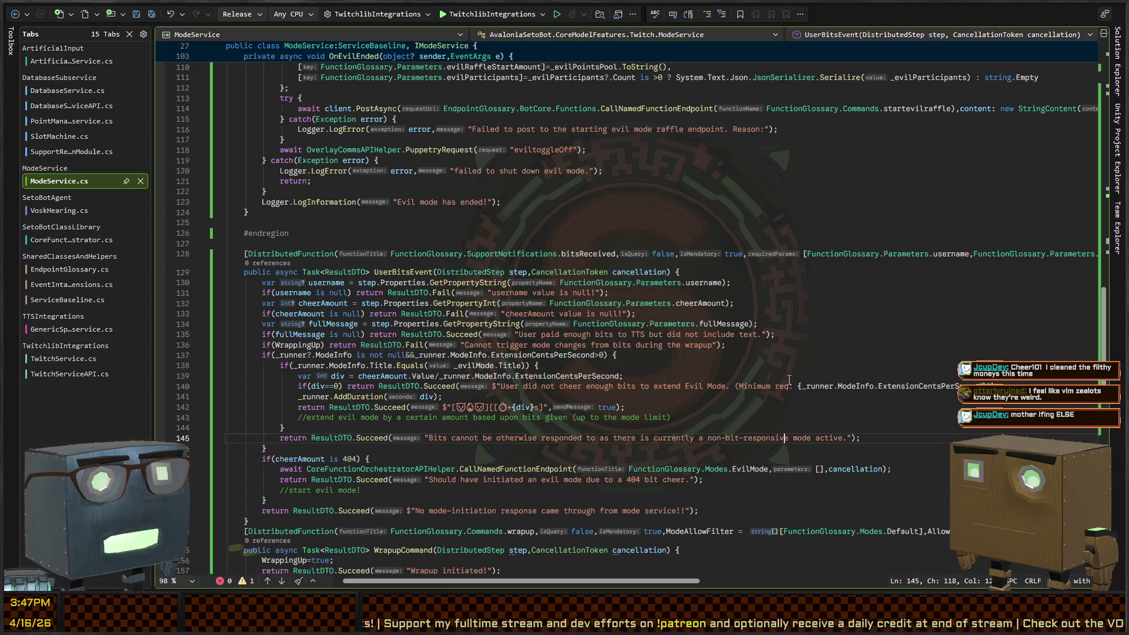
- Place the cursor on the WrappingUp check and empty line 127, then switch to Unity
click(785, 347)
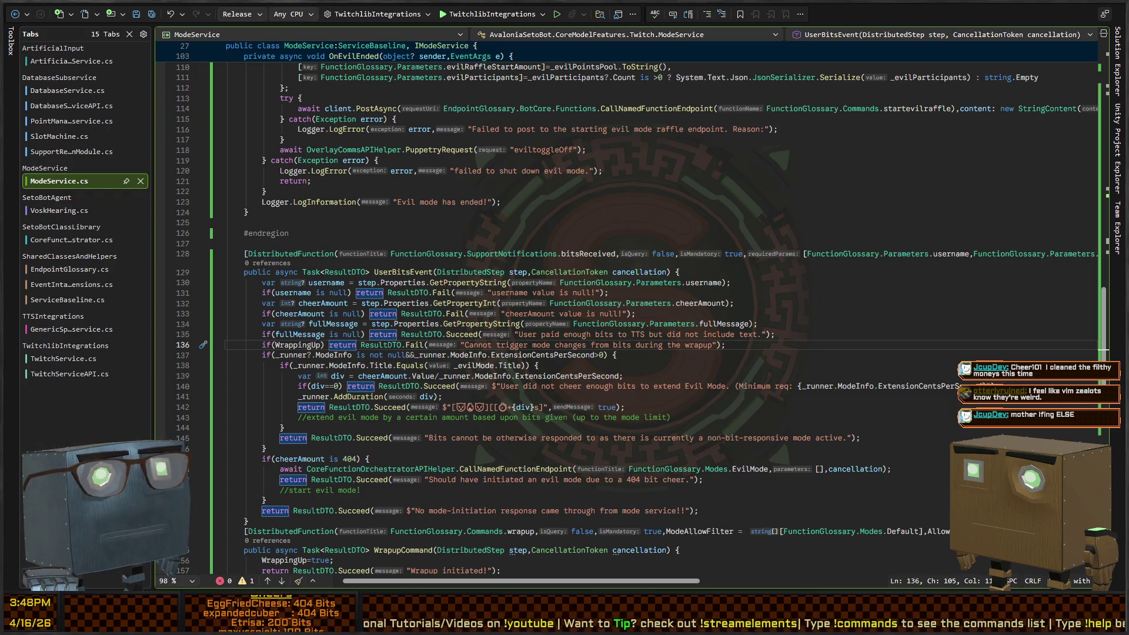
click(695, 202)
key(Down)
key(Down)
key(Down)
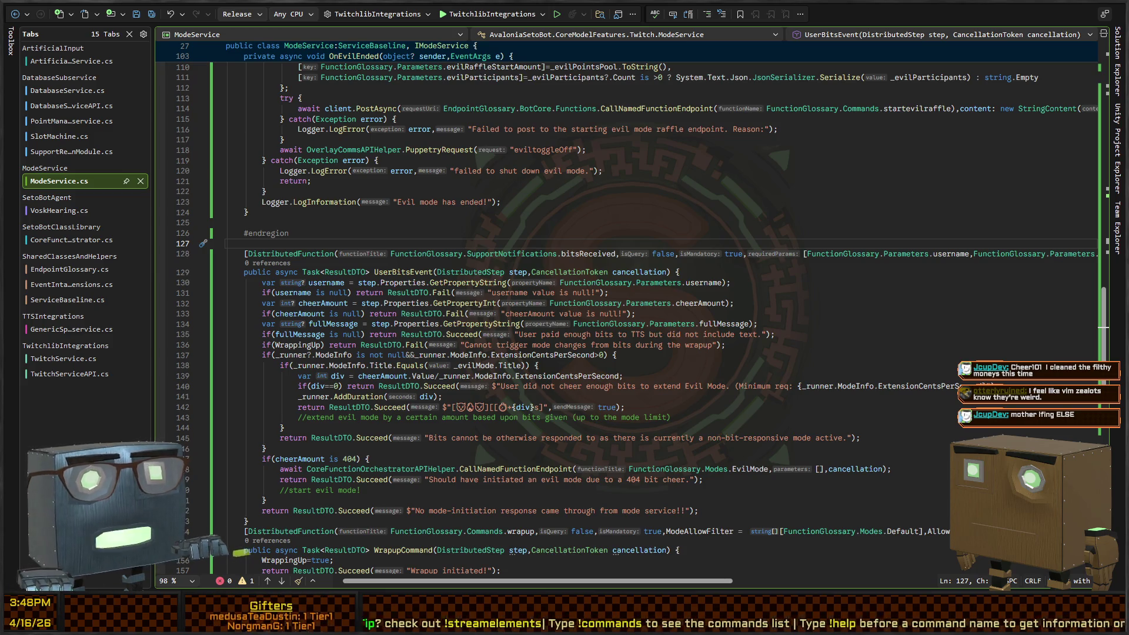
key(alt+Tab)
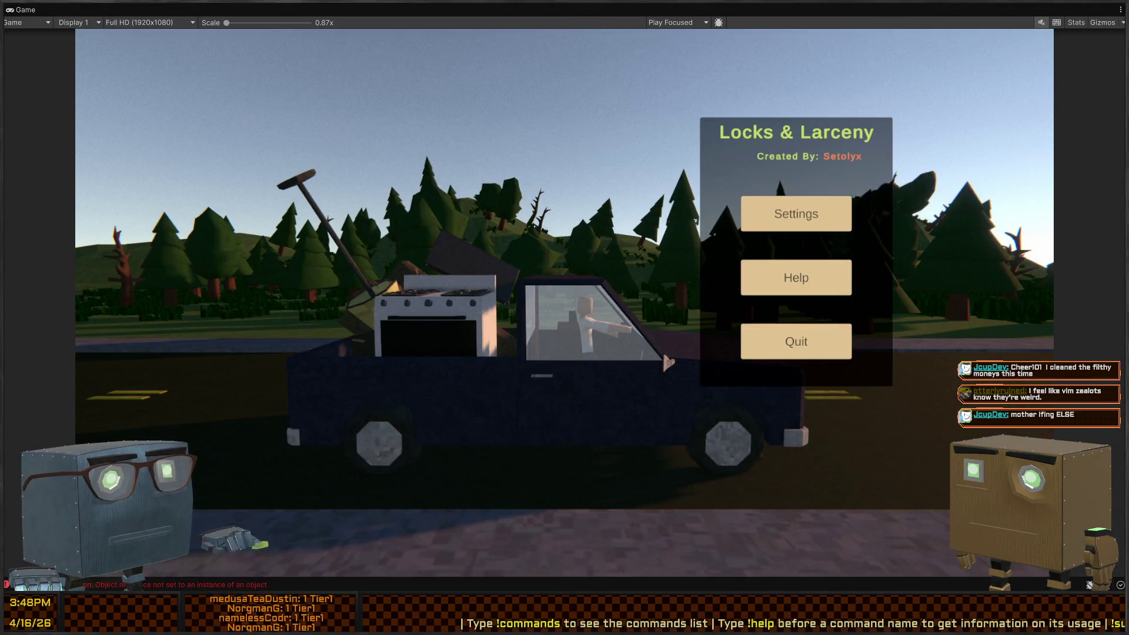
- Revisit Door.cs at line 105, dismiss the interact search, check the game, and return
key(ctrl+super+Left)
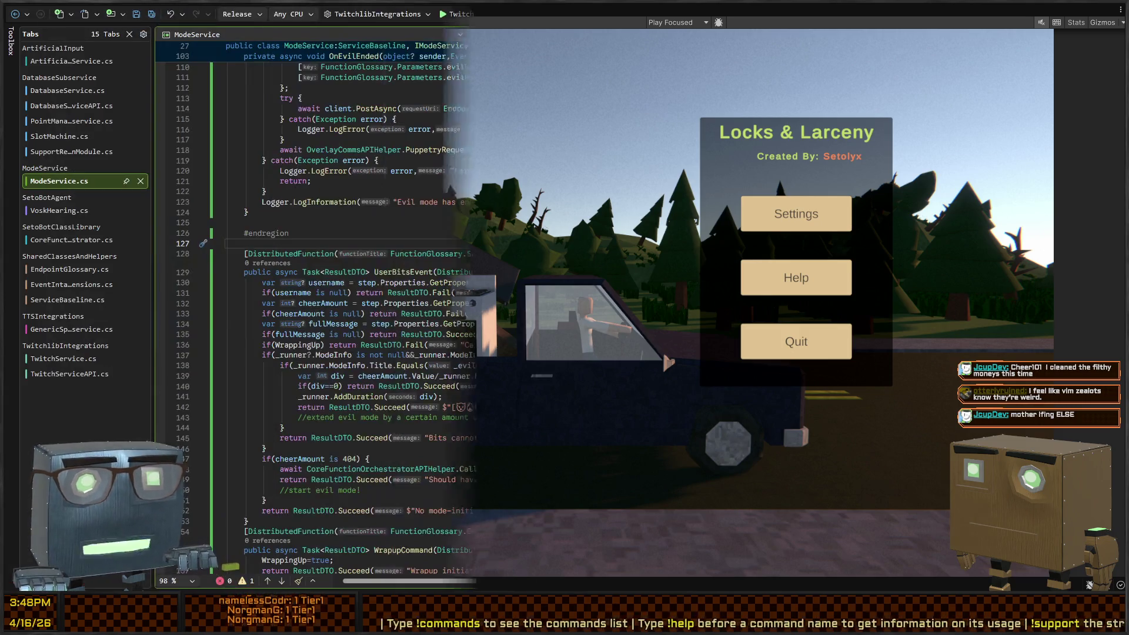
click(646, 197)
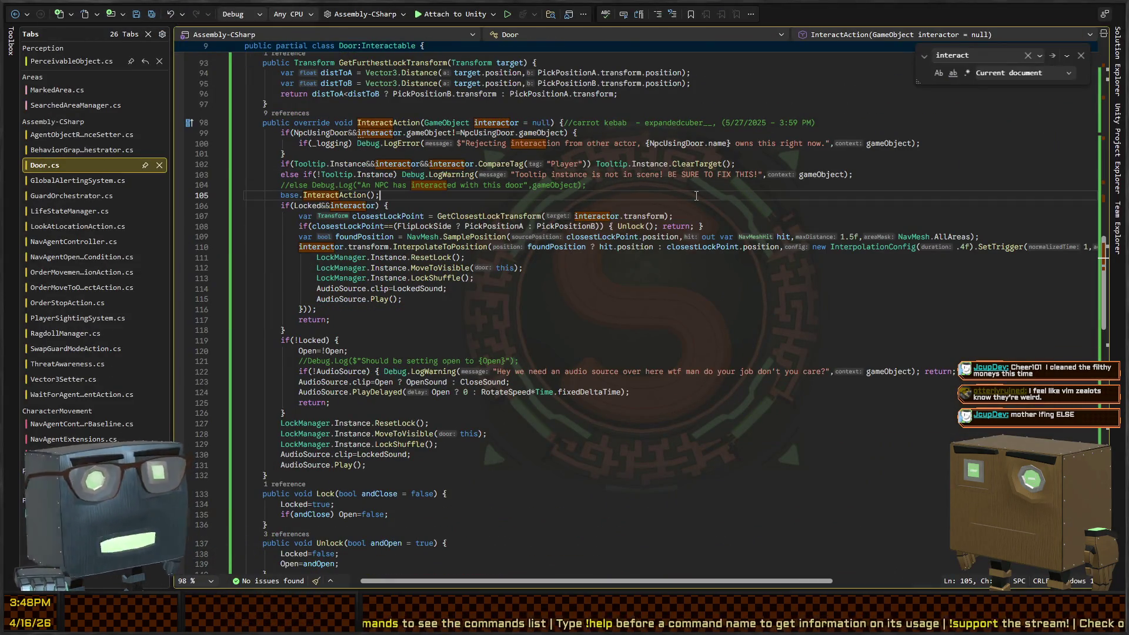
key(Escape)
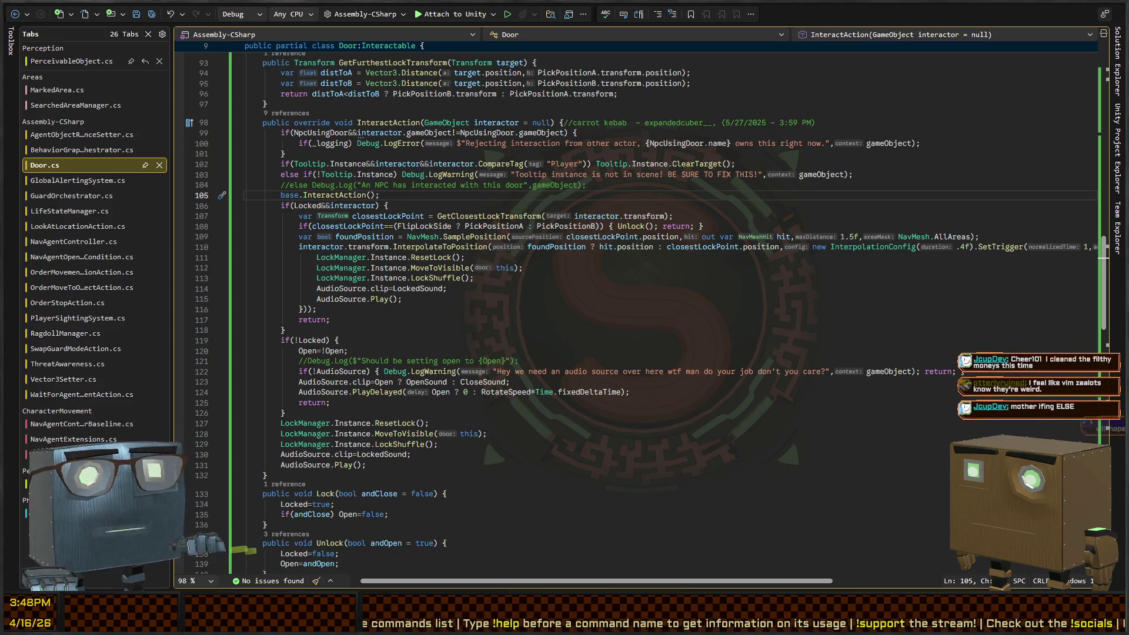
key(ctrl+super+Right)
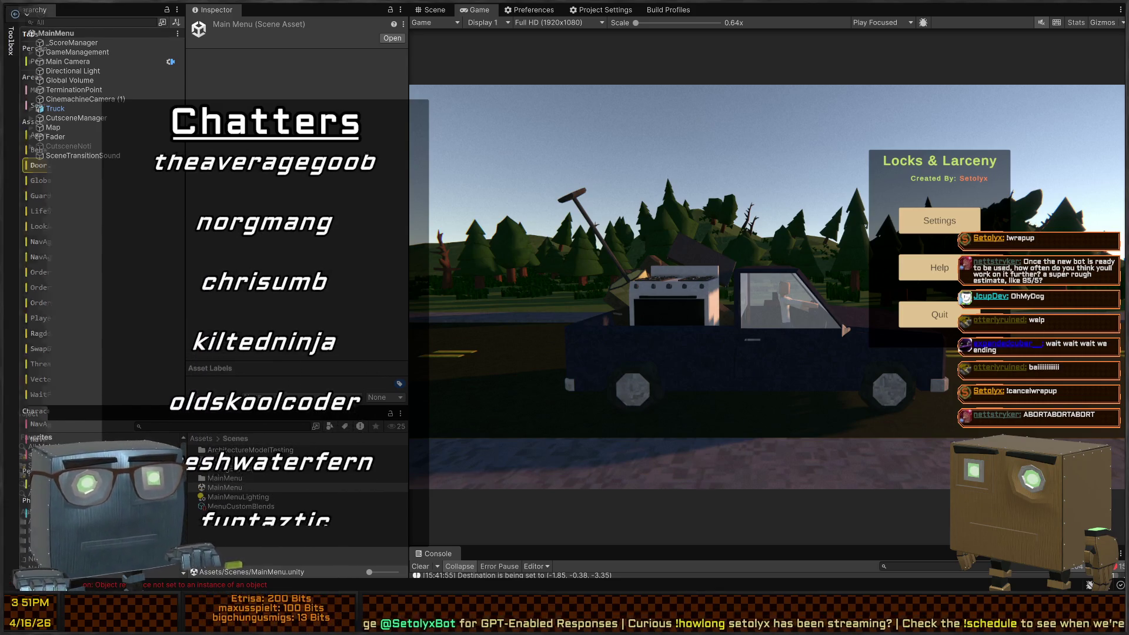
key(alt+Tab)
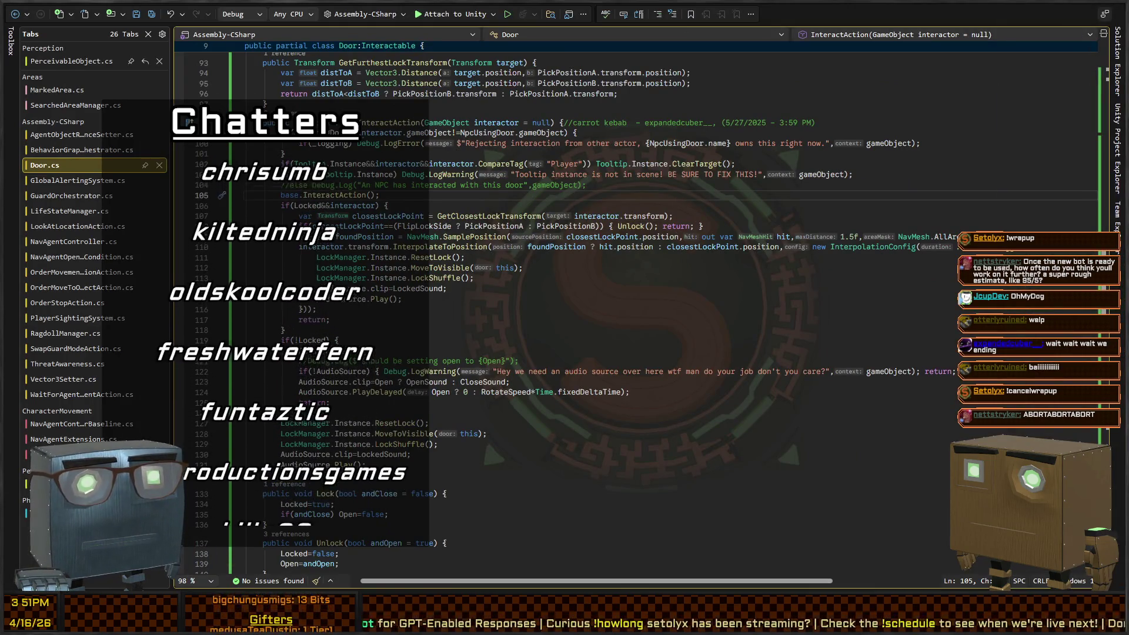
- Switch to the Twitch bot solution's ModeService.cs and reveal its full project tree
key(alt+Tab)
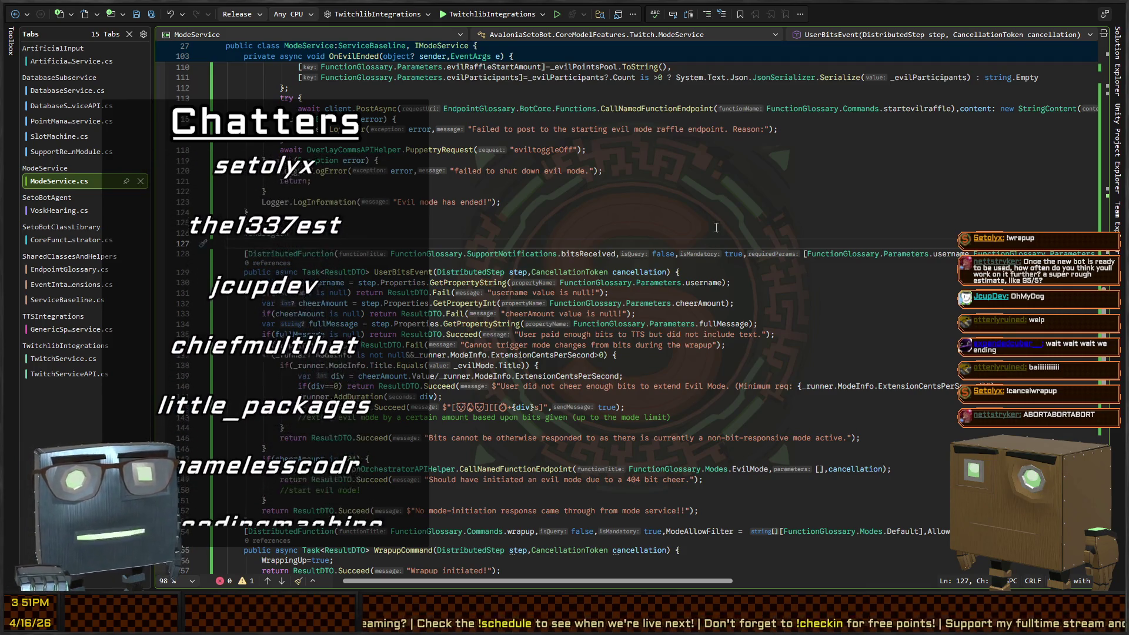
click(1119, 65)
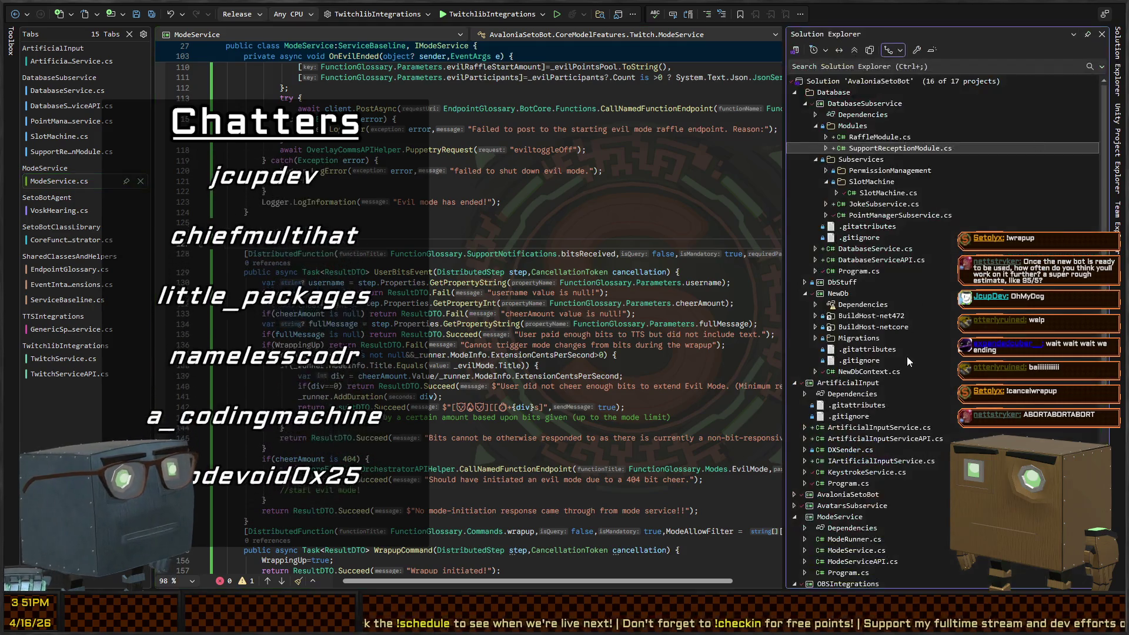
- Scroll through the bot's project tree, then search ModeService.cs for 'wrapup'
scroll(872, 150, down, 6)
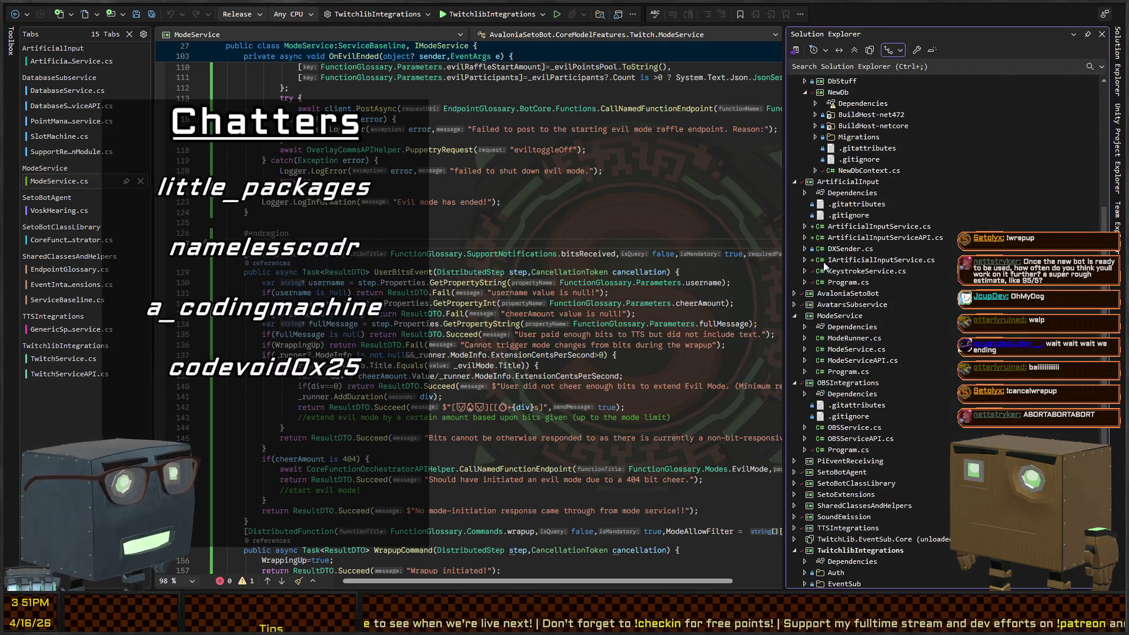
scroll(826, 265, down, 1)
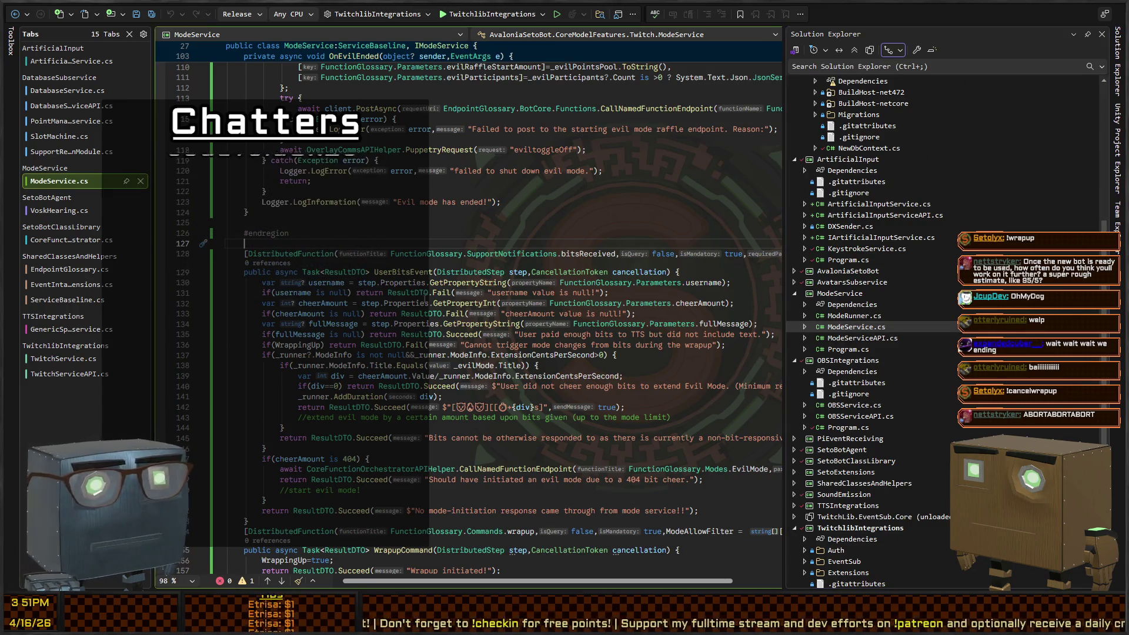
click(585, 245)
key(ctrl+f)
text(wrapup)
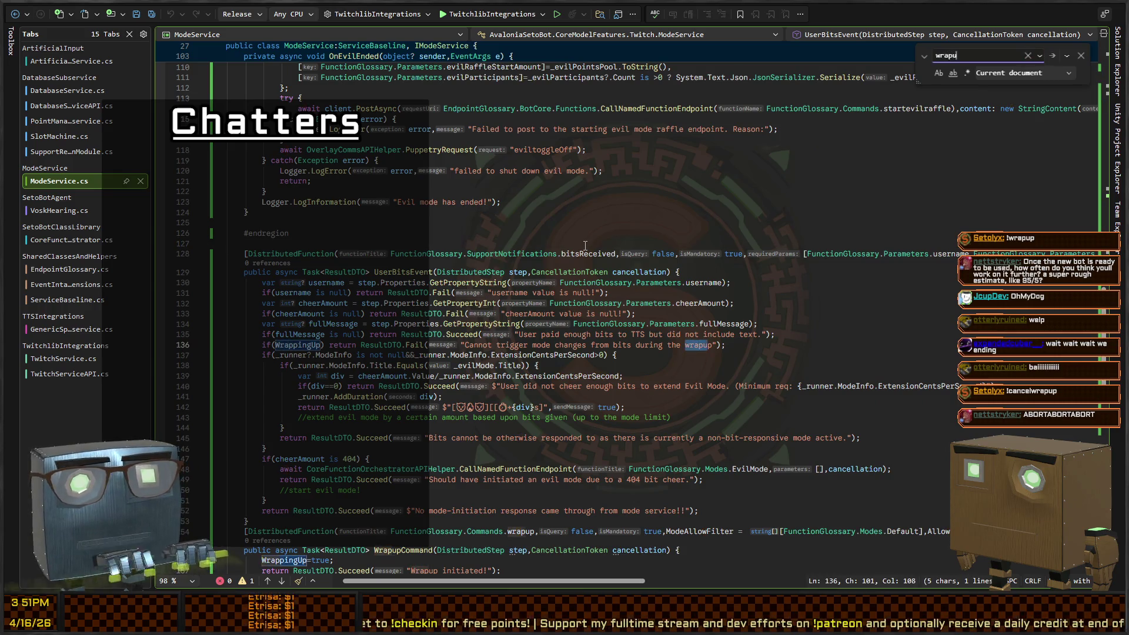
key(Escape)
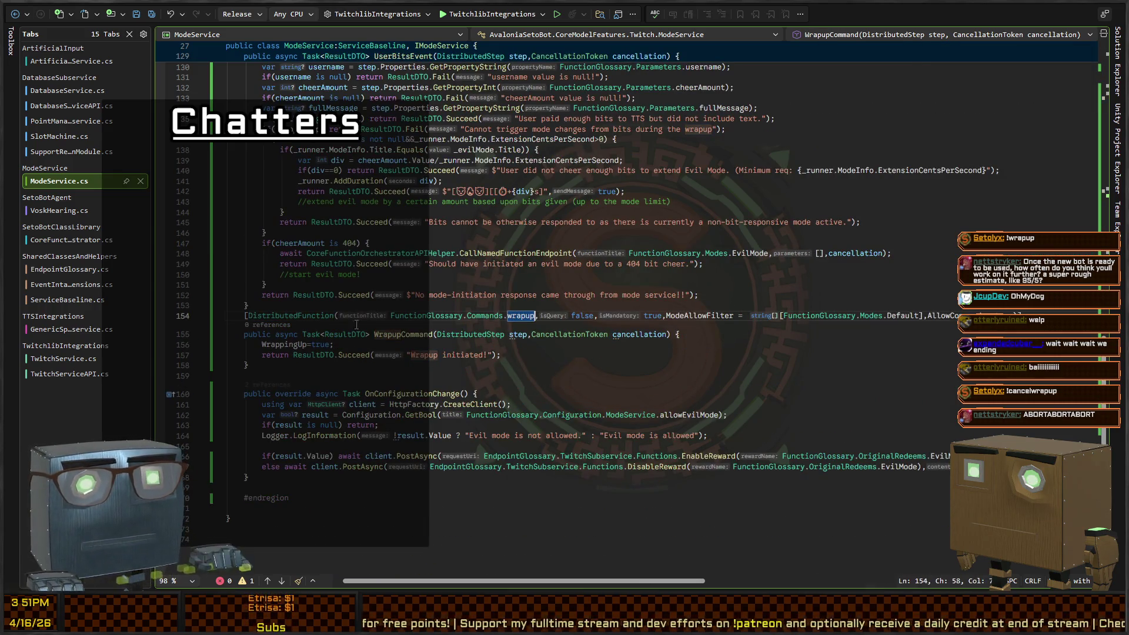
- Select 'wrapup' on line 154 and find all its references across the solution
key(Down)
key(Down)
double_click(525, 321)
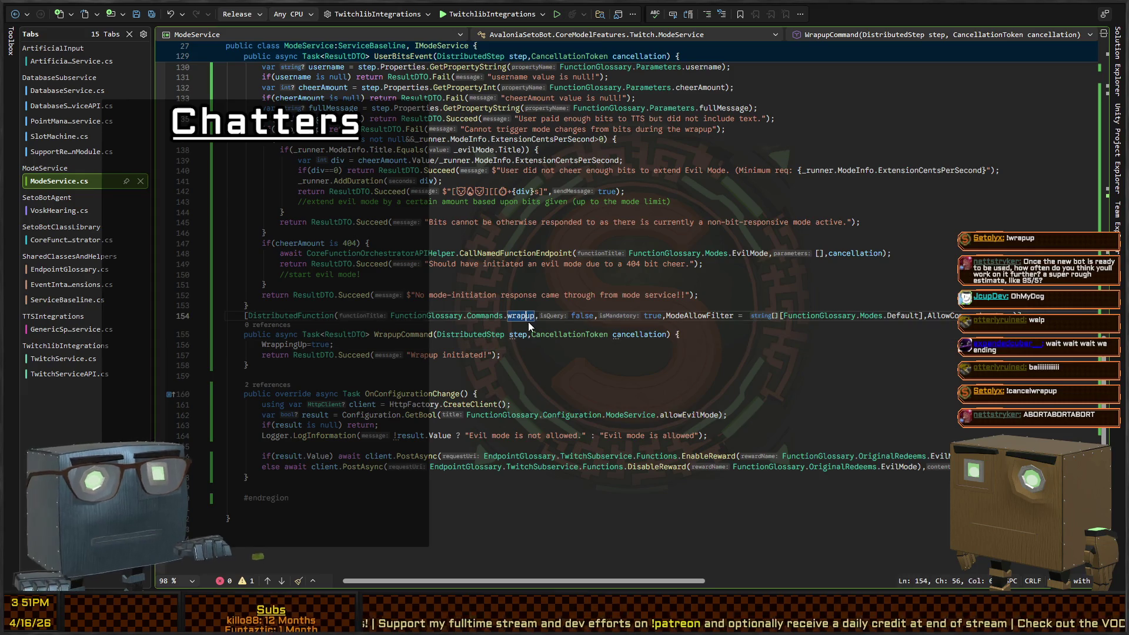
key(shift+F12)
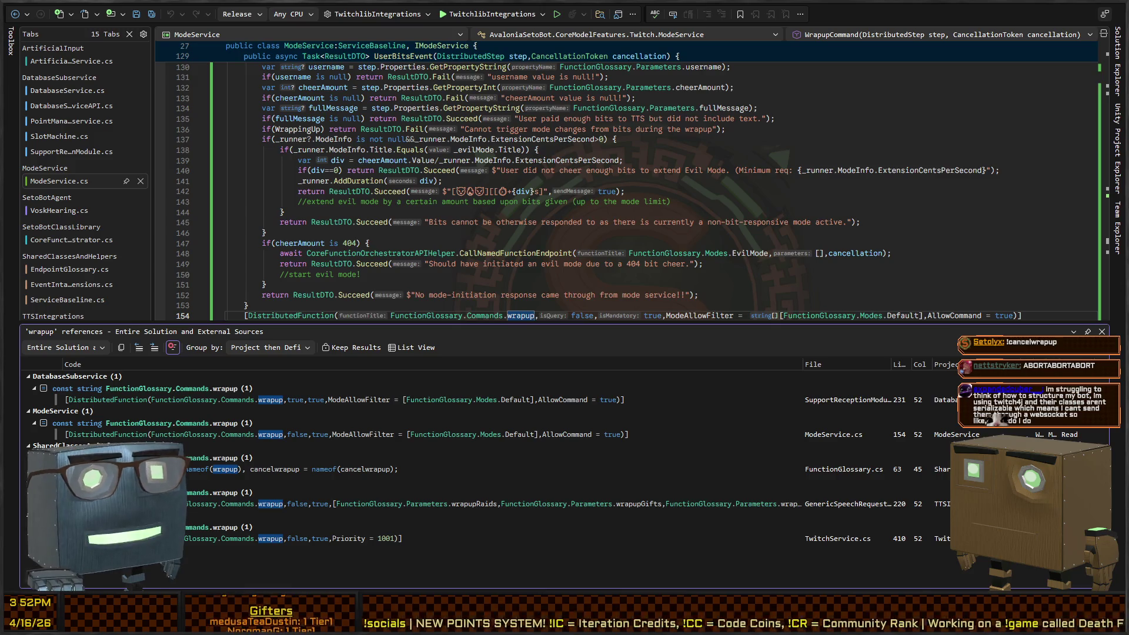
click(389, 201)
scroll(390, 247, up, 4)
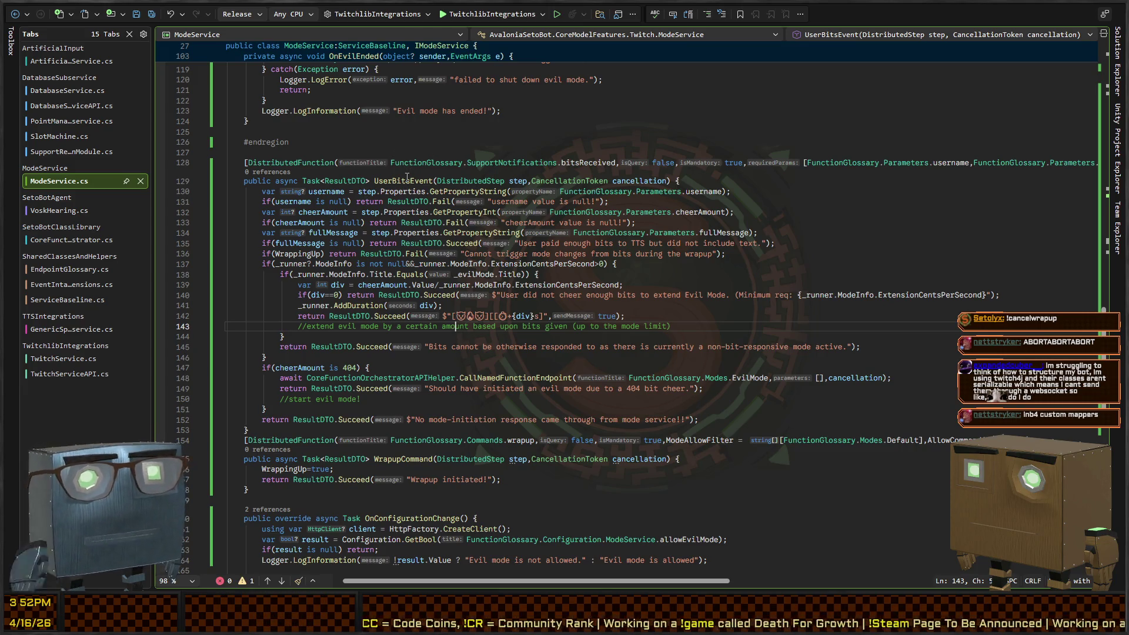
click(406, 180)
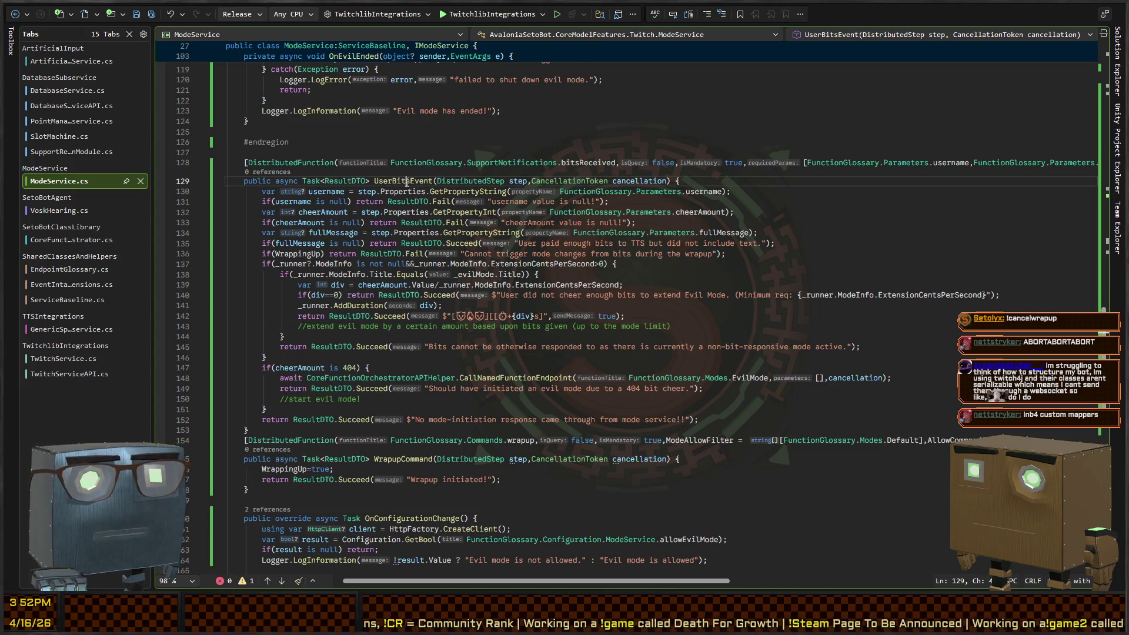
scroll(533, 331, down, 13)
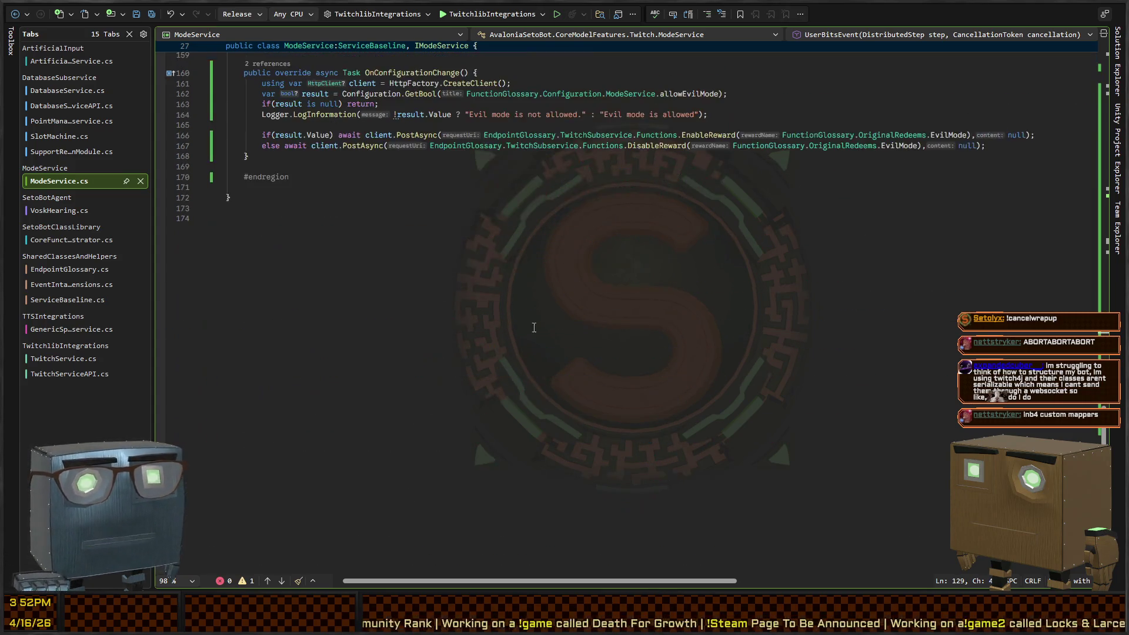
scroll(533, 331, up, 10)
click(517, 316)
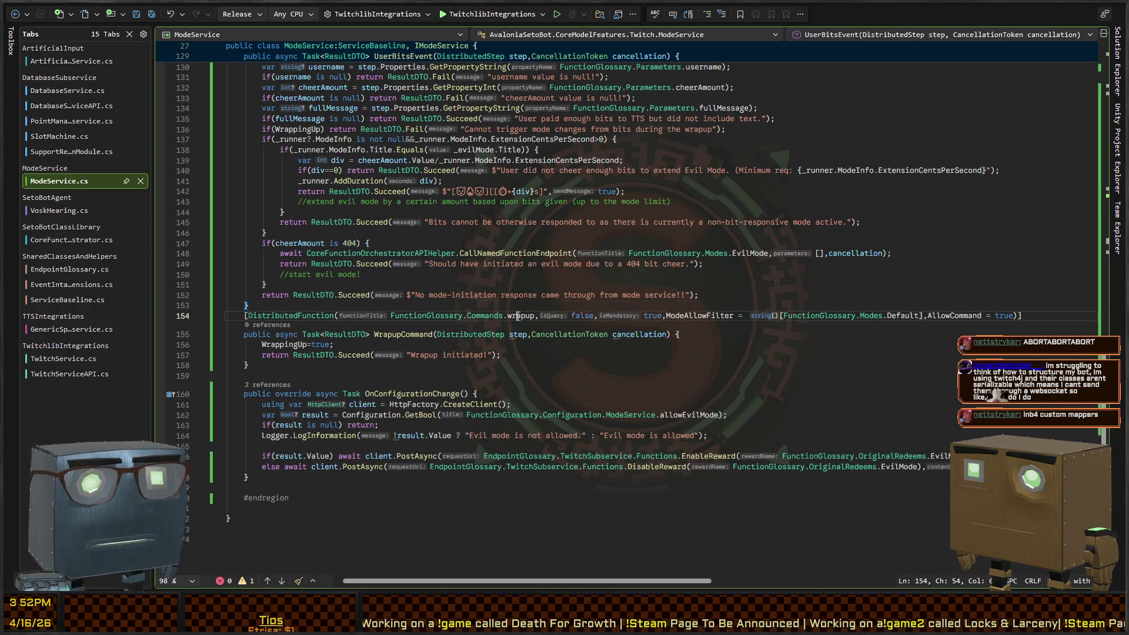
key(shift+F12)
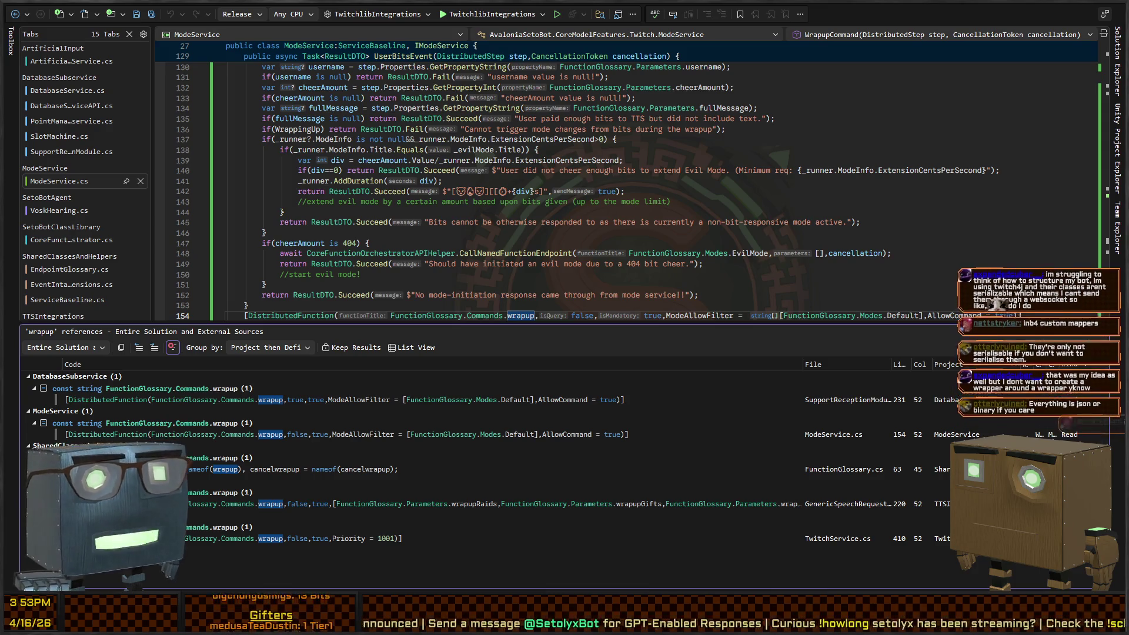
- Jump to SupportReceptionModule's WrapupCommand and expand its folded try blocks, including lines 249, 271 and 297
double_click(318, 403)
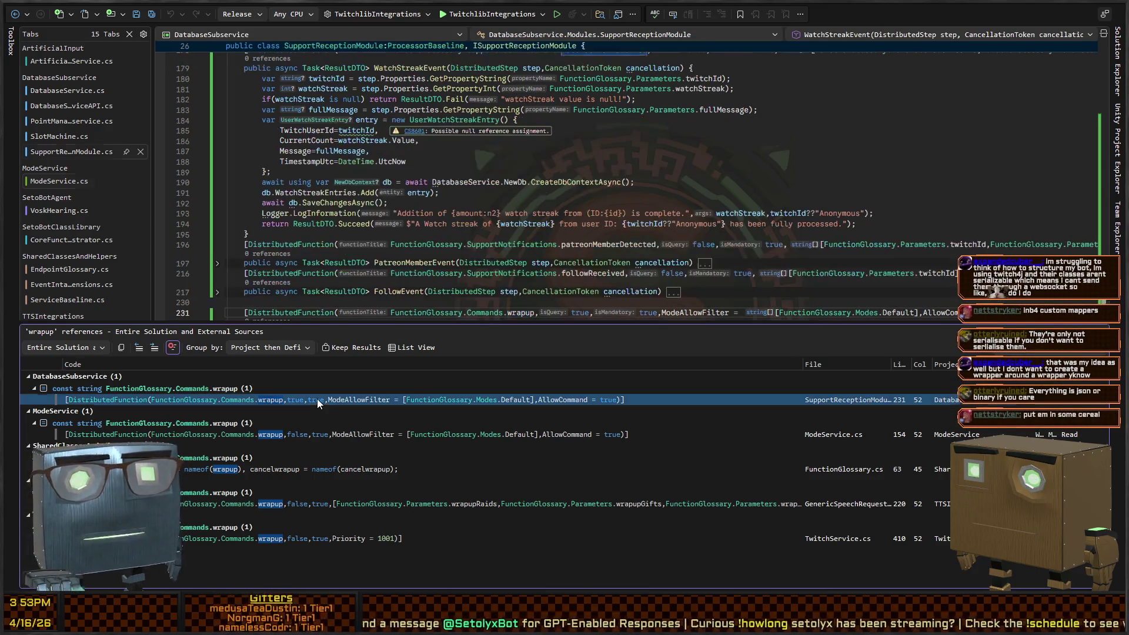
scroll(415, 233, up, 4)
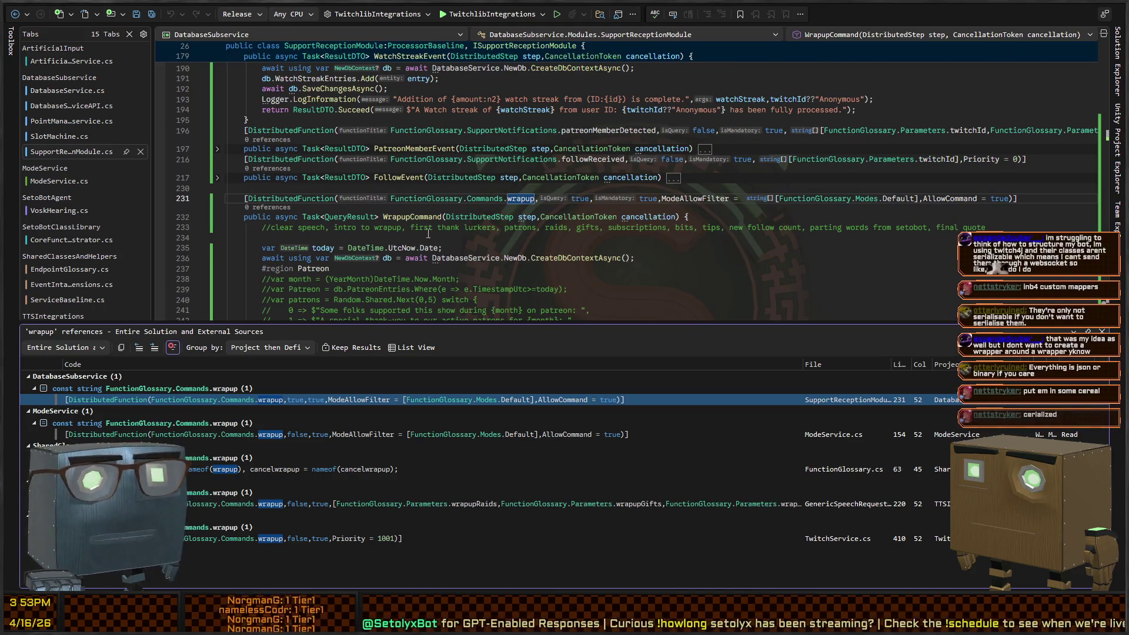
scroll(416, 225, down, 6)
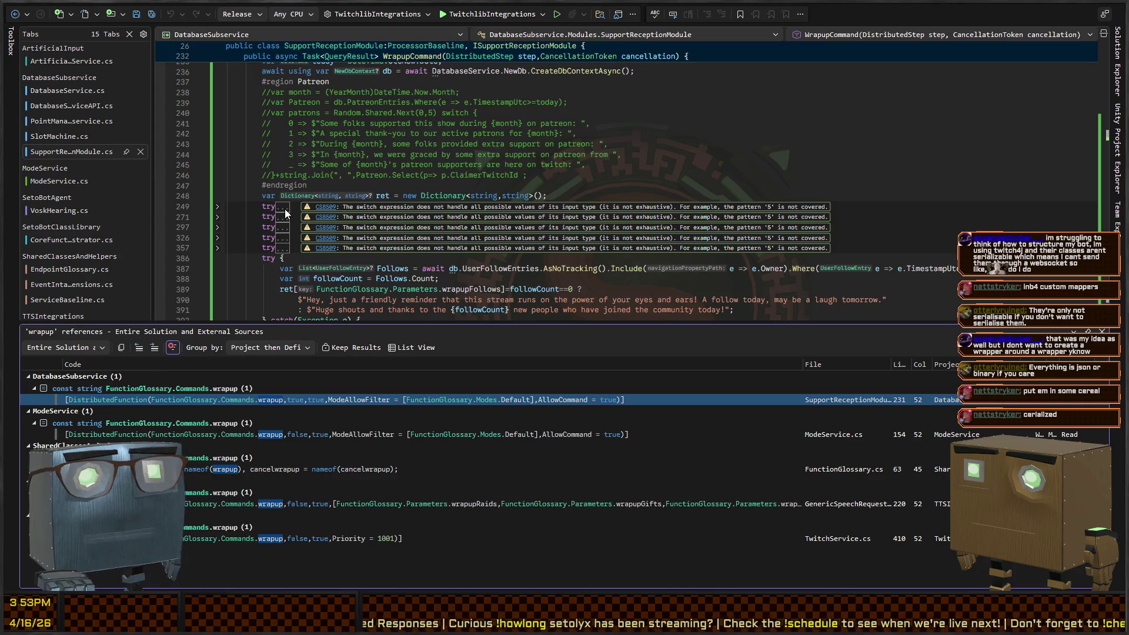
click(216, 247)
click(217, 239)
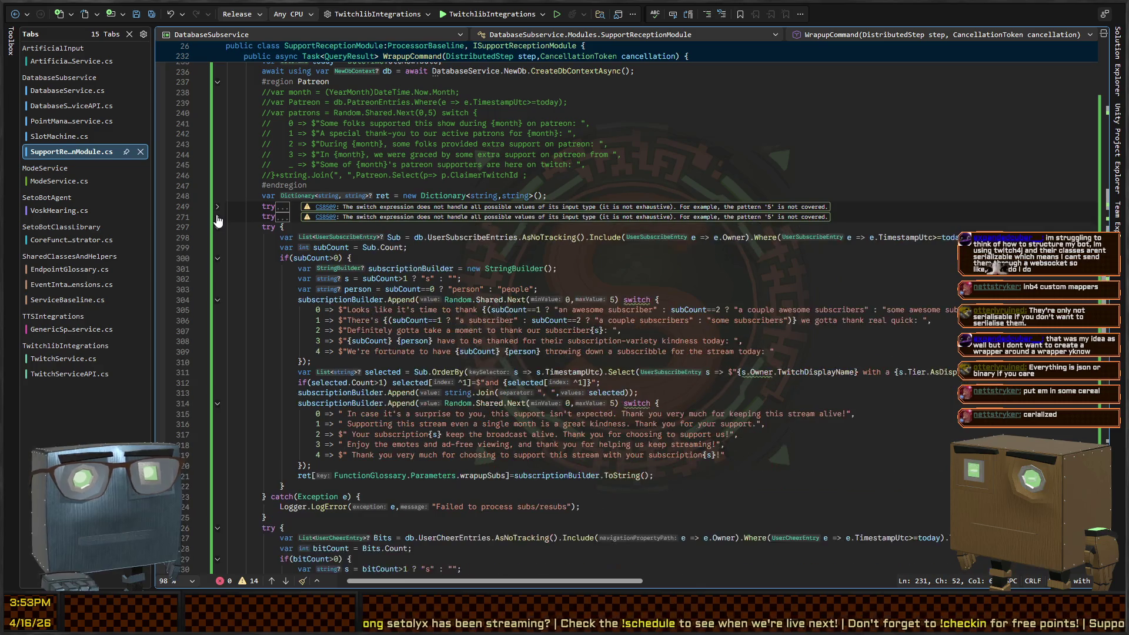
click(217, 228)
click(217, 217)
click(218, 208)
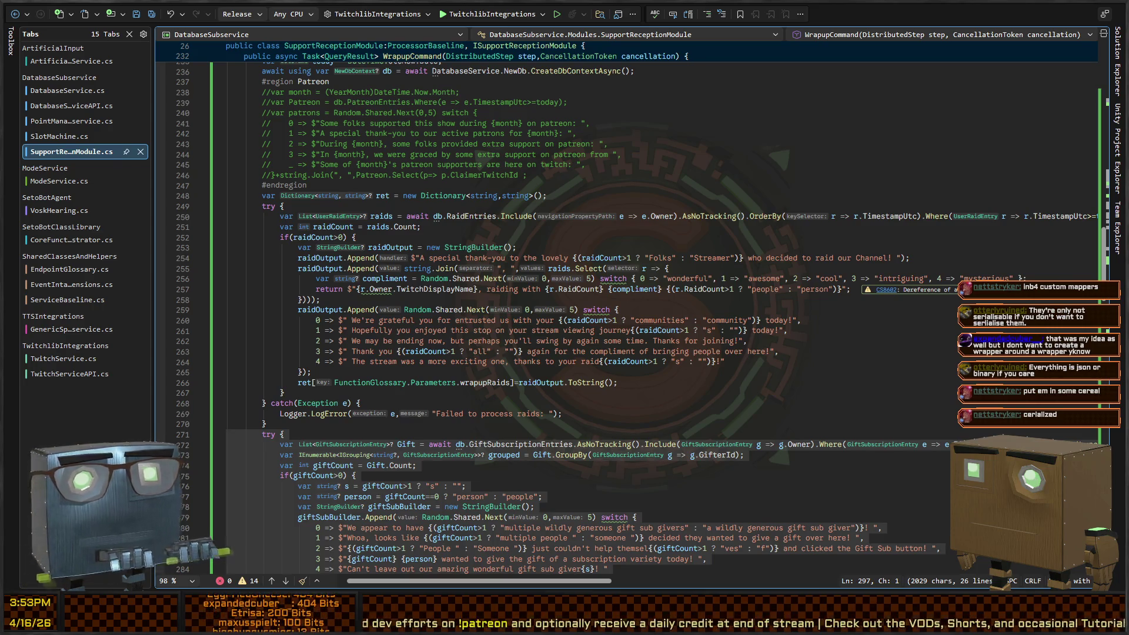
click(591, 278)
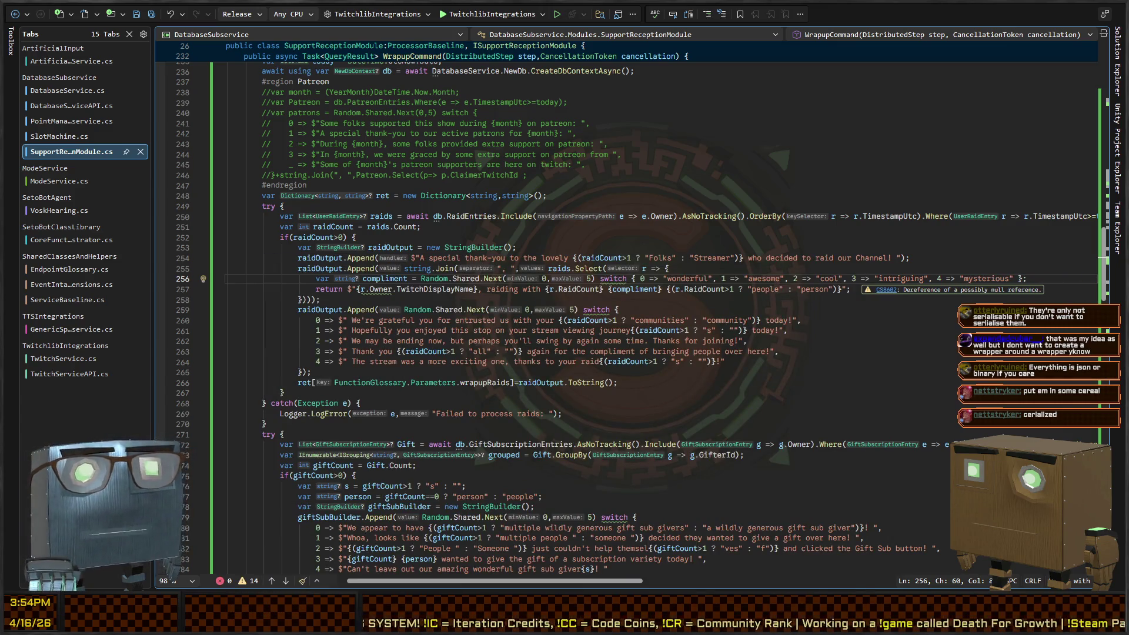
key(alt+Tab)
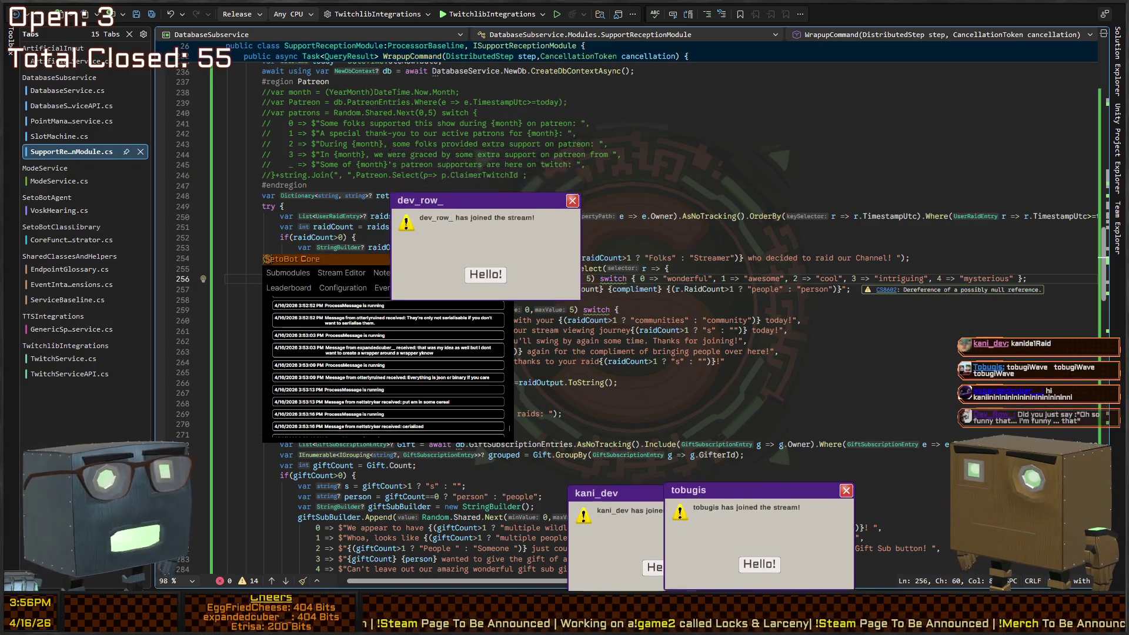
- Dismiss all three 'has joined the stream' popups with their Hello! buttons
click(722, 566)
click(670, 566)
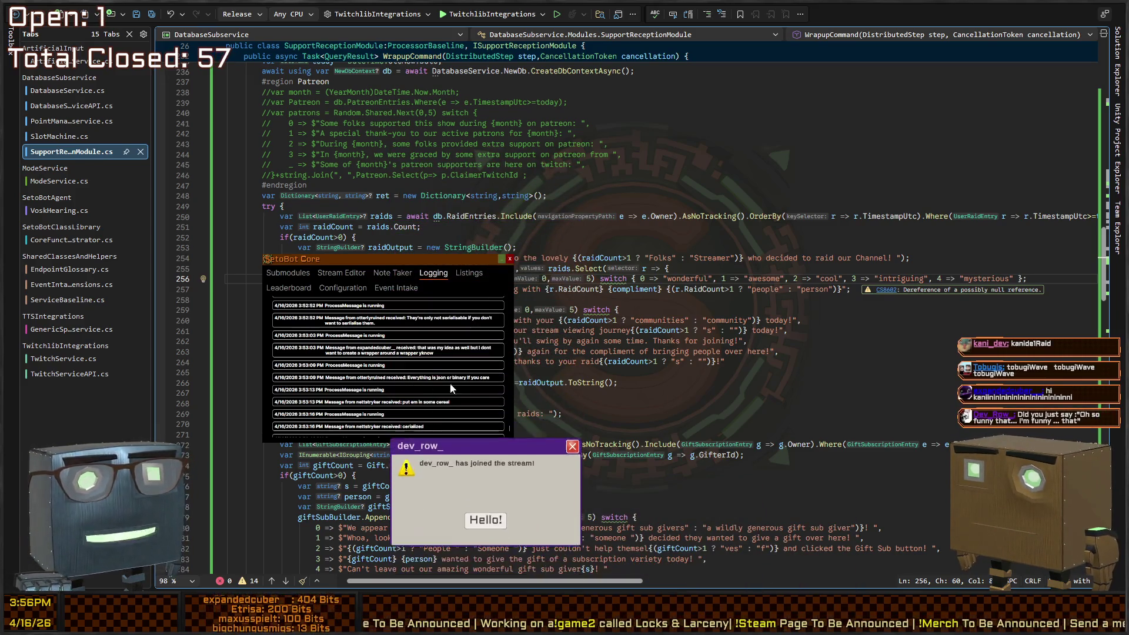
click(486, 520)
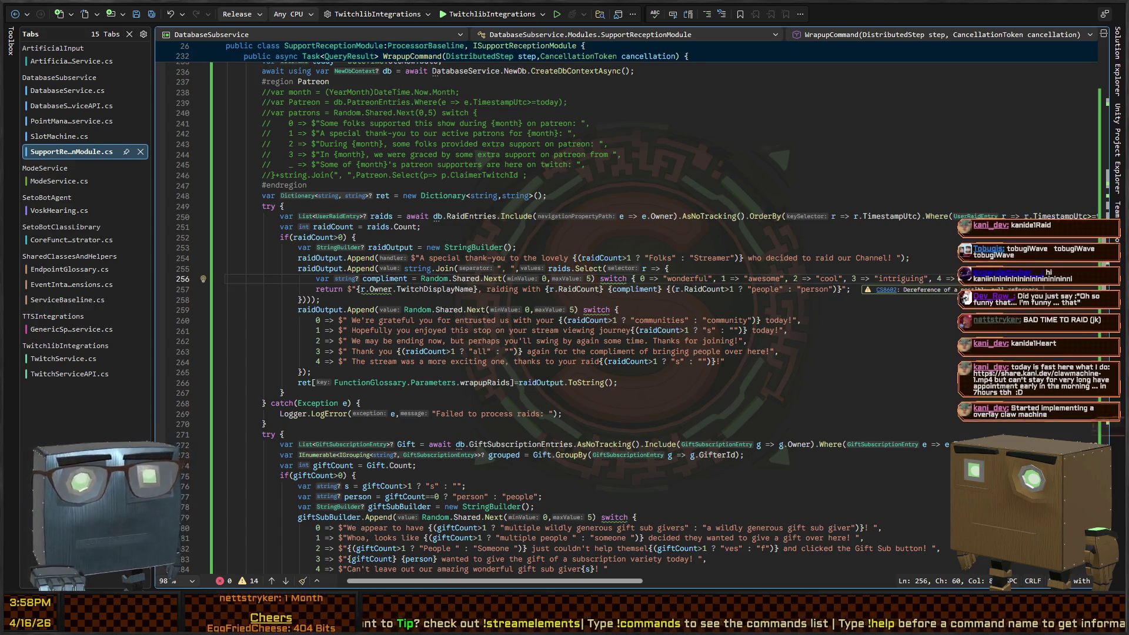
key(alt+Tab)
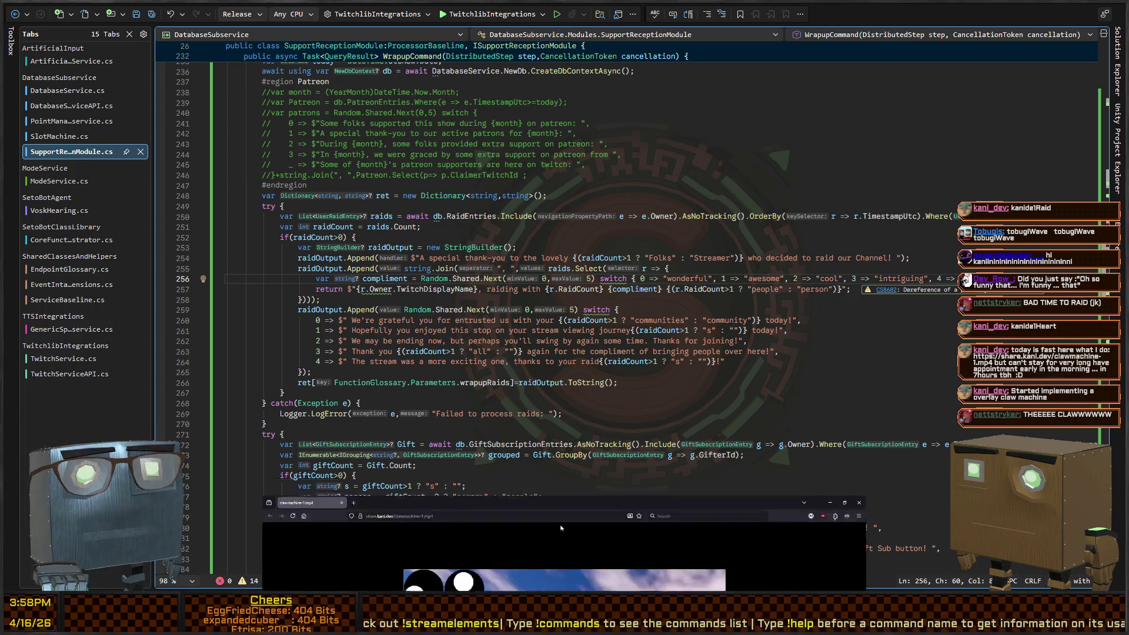
mouse_move(556, 333)
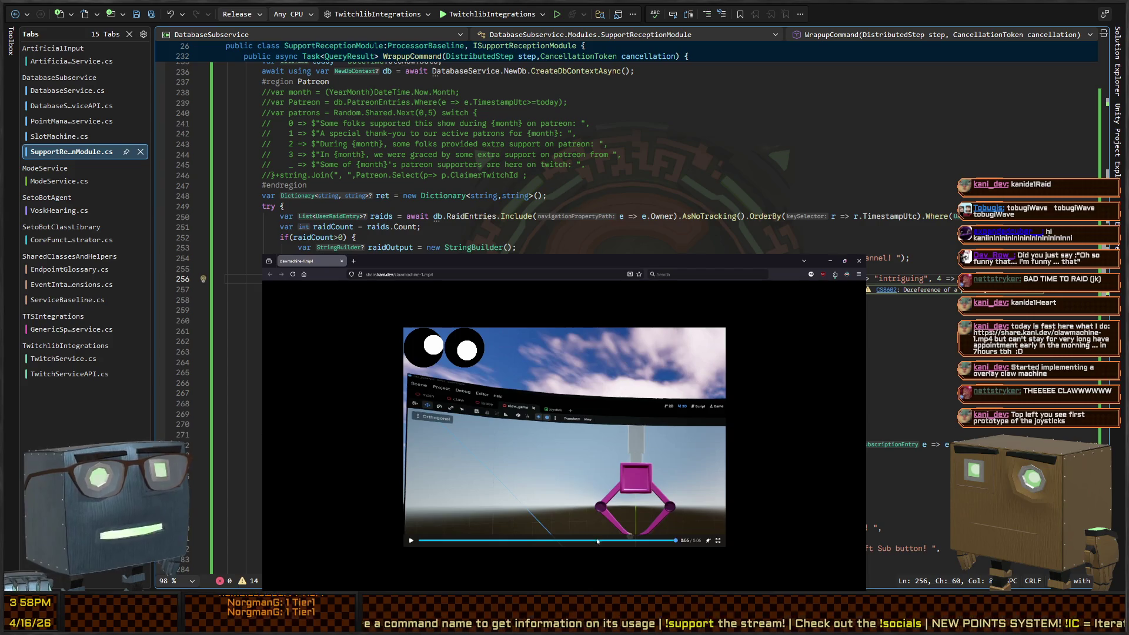
drag(585, 545, 420, 541)
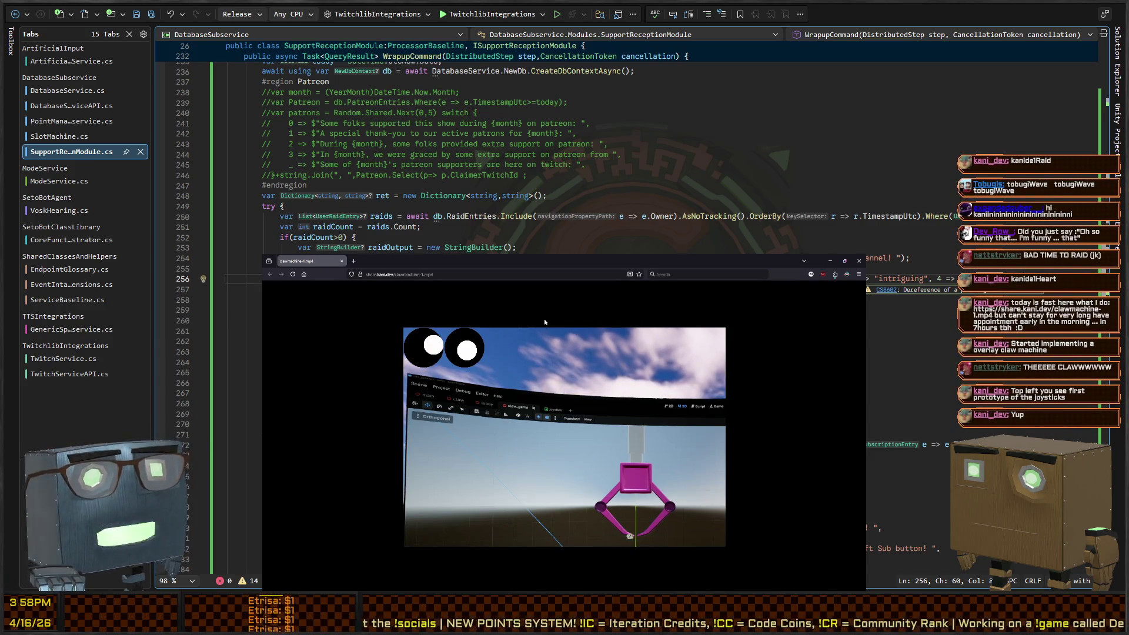
key(ctrl+w)
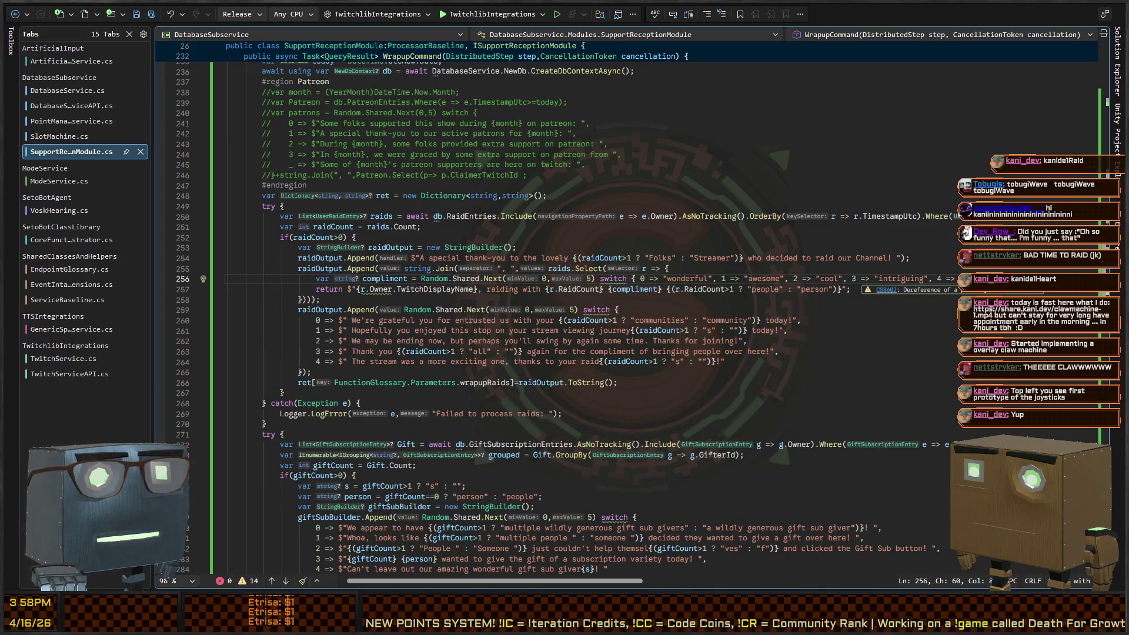